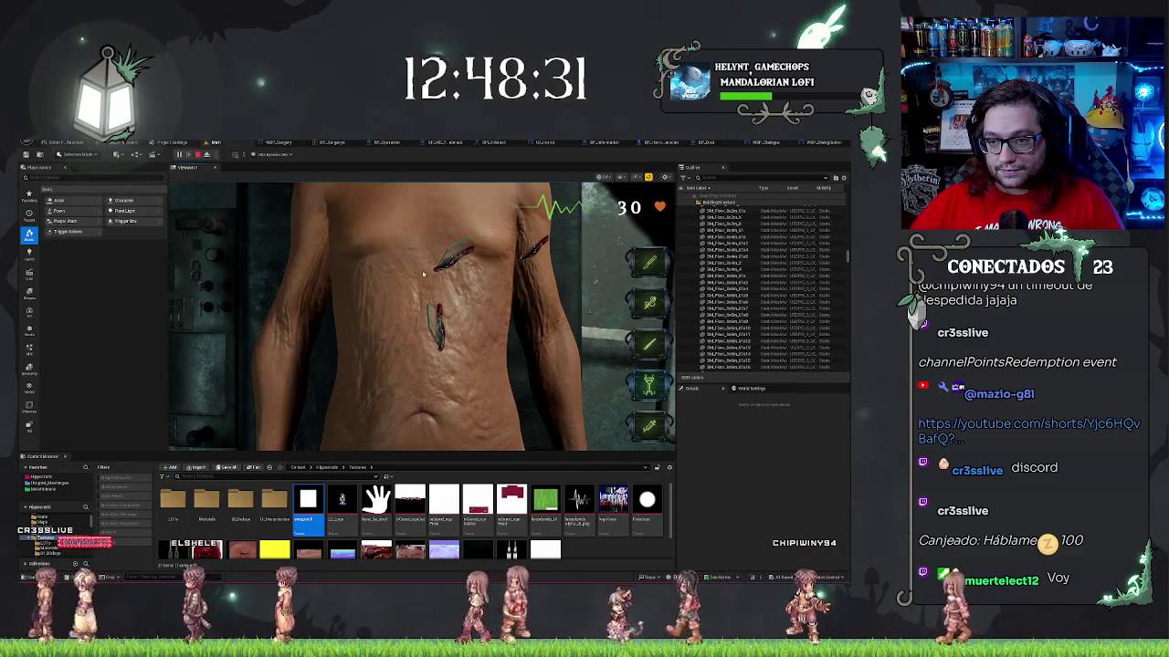
- Test an incision on the patient's lower torso, then stop the playtest
click(398, 381)
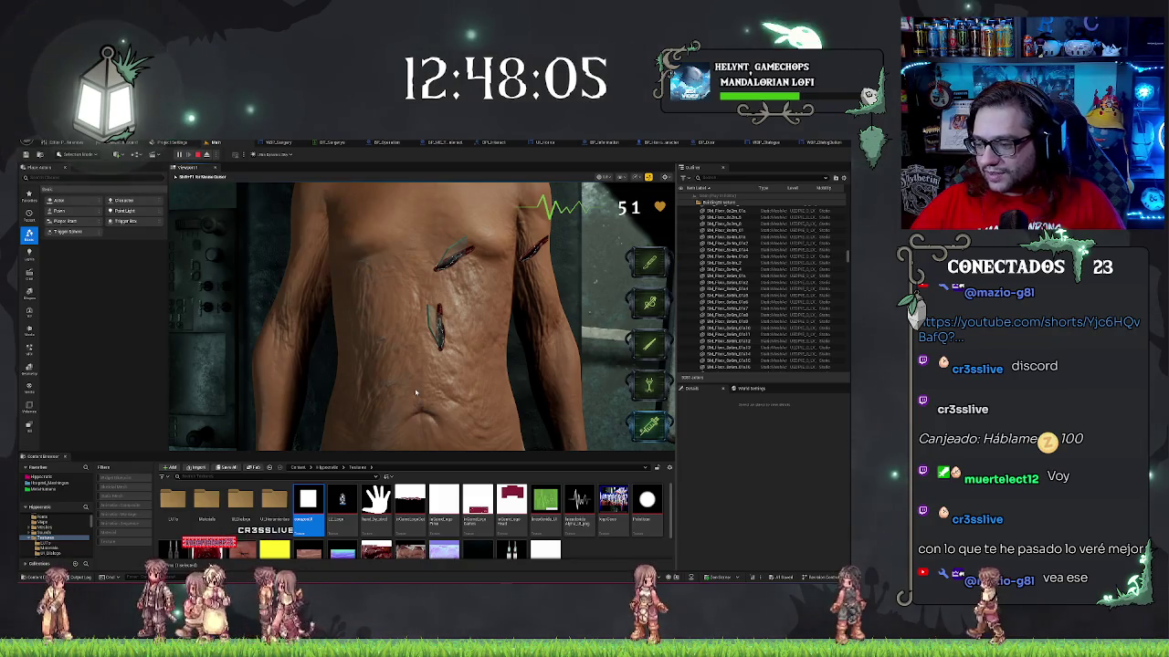
key(Escape)
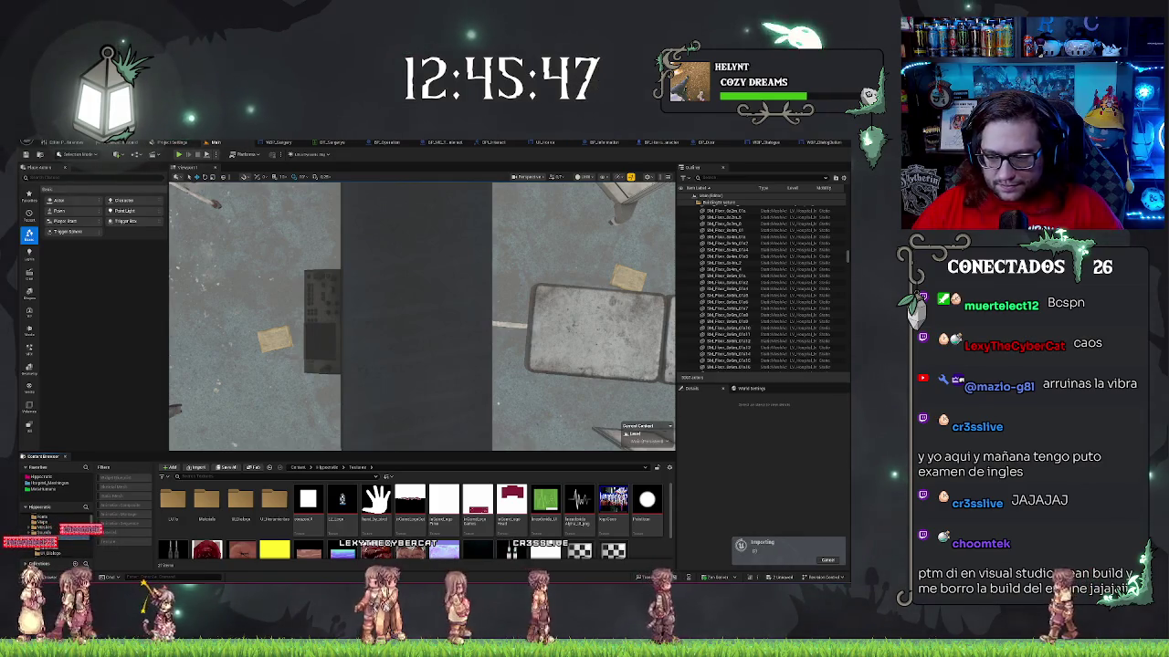
- Check the actions for the newly imported texture and dismiss them without choosing one
right_click(508, 380)
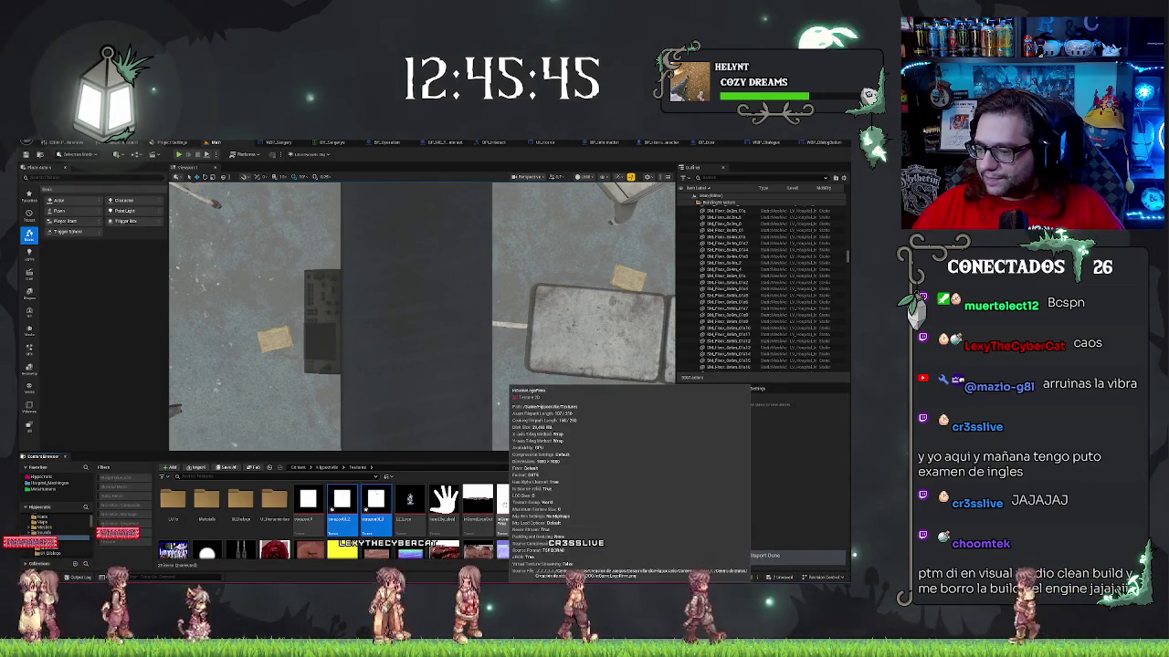
click(484, 421)
scroll(484, 421, up, 1)
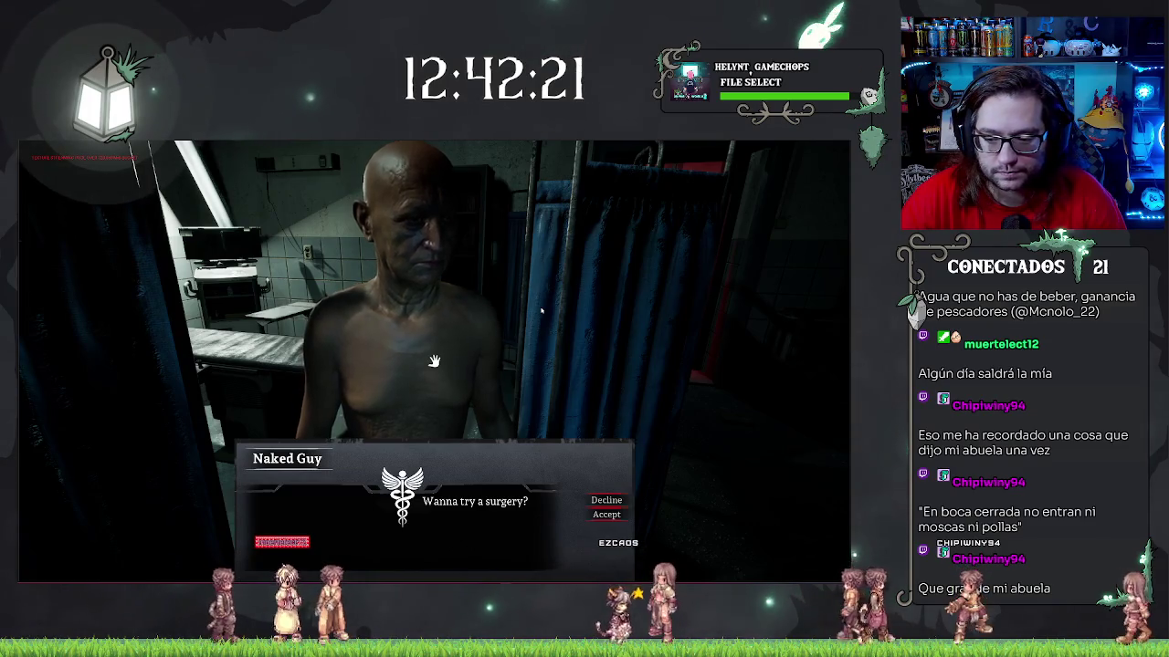
- Stop the playtest at the 'Wanna try a surgery?' dialogue and return to WBP_Dialogue
key(Escape)
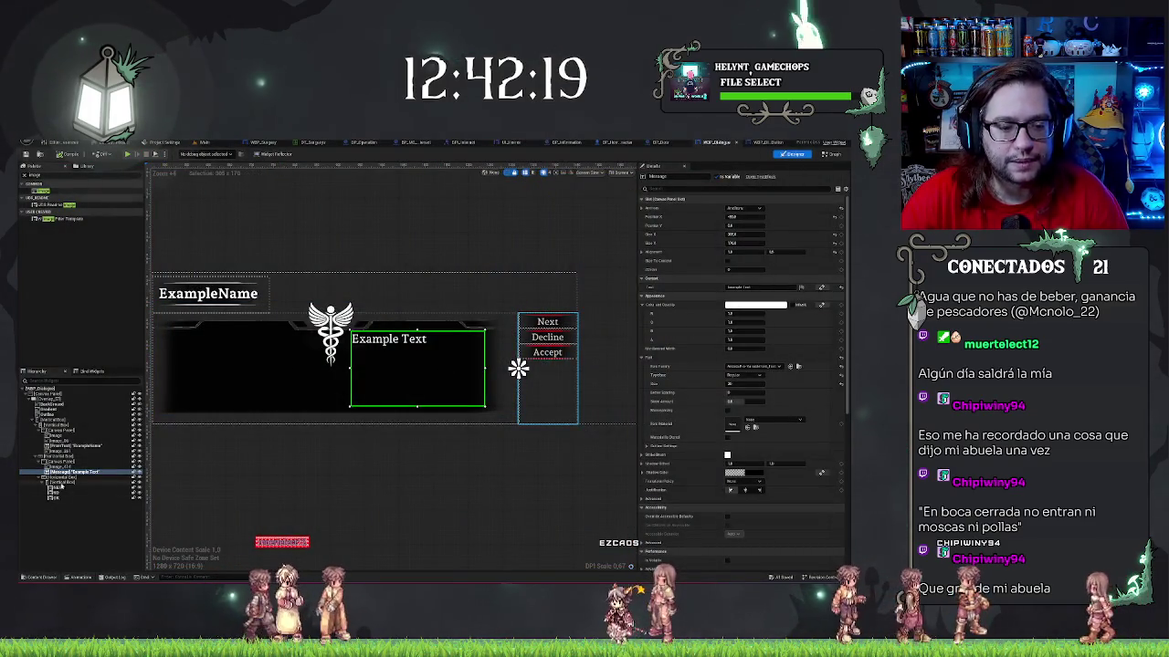
- Inspect the horizontal box, Example Text message and dialogue background image widgets in the Hierarchy
click(66, 482)
click(73, 471)
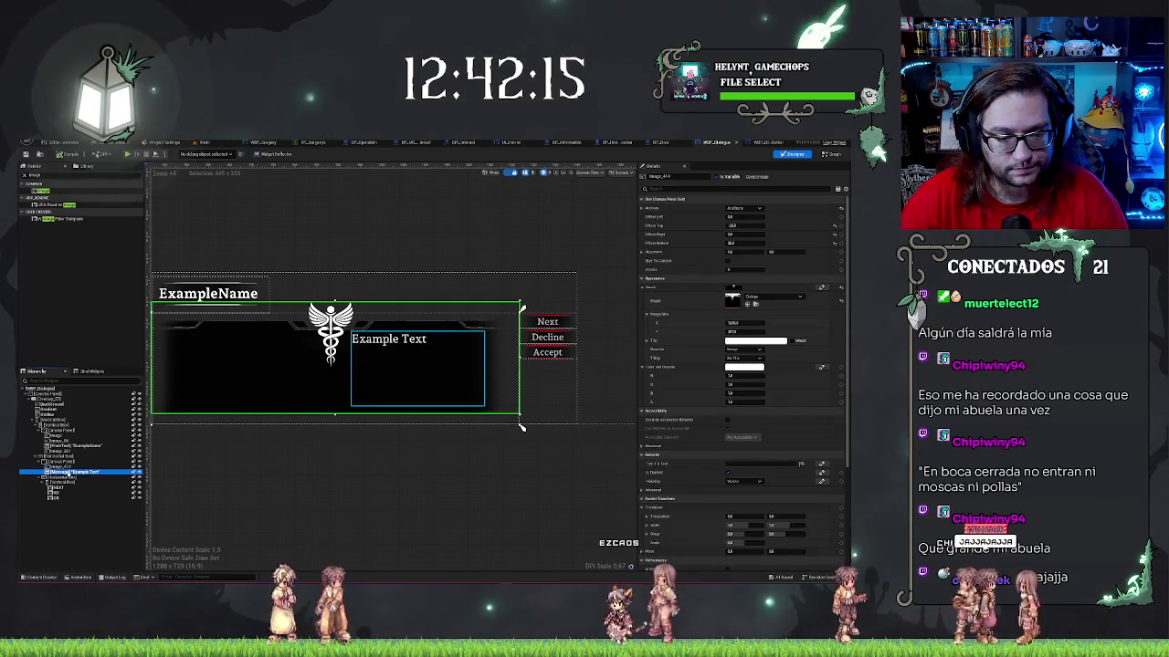
click(518, 368)
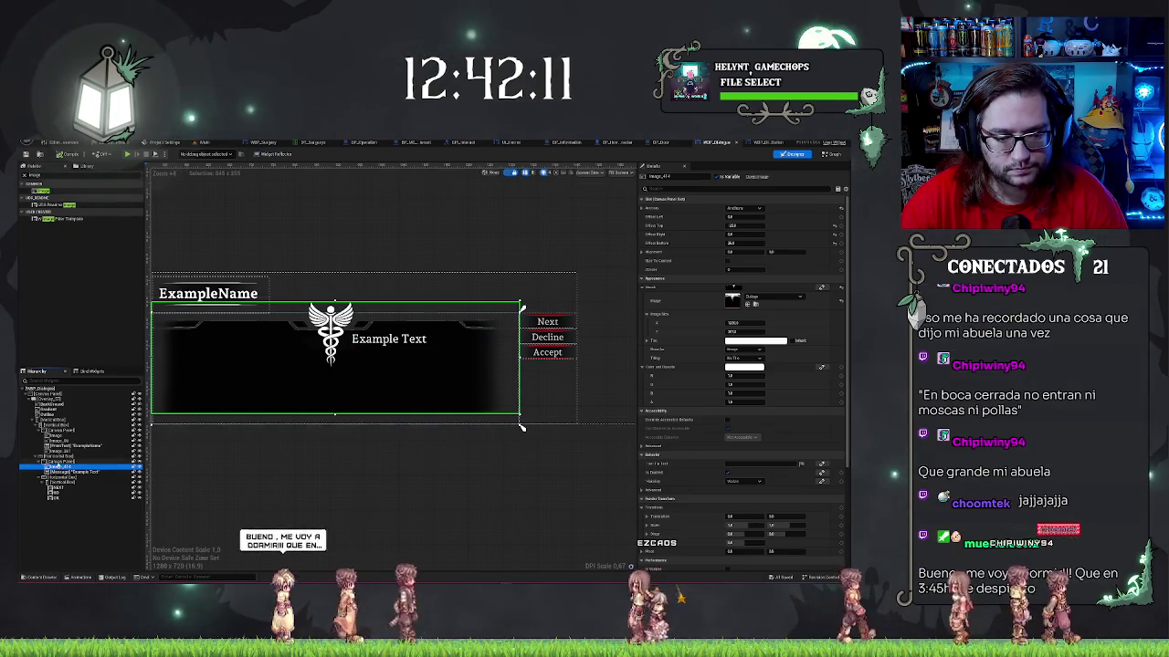
click(57, 462)
click(73, 472)
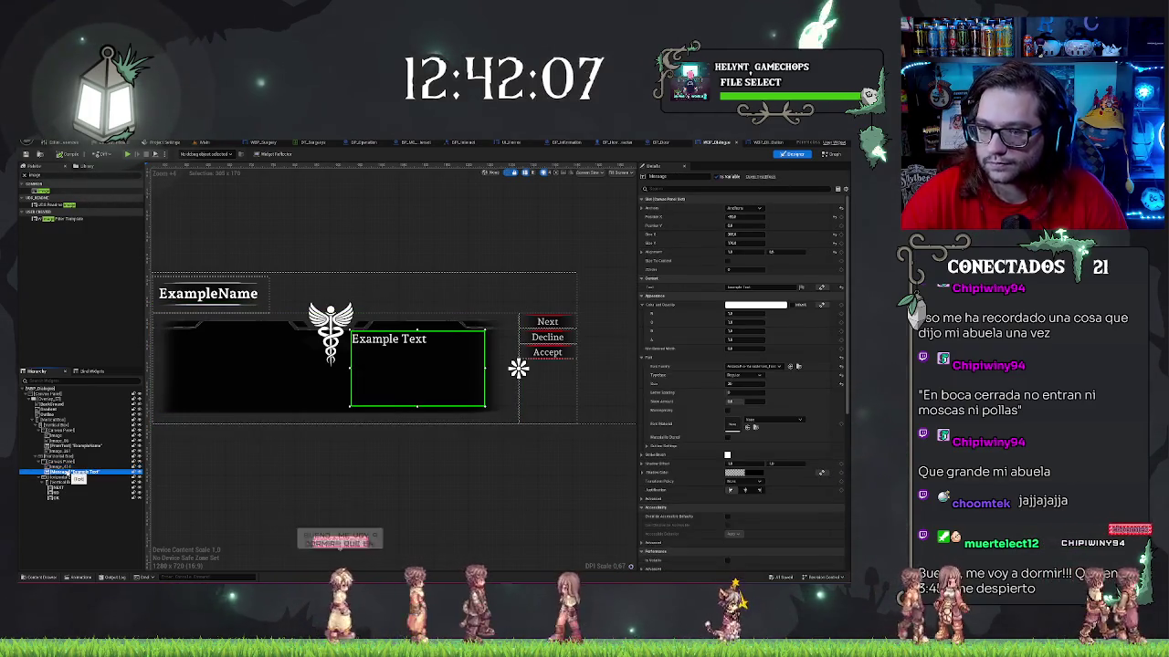
click(61, 462)
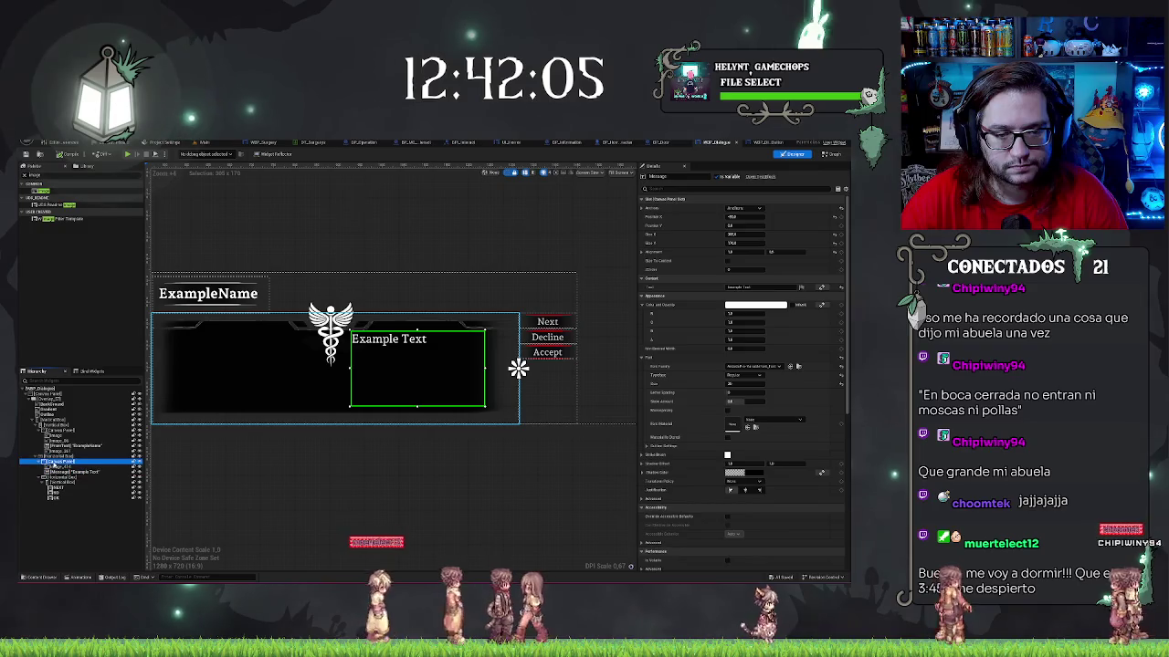
click(60, 468)
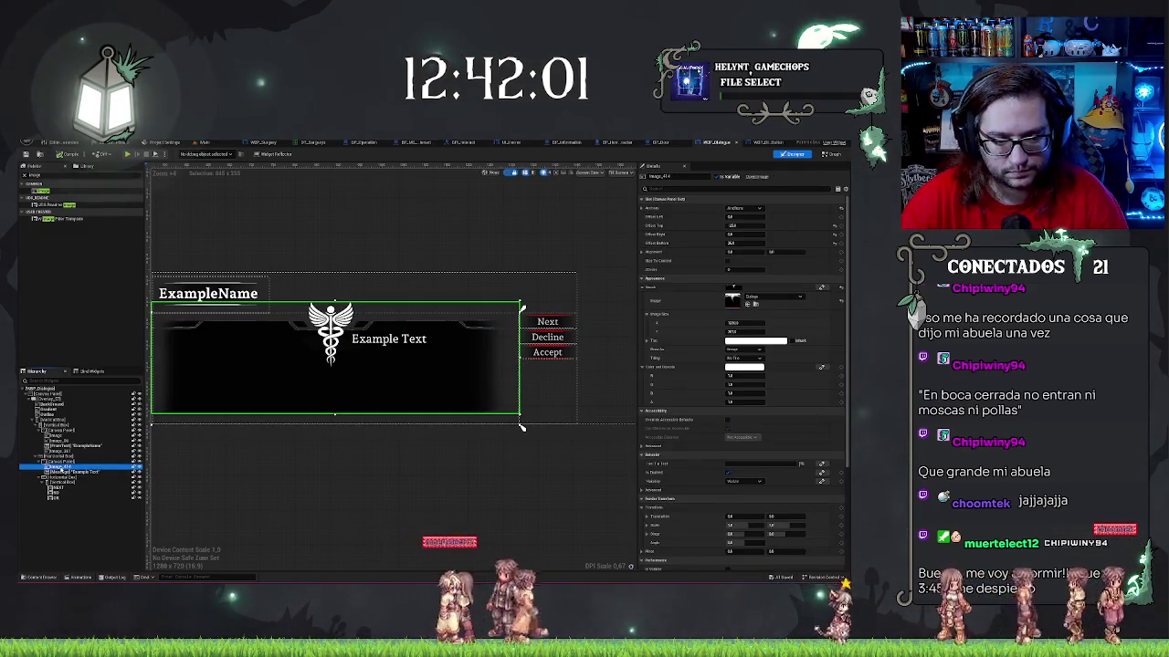
- Add a new Image widget into the dialogue panel and select it
drag(41, 189, 66, 473)
click(60, 468)
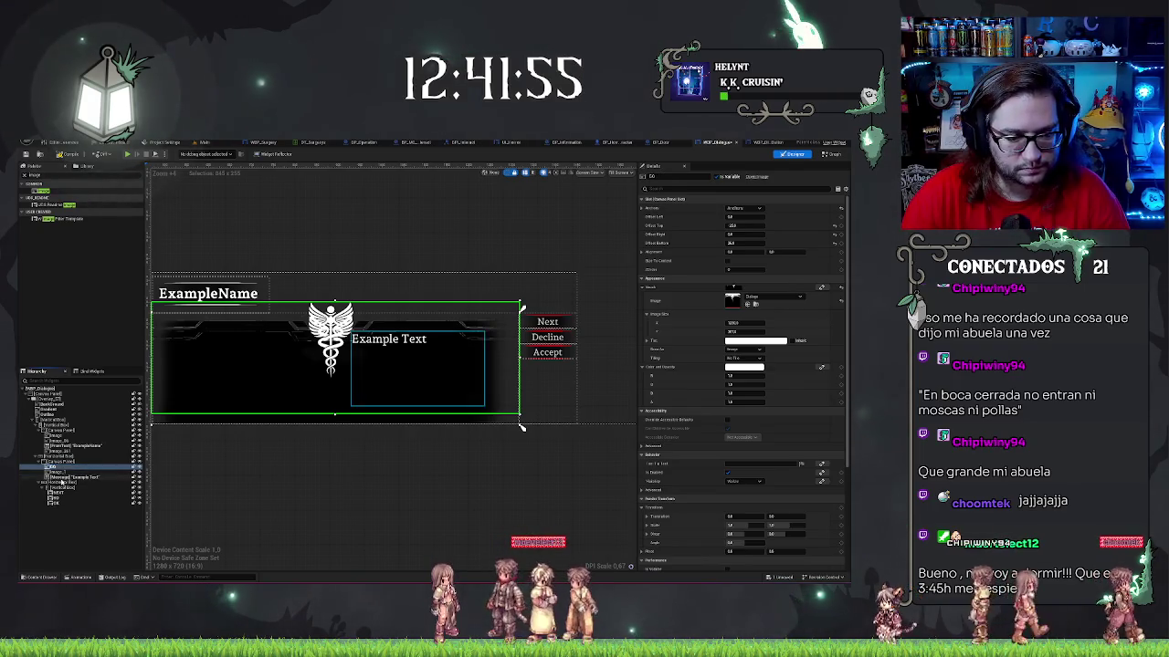
click(60, 472)
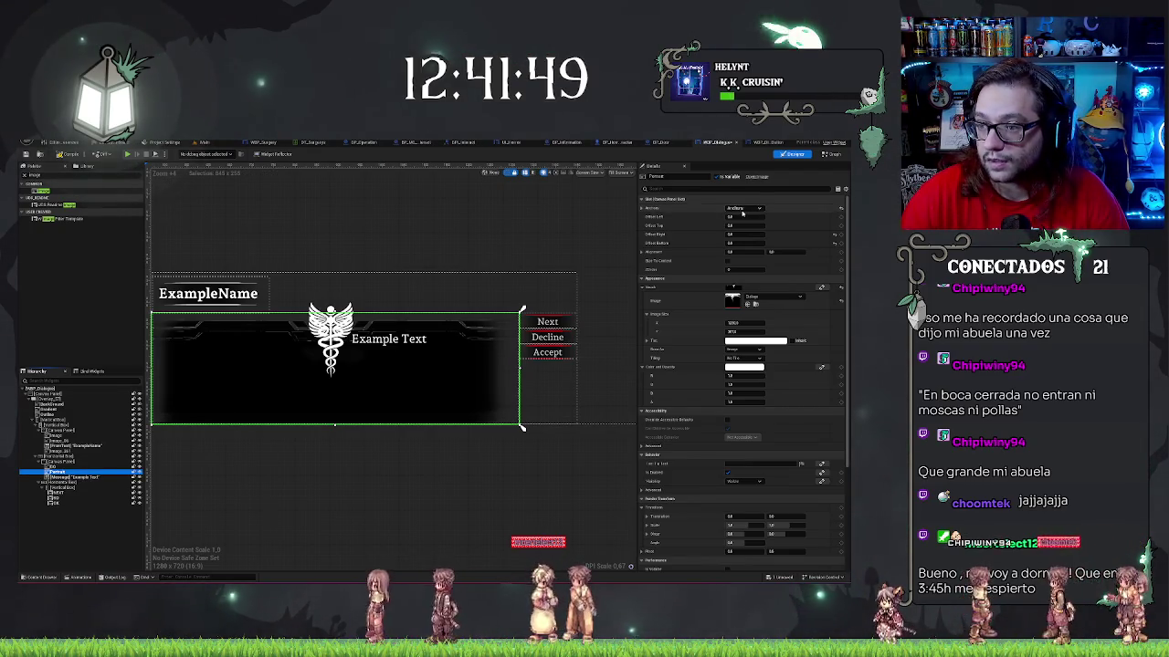
- Change the portrait image's anchor from full stretch to a single-point preset
click(743, 209)
click(736, 226)
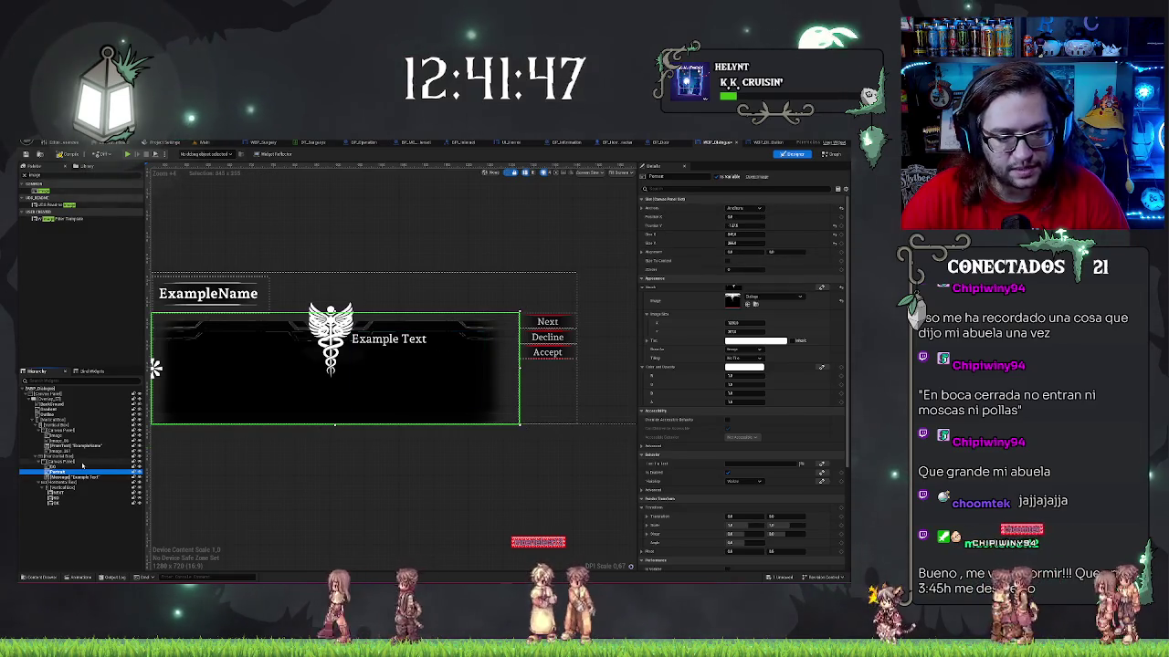
click(783, 247)
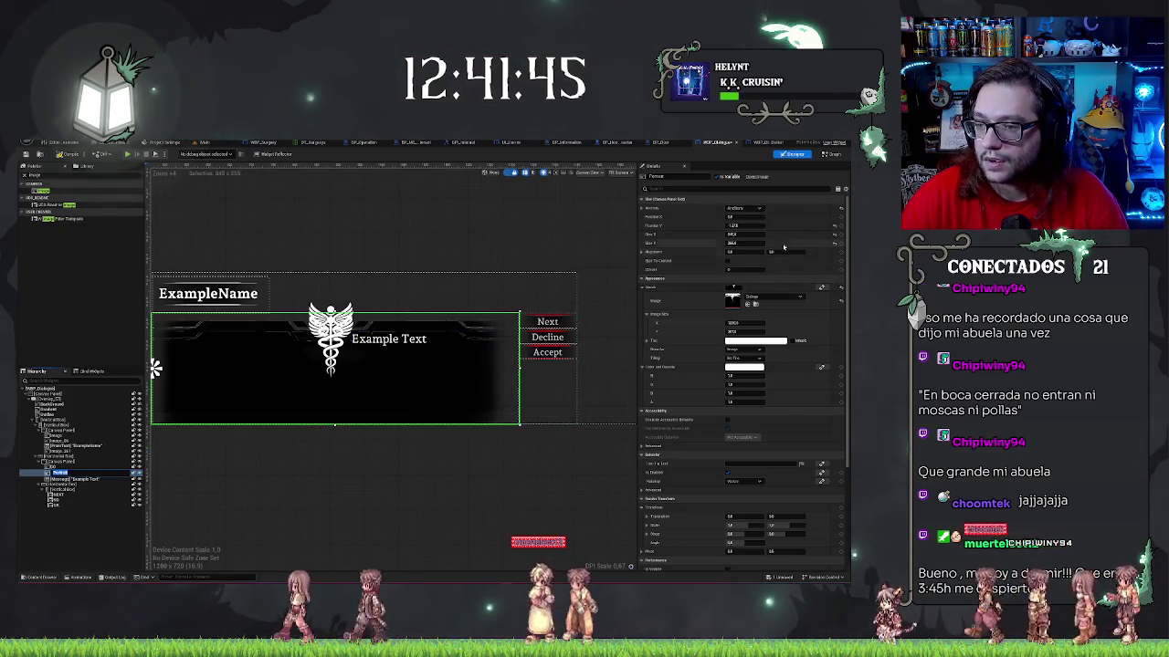
- Set the portrait's Position Y to 125 and its size to 100 by 100
click(744, 225)
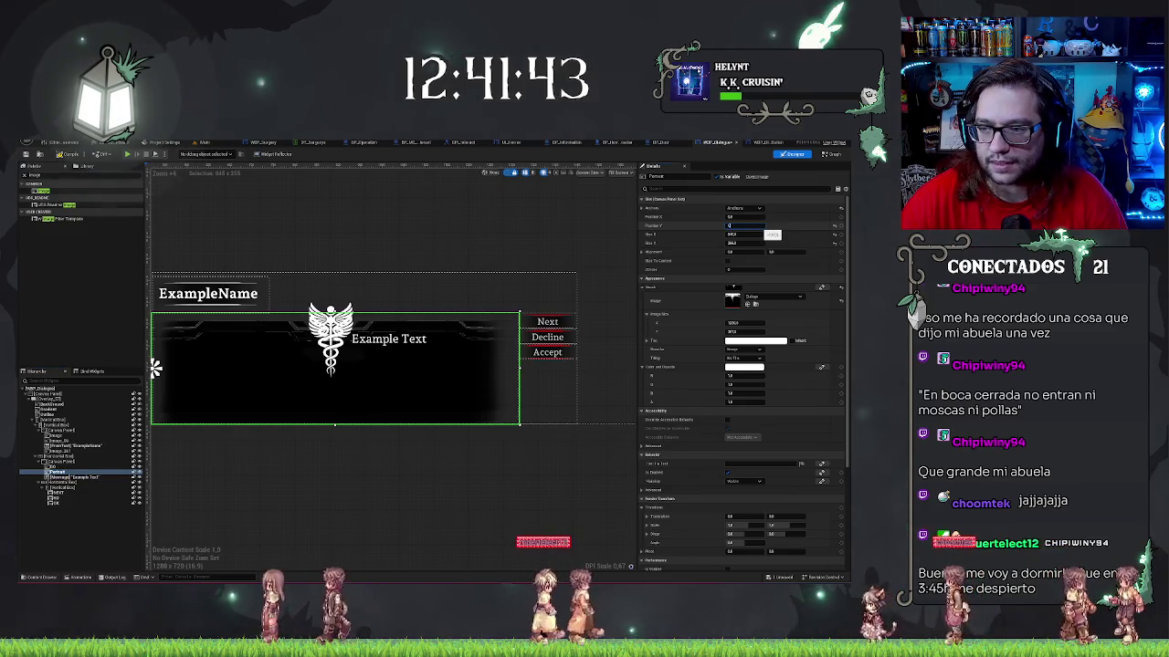
text(125)
key(Tab)
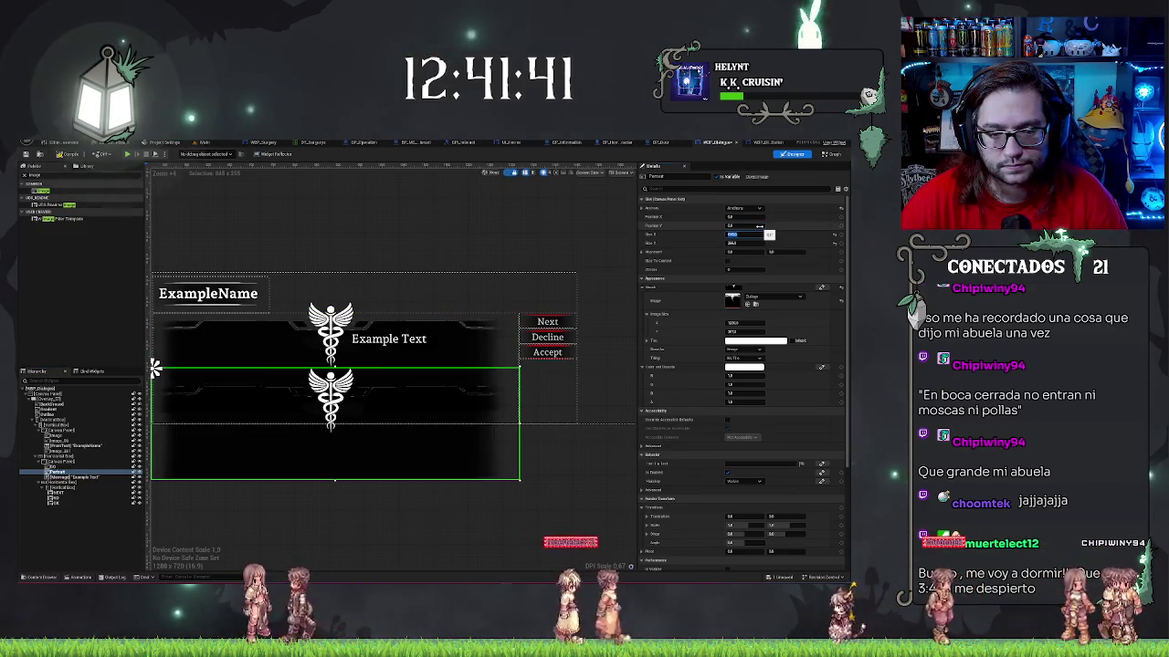
key(Tab)
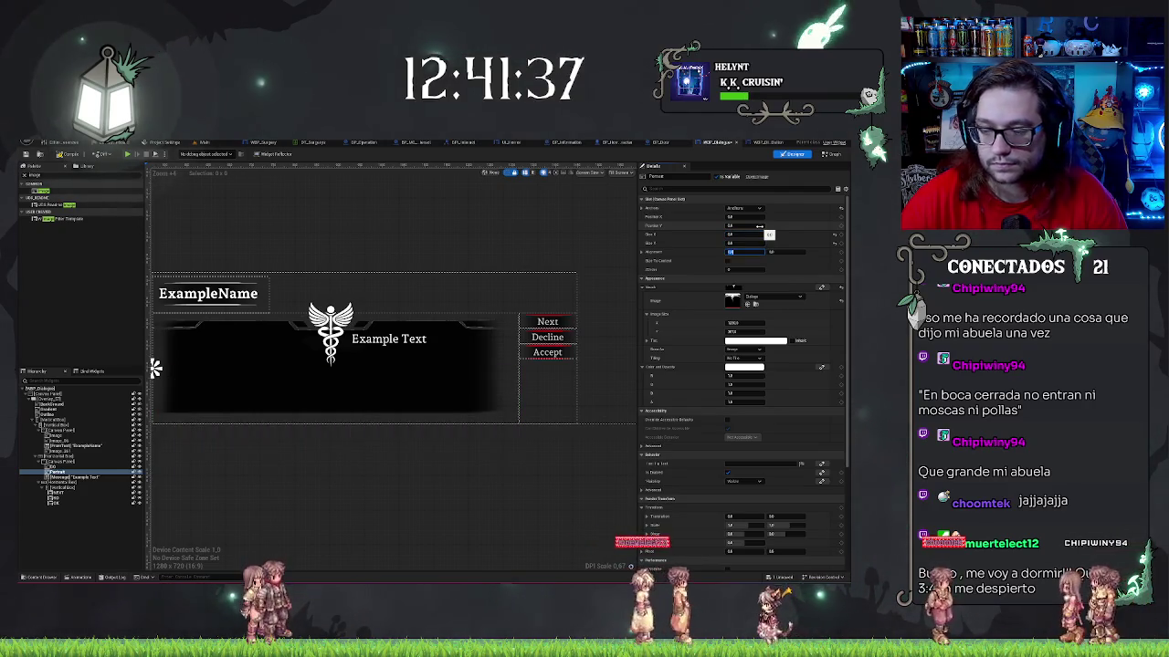
key(Return)
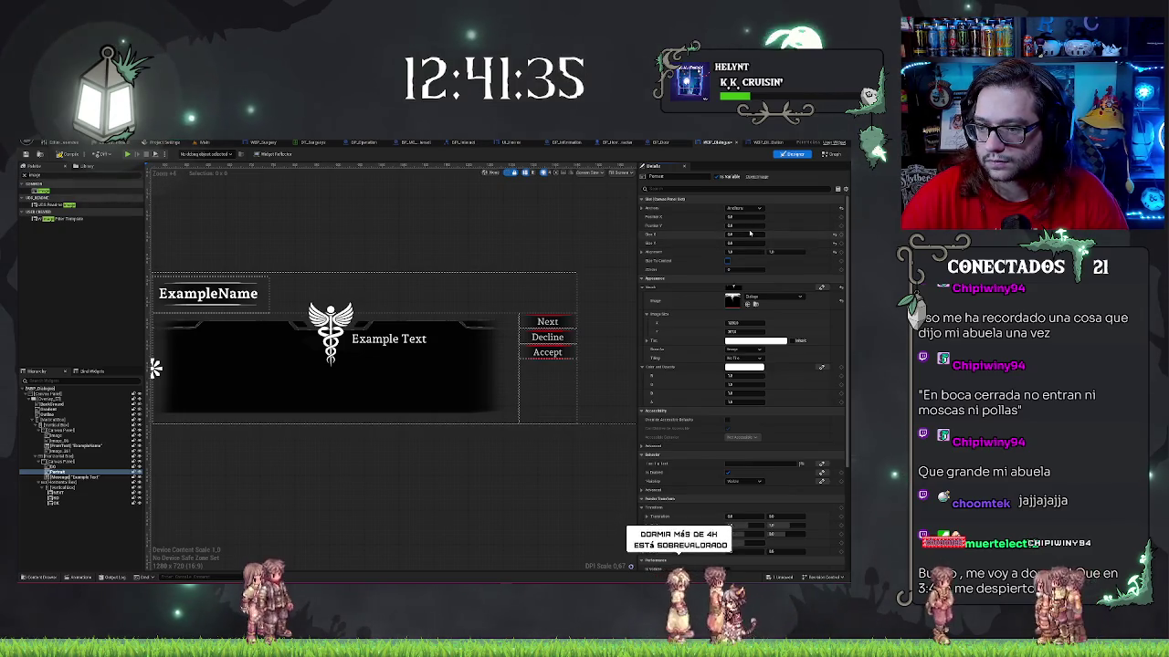
click(741, 243)
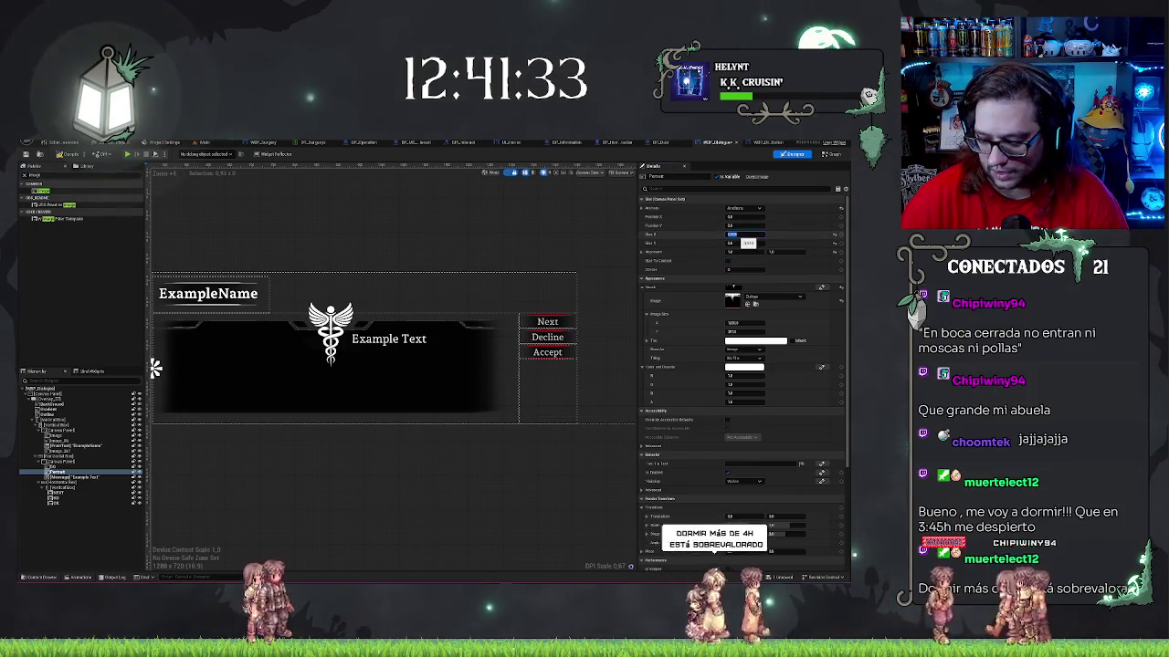
text(100)
key(Tab)
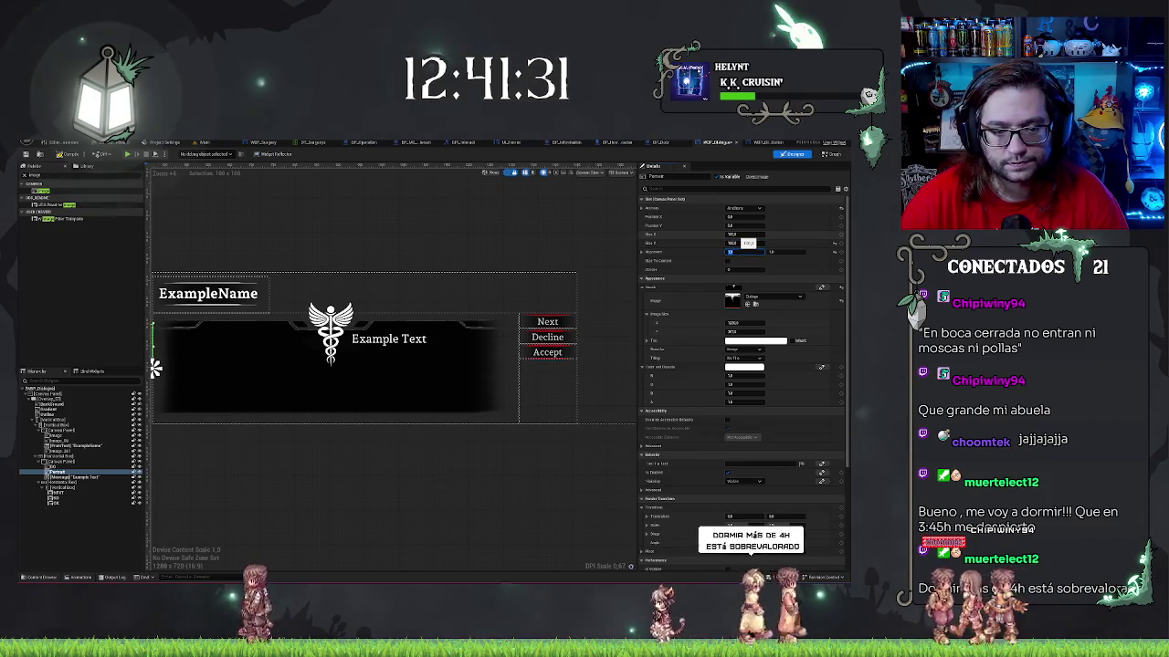
drag(420, 447, 634, 383)
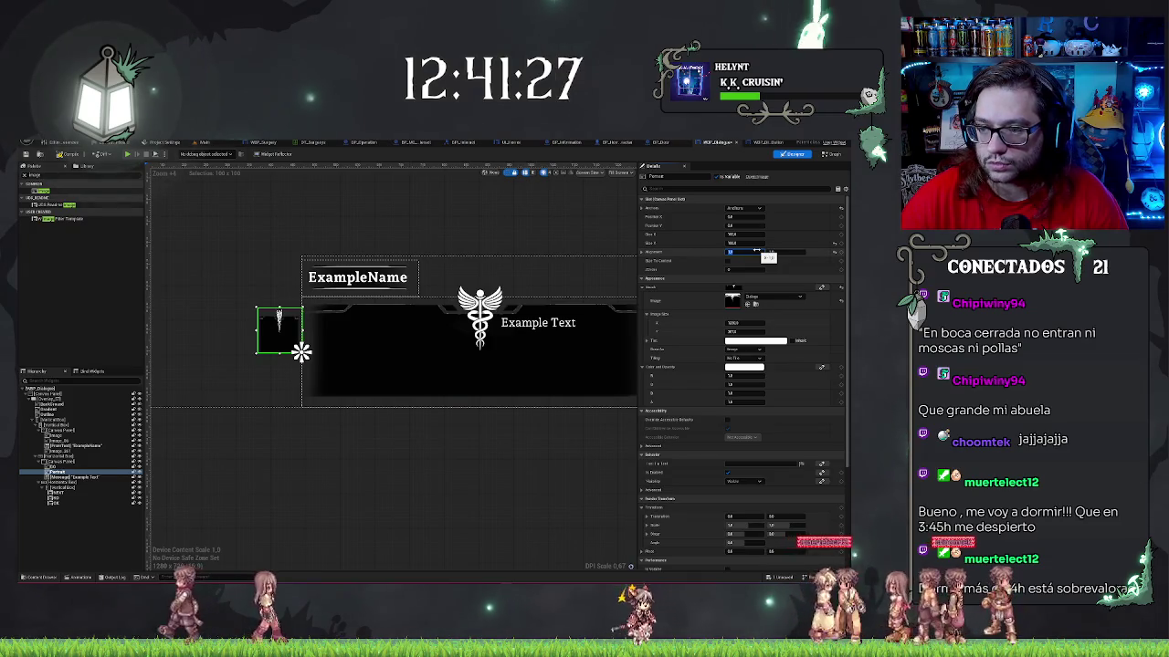
- Adjust the portrait's alignment and shift it right within the dialogue box
drag(756, 251, 730, 251)
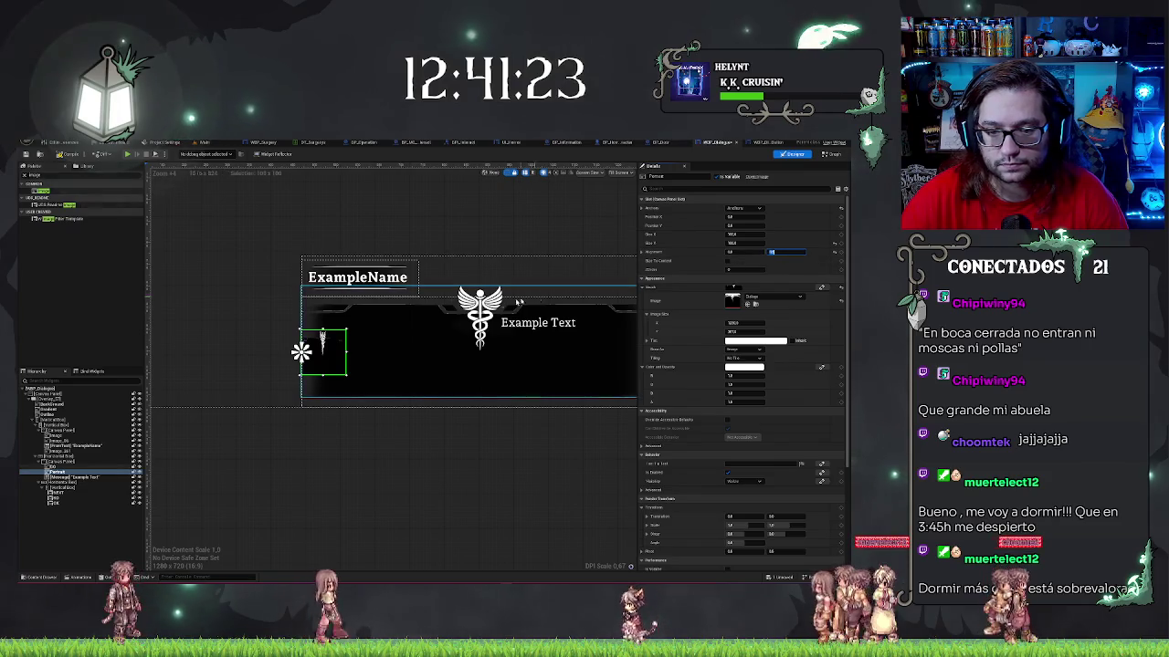
drag(756, 252, 785, 259)
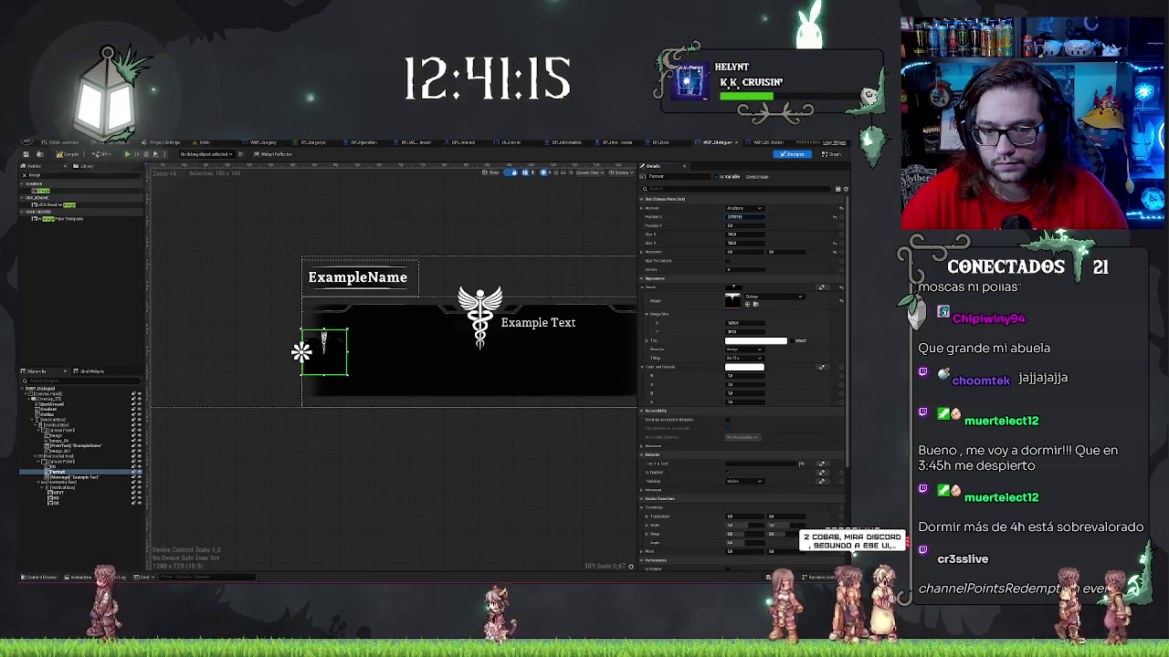
mouse_move(744, 216)
mouse_down()
mouse_move(779, 216)
mouse_move(753, 222)
mouse_up()
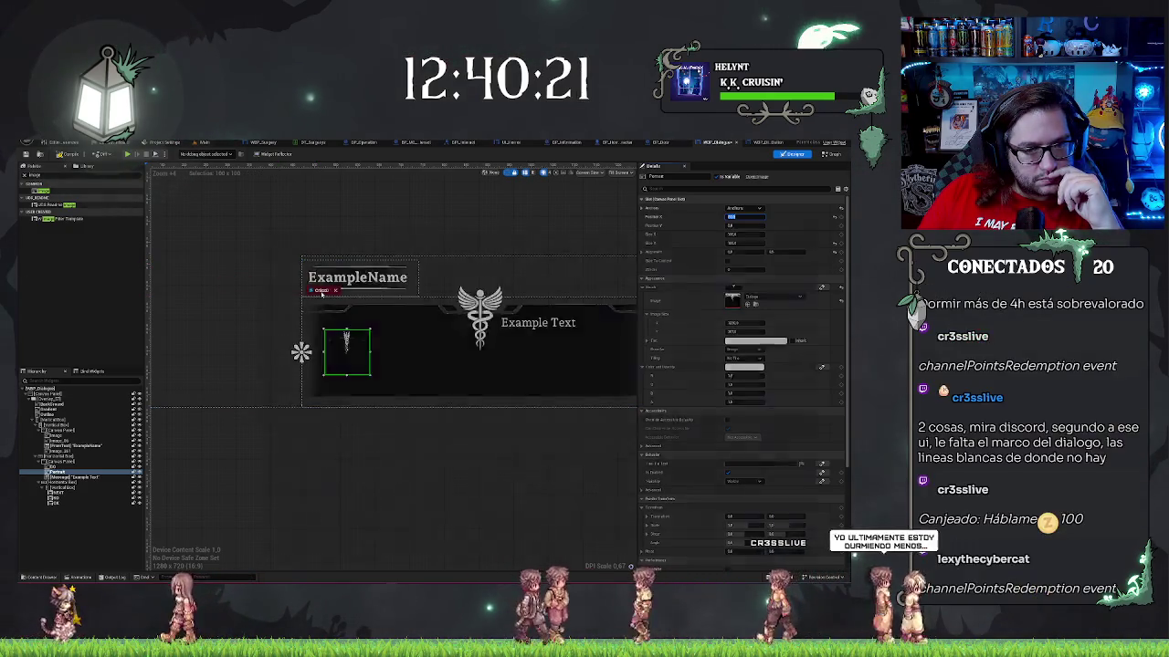
- Bring up the browser's pet Fennec page, reposition the window, and scroll to the artwork
key(alt+Tab)
drag(368, 217, 292, 148)
scroll(478, 306, down, 3)
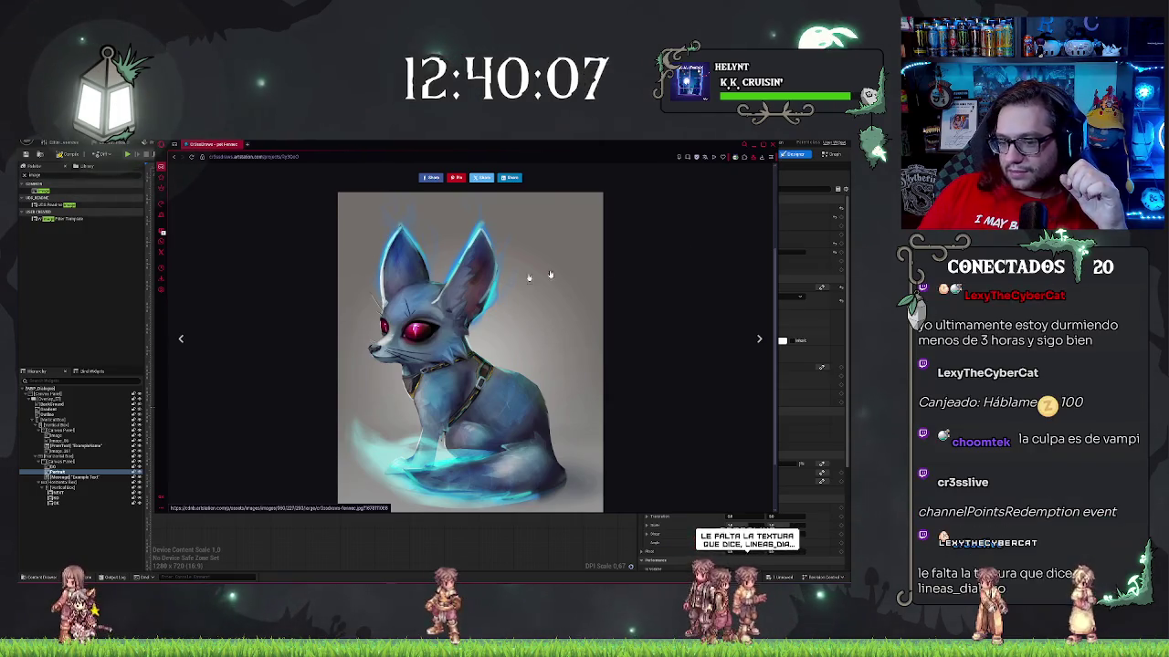
- Hide the fennec artwork page and return to the Unreal widget designer
key(alt+Tab)
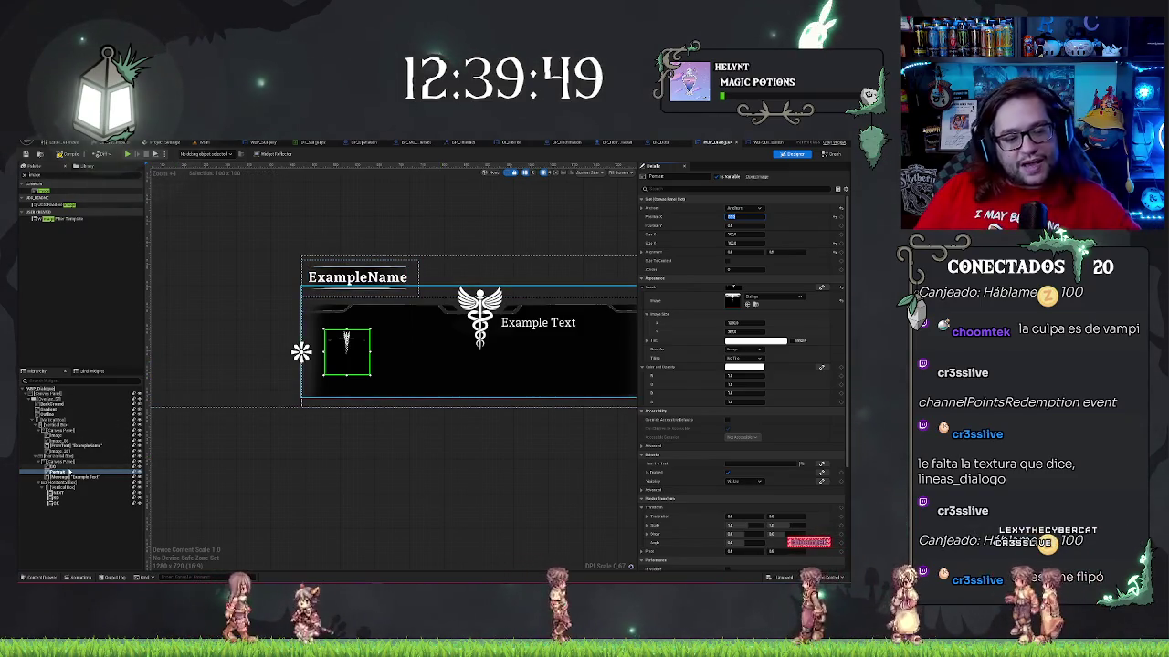
- Select the dialogue panel's border image, undo a trial heart texture, and copy the neighbouring widget's offsets onto it
click(79, 467)
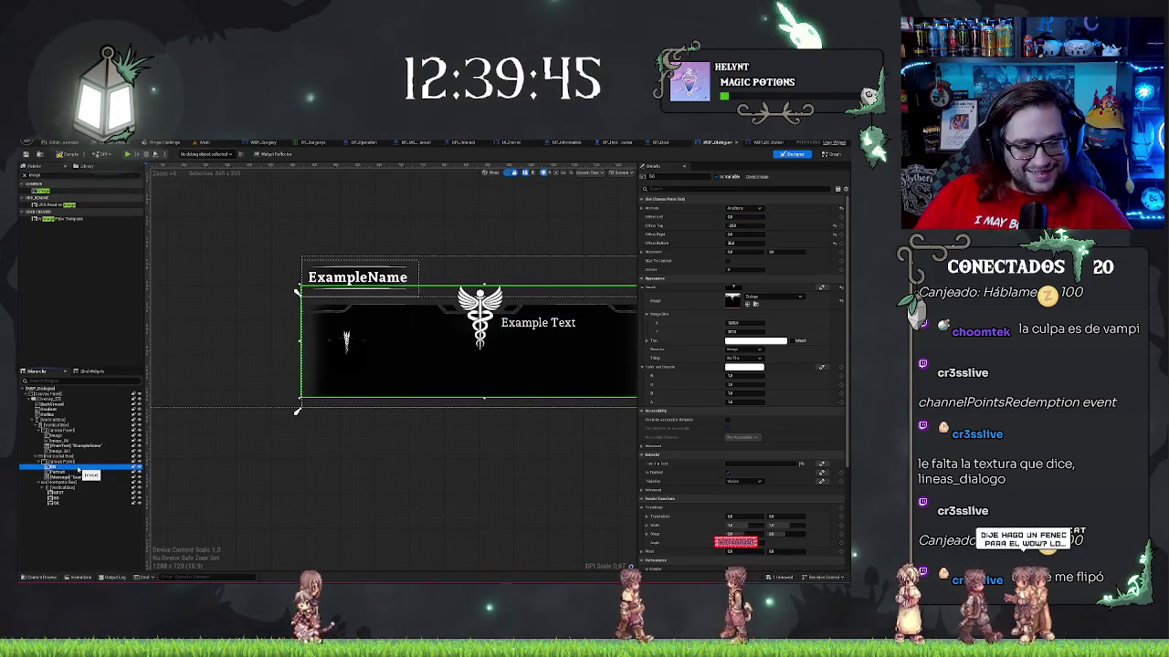
click(79, 471)
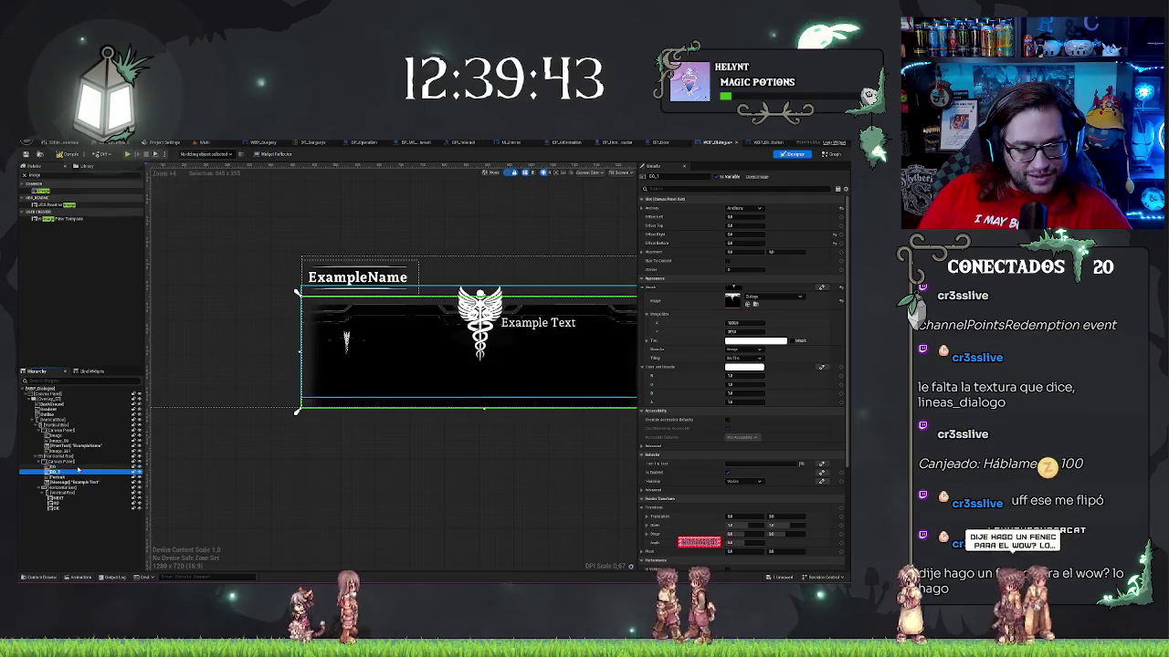
click(747, 304)
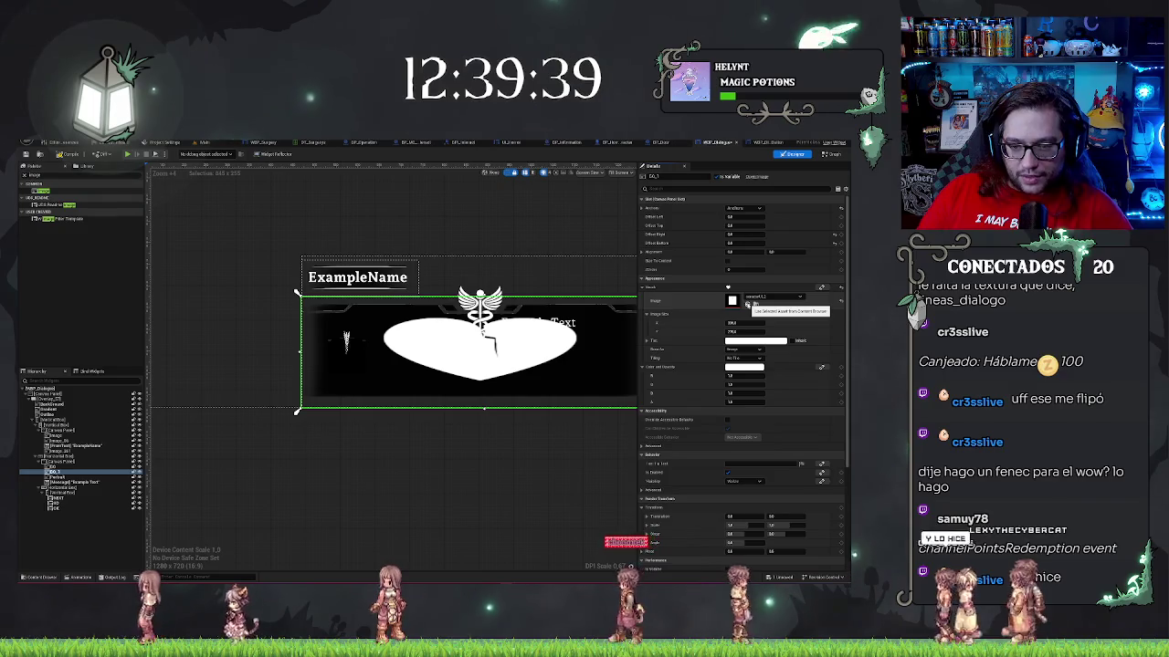
key(ctrl+z)
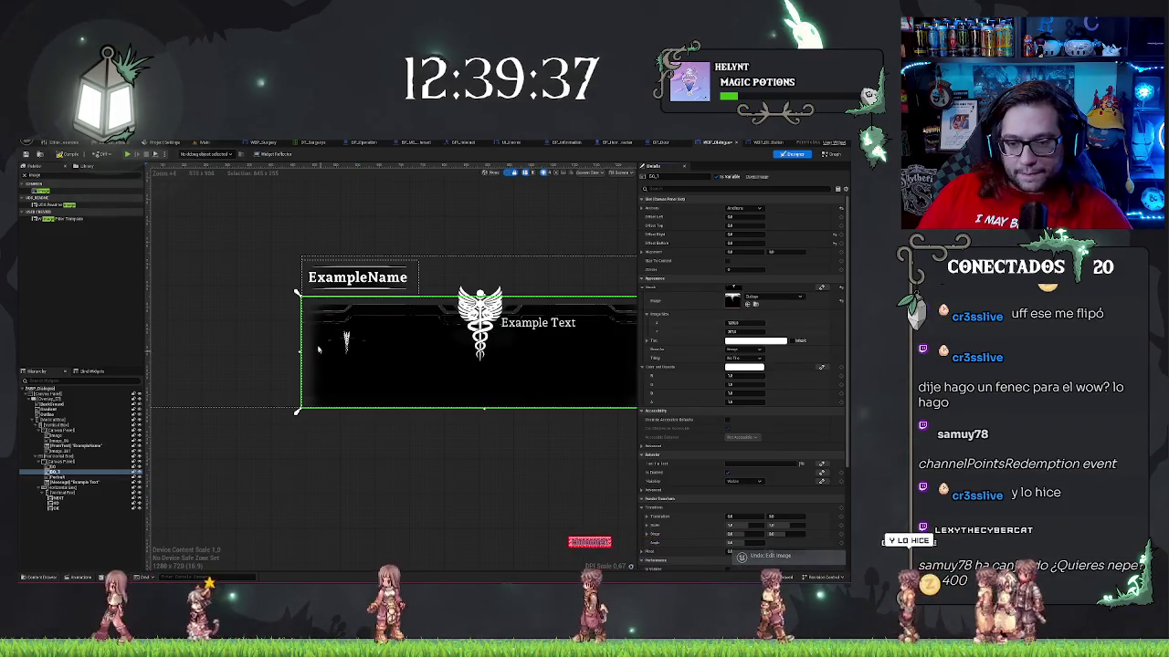
click(63, 472)
click(56, 468)
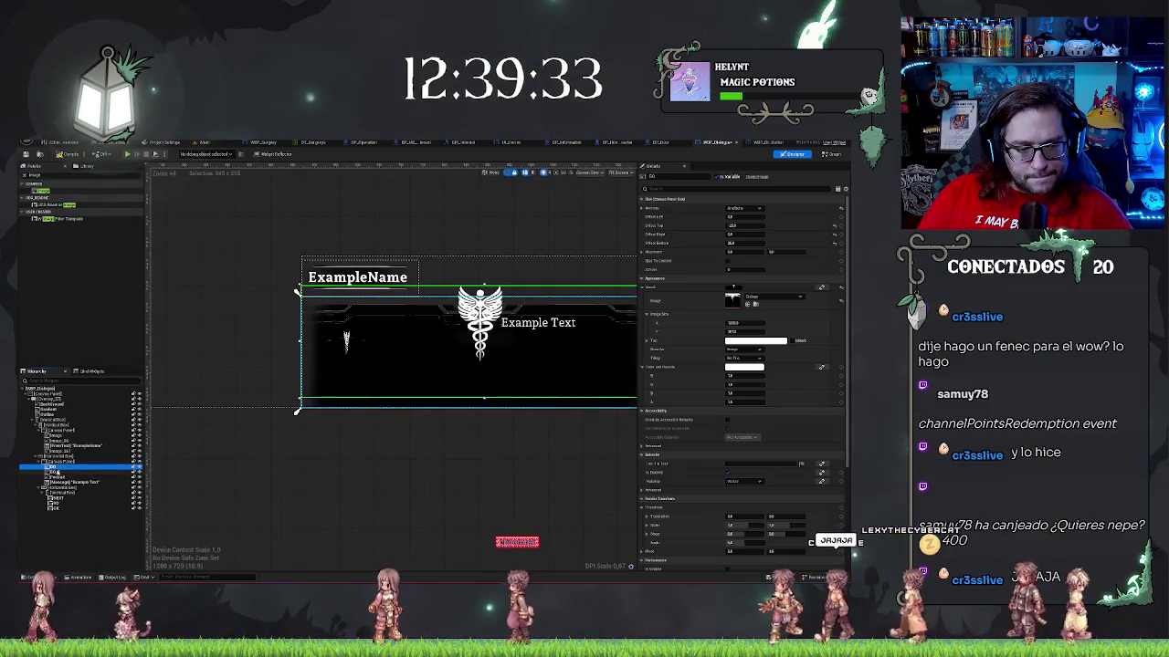
click(57, 472)
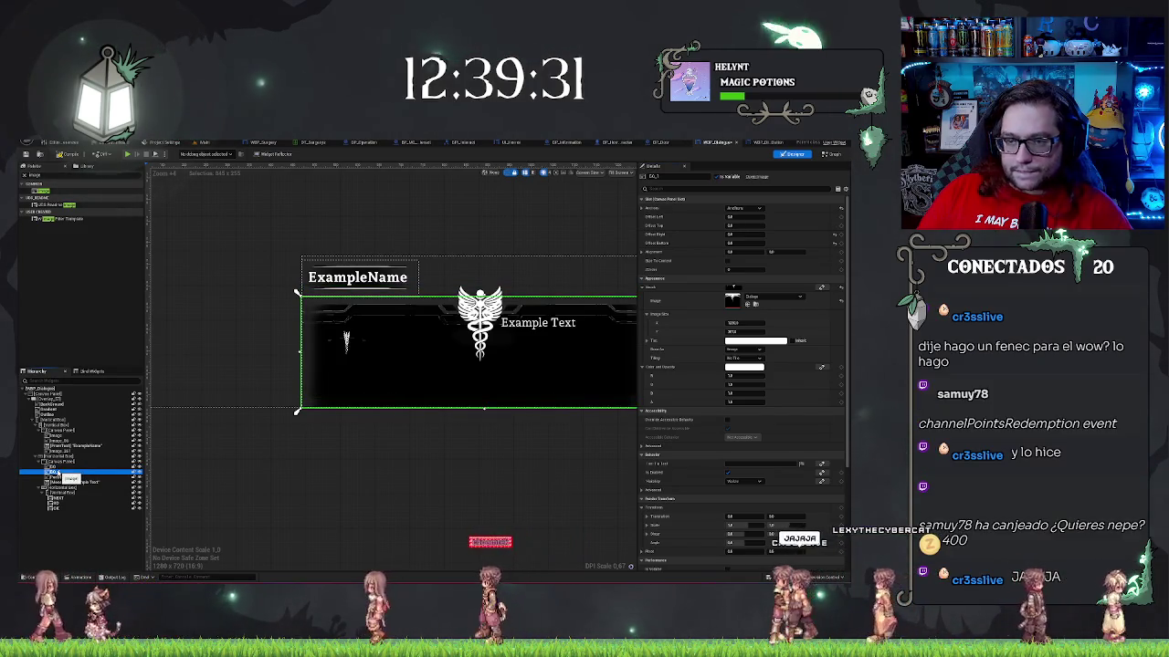
click(52, 466)
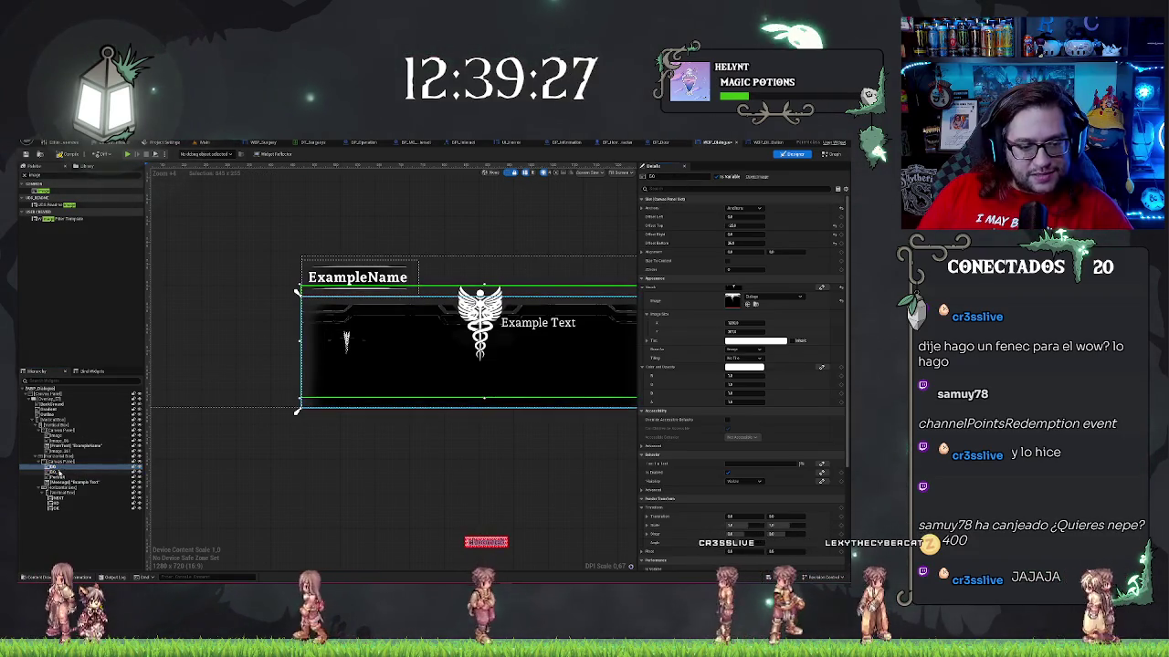
key(Down)
click(666, 209)
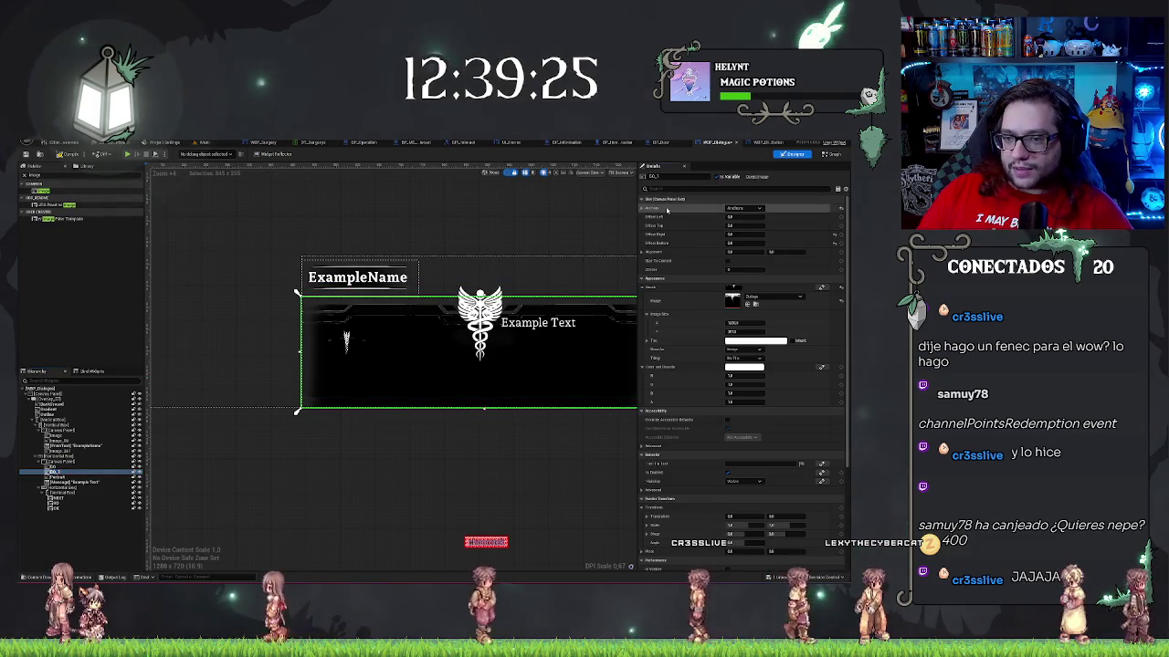
key(ctrl+z)
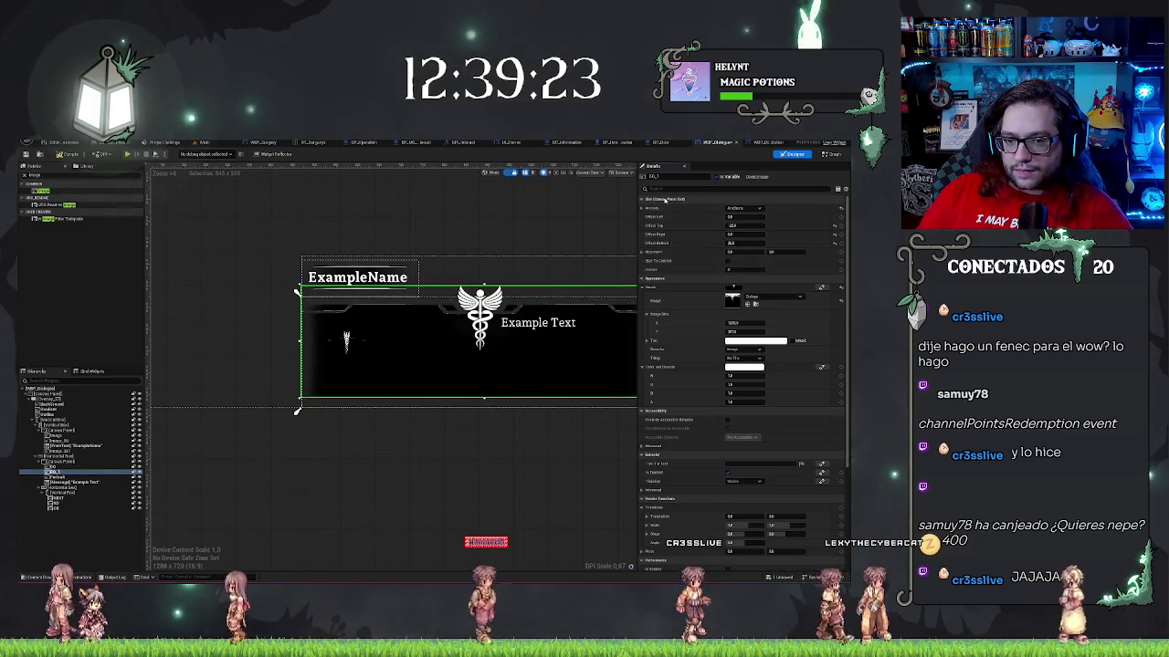
- Search the Brush Image texture picker and apply the new ornate frame texture to the border
click(760, 297)
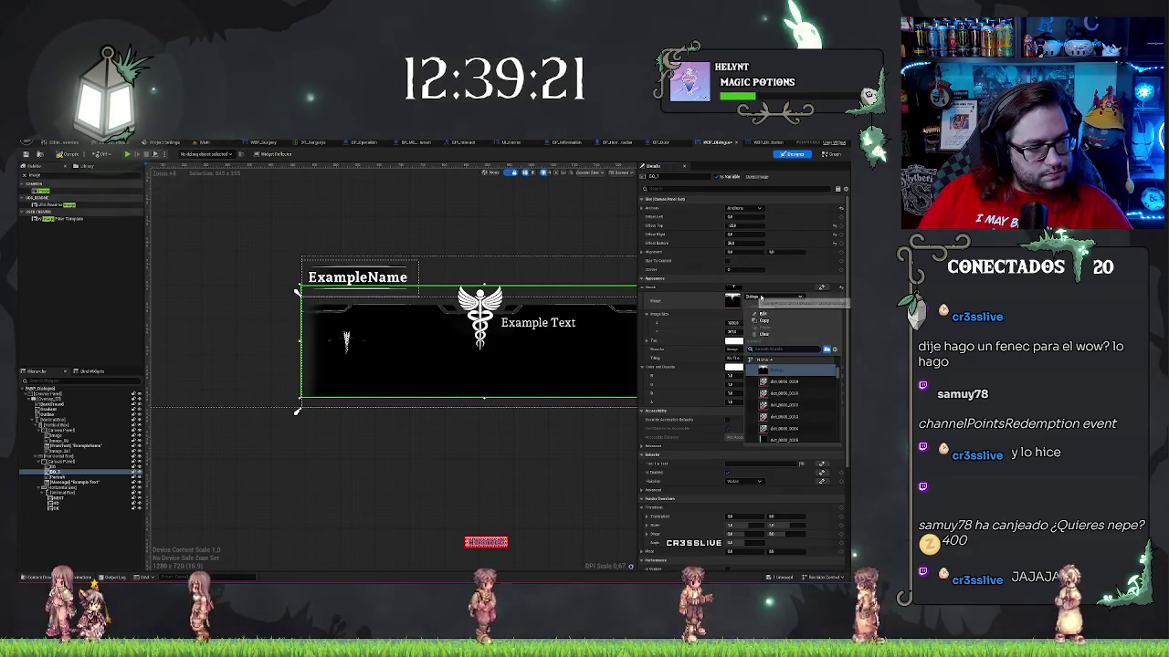
text(1)
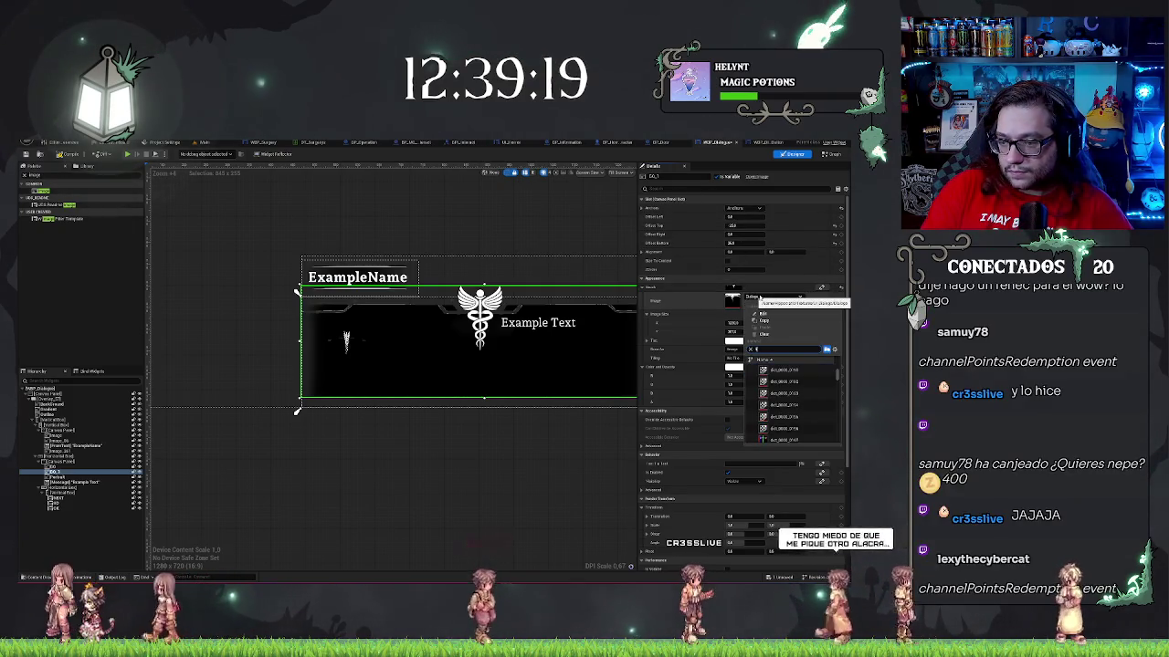
text(1)
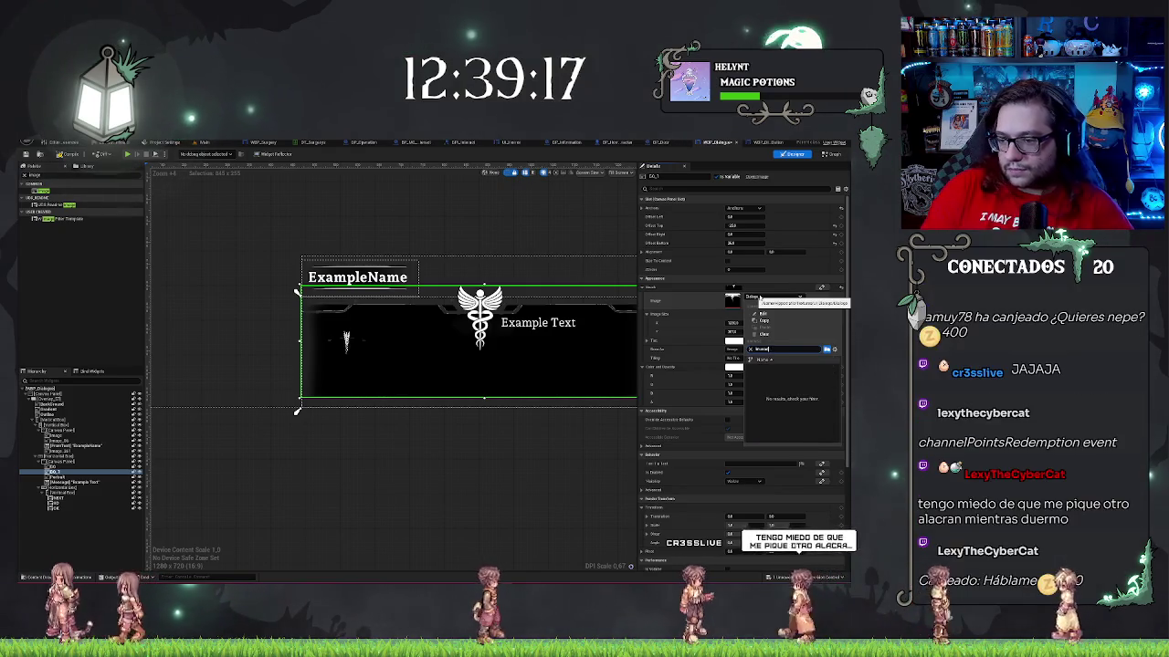
key(BackSpace)
key(BackSpace)
key(BackSpace)
text(1)
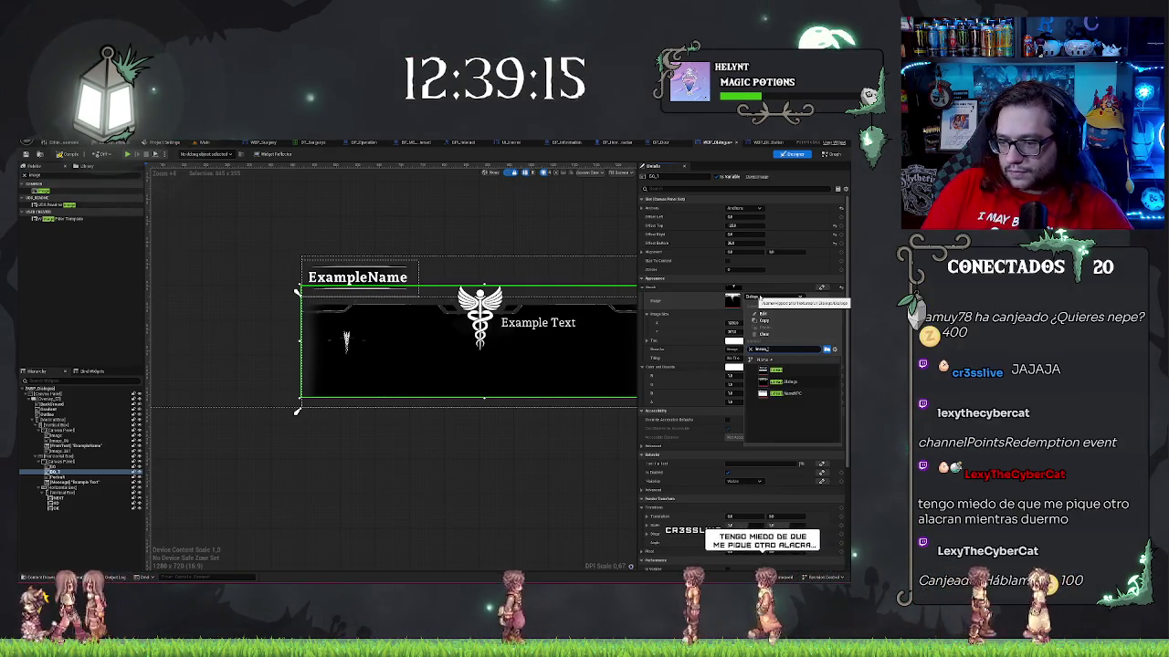
click(776, 370)
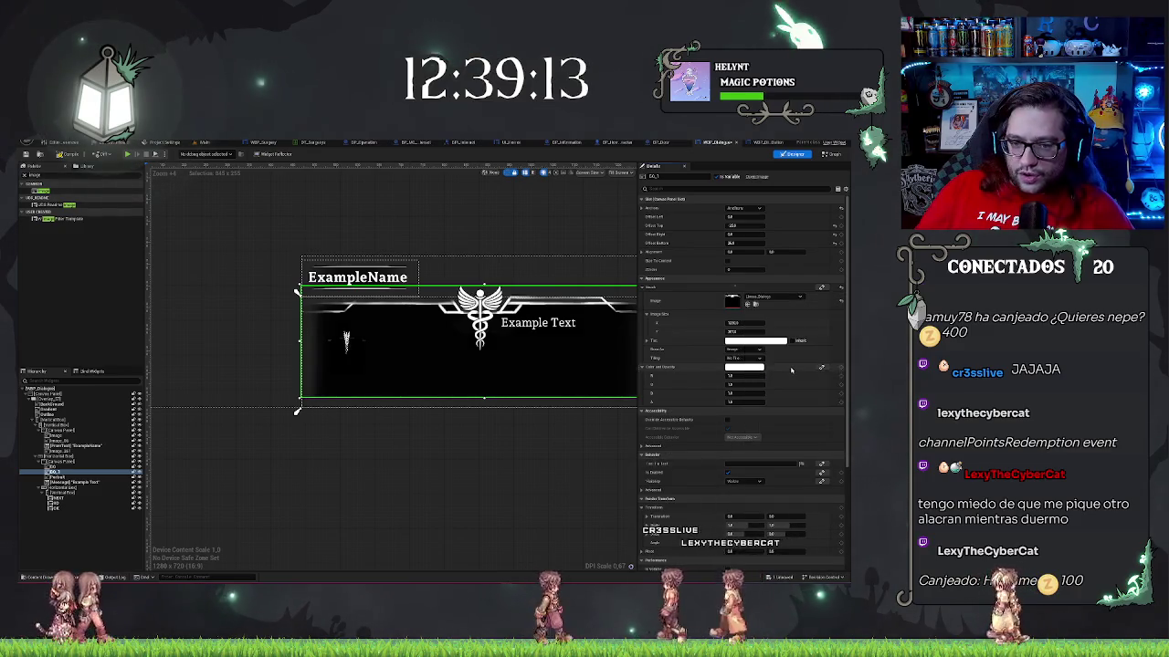
click(512, 474)
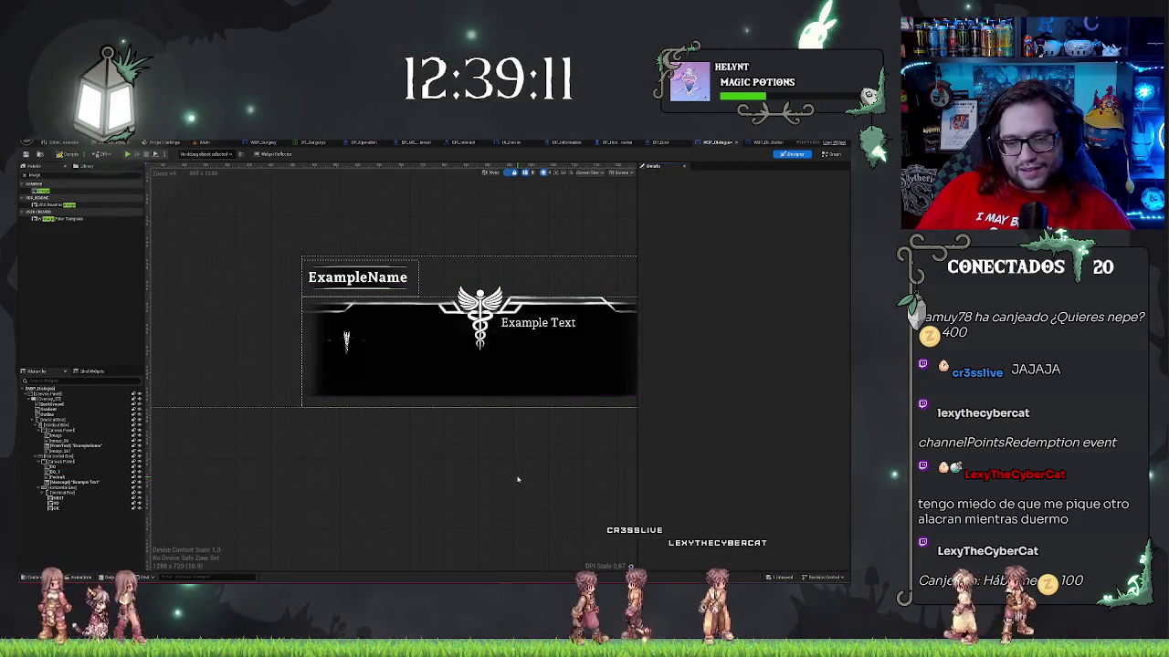
- Bring the Next, Decline and Accept buttons into view and select the small portrait image widget
drag(511, 475, 418, 502)
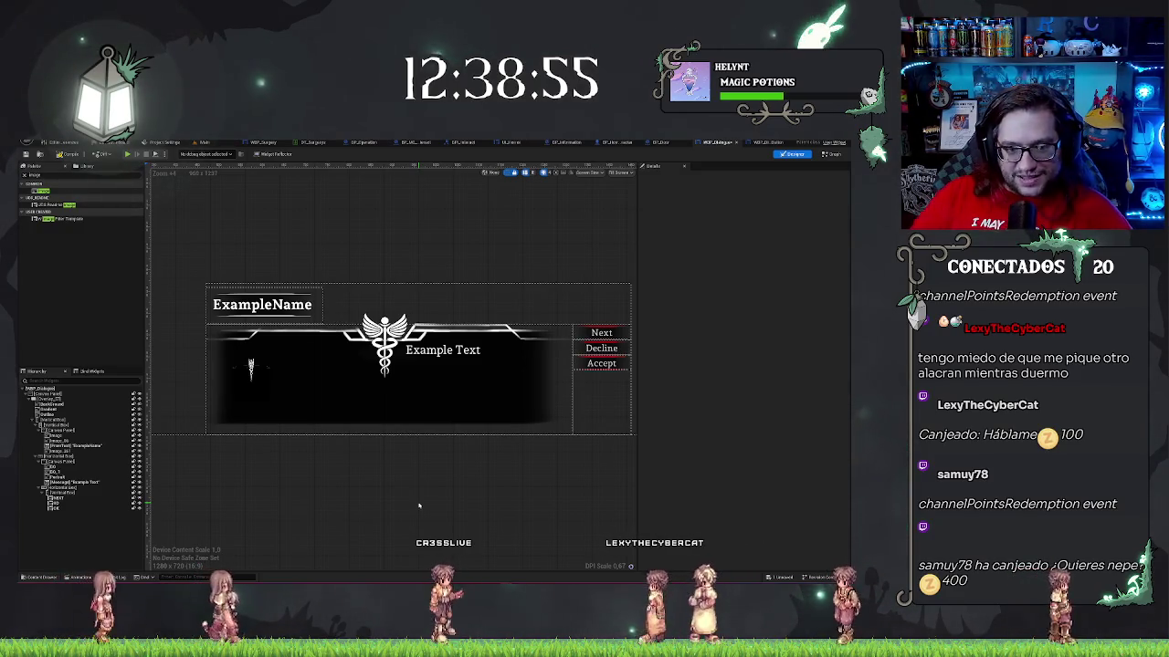
click(251, 373)
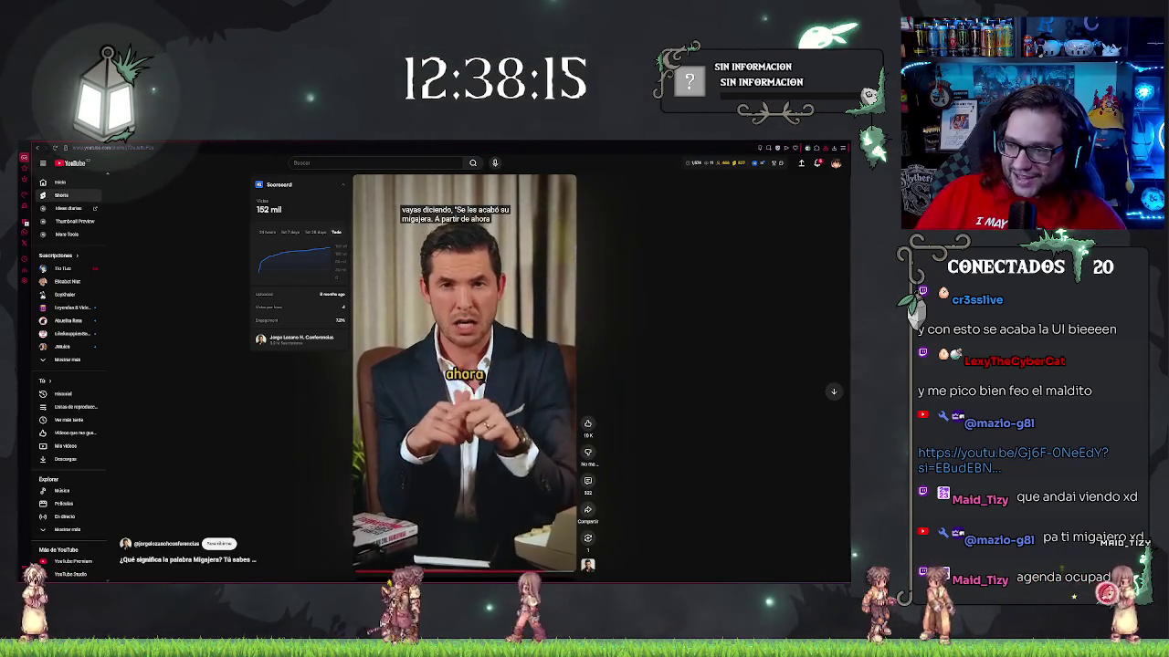
- Check the YouTube notifications, return to Unreal, and move the floating video window over the editor
click(816, 163)
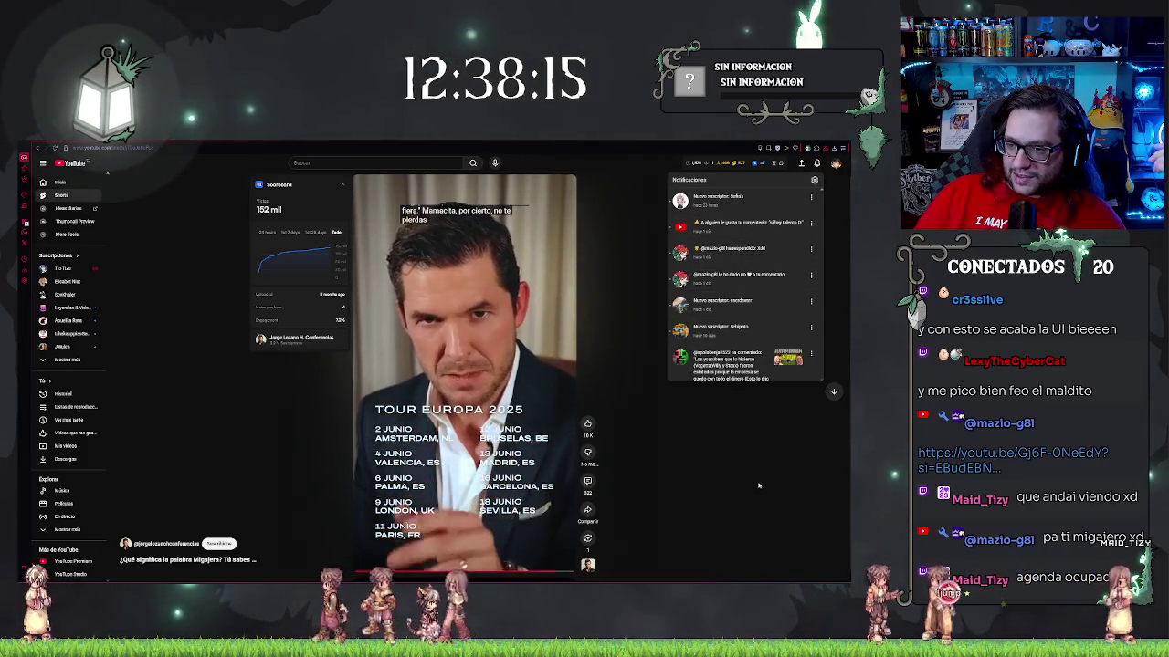
key(Escape)
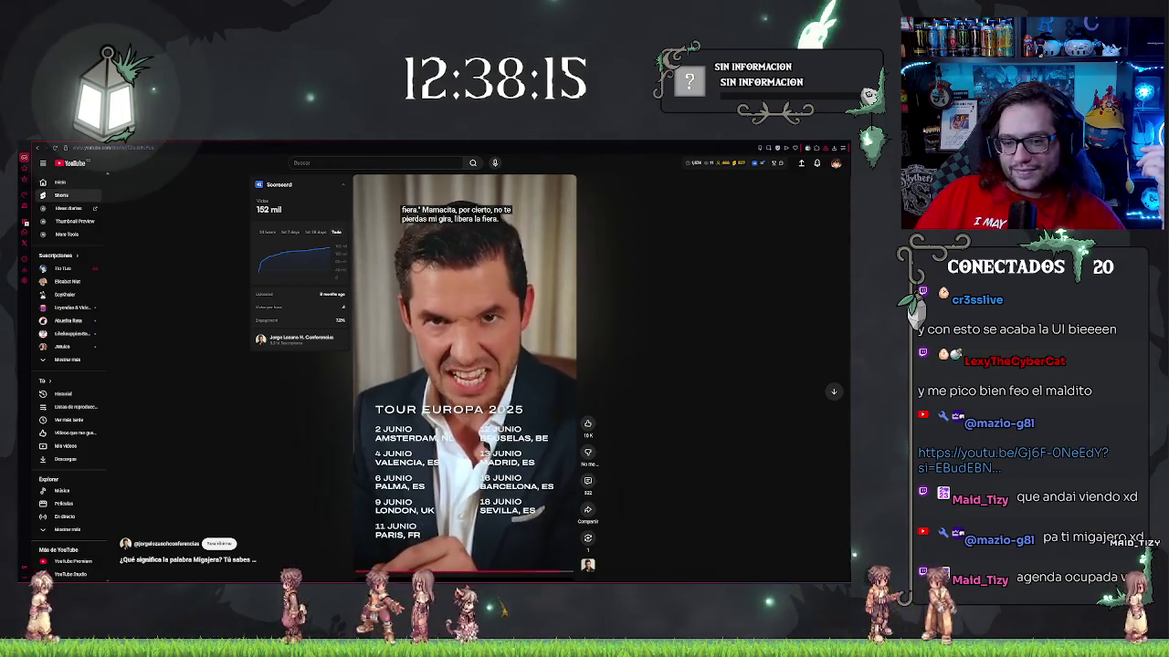
key(alt+Tab)
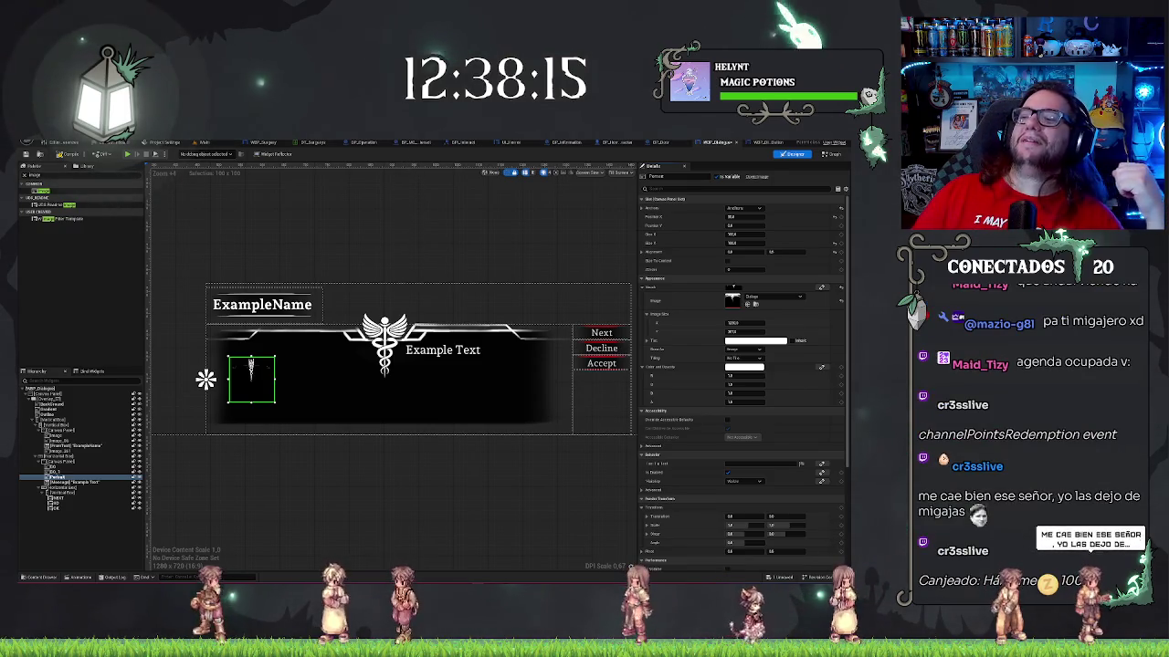
mouse_move(585, 302)
mouse_down()
mouse_move(461, 296)
mouse_move(355, 226)
mouse_move(379, 217)
mouse_up()
mouse_move(386, 306)
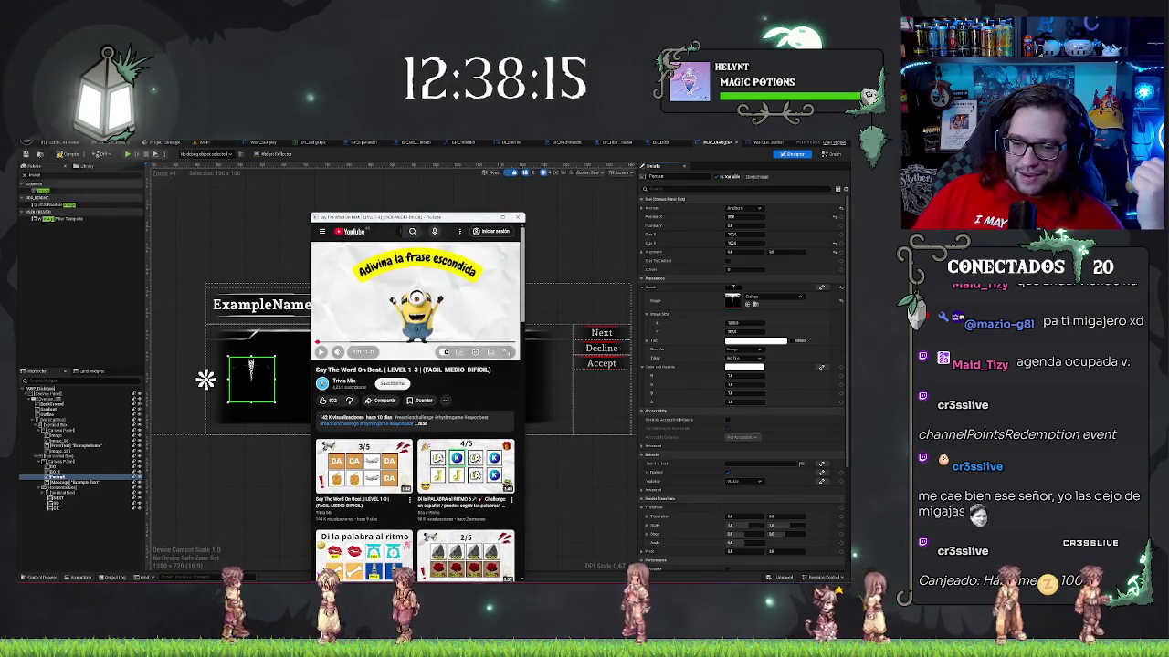
click(321, 352)
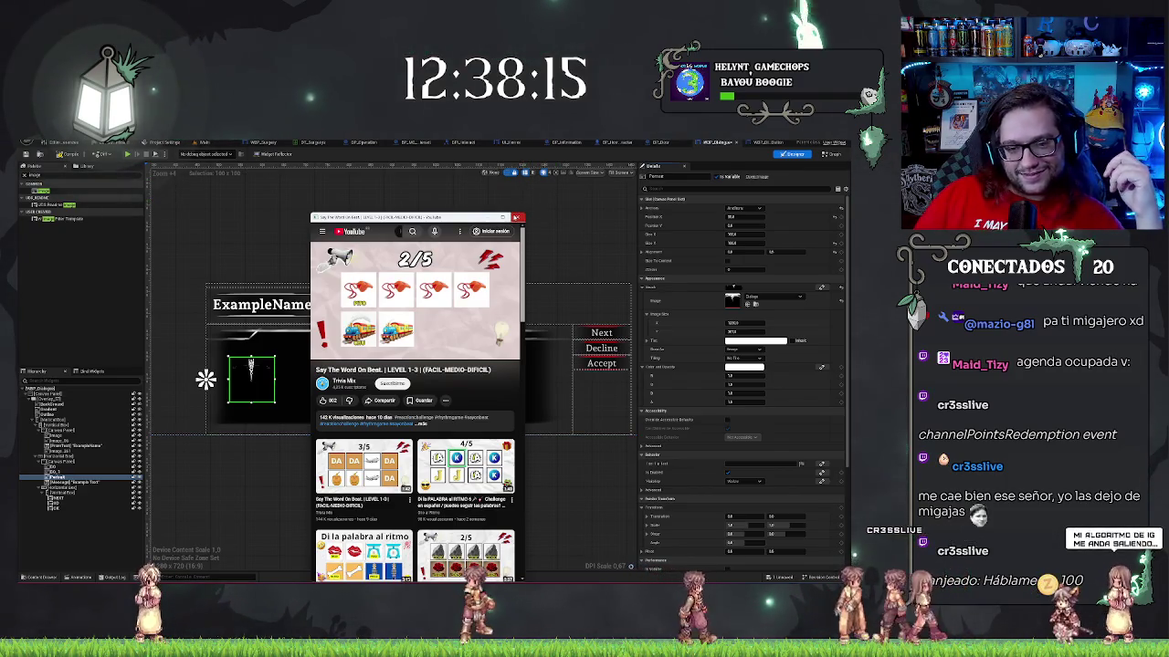
click(516, 217)
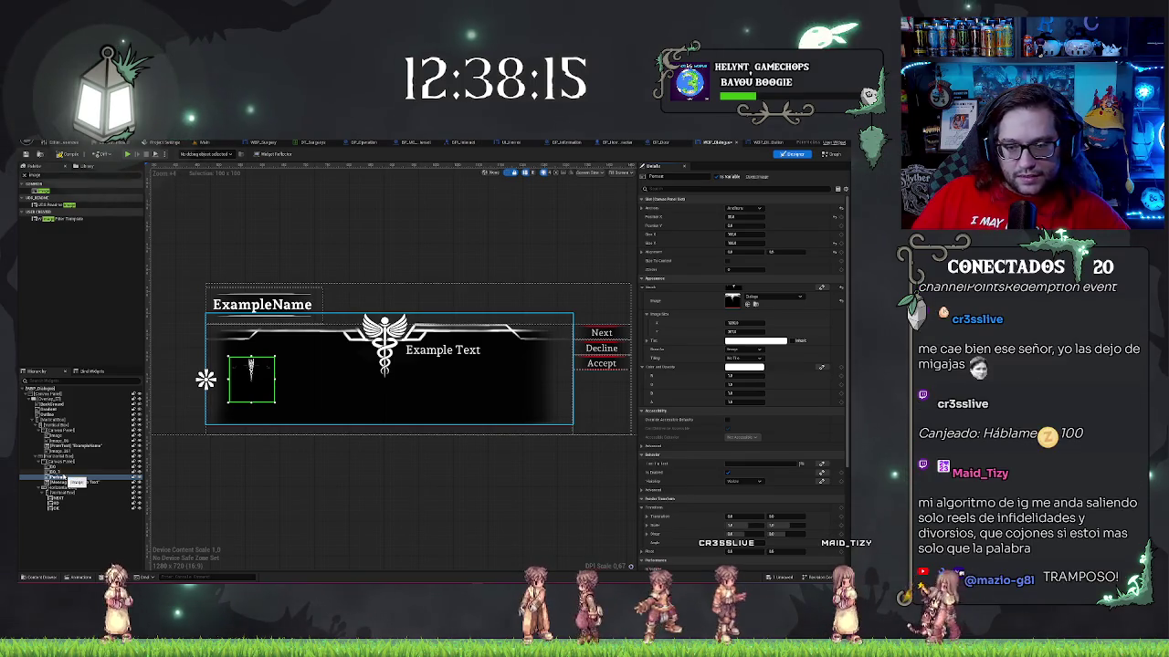
- Delete the dialogue panel's border image and the other selected image widgets
click(57, 471)
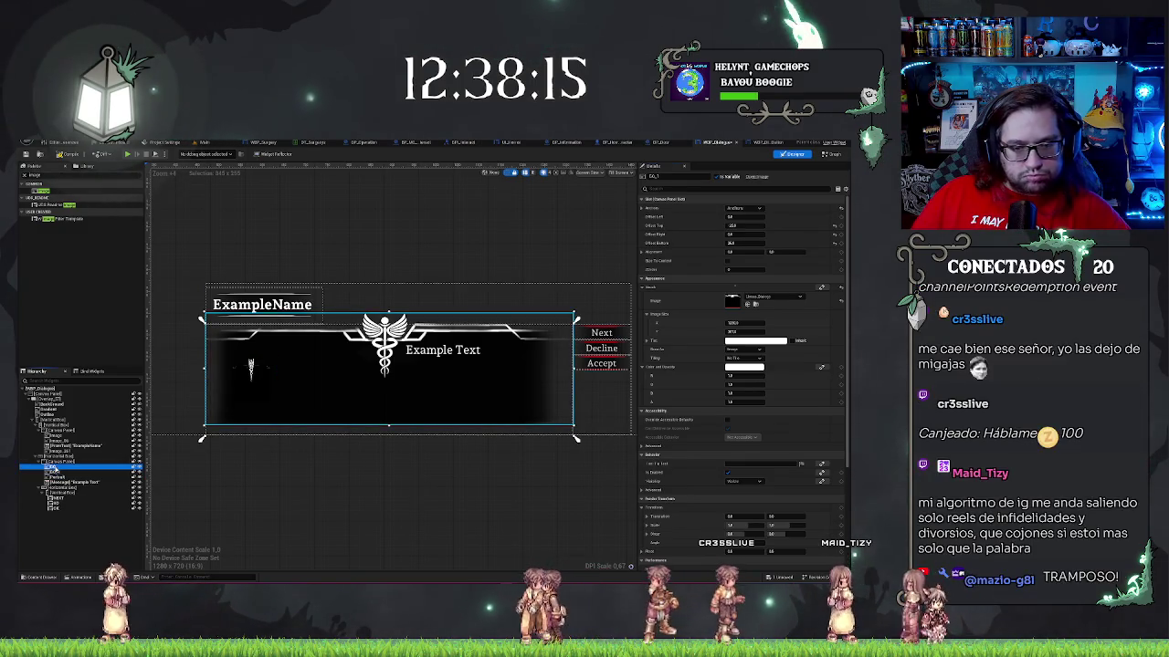
click(75, 413)
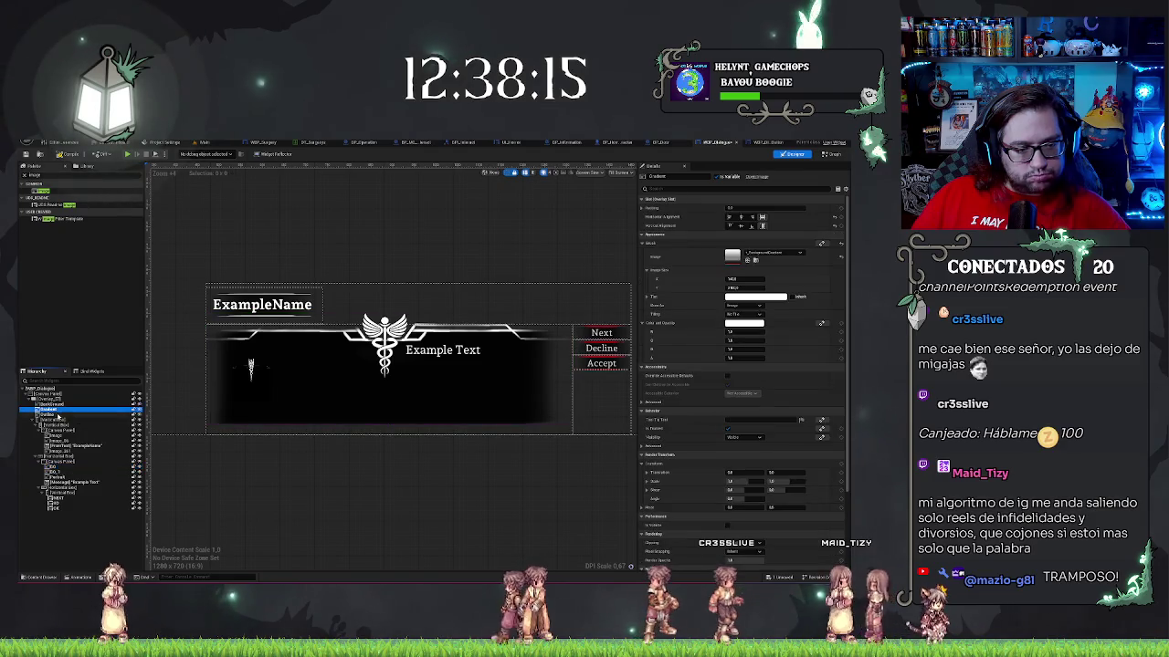
key(Delete)
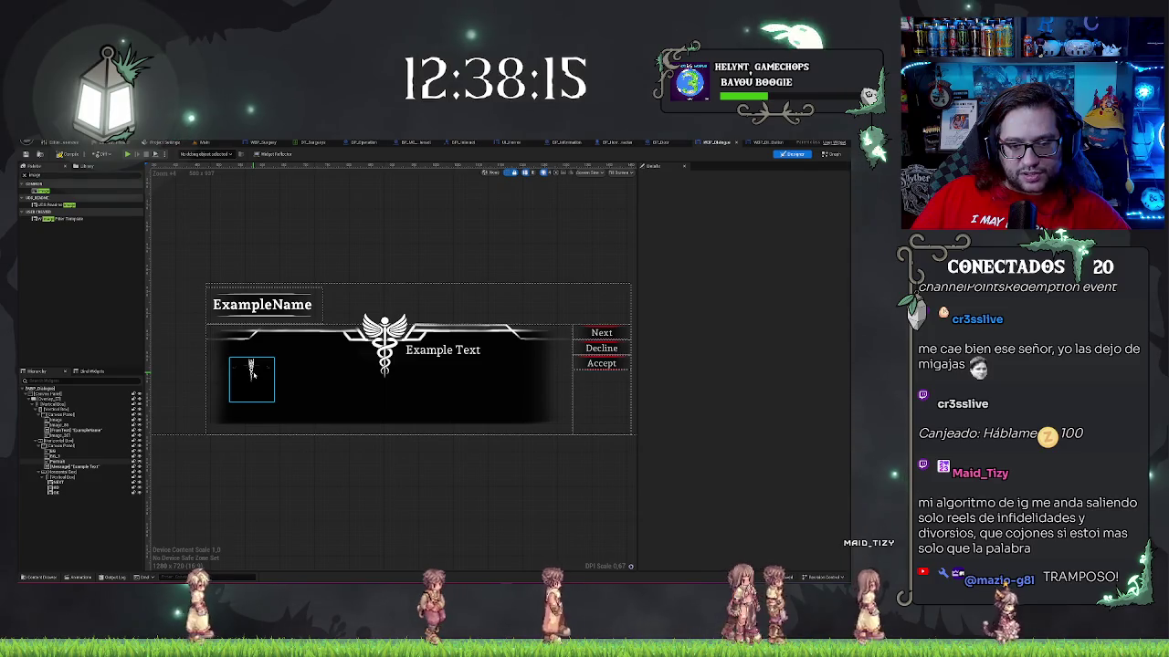
- Shift the portrait image right and size it 160 wide by 160 tall
click(252, 372)
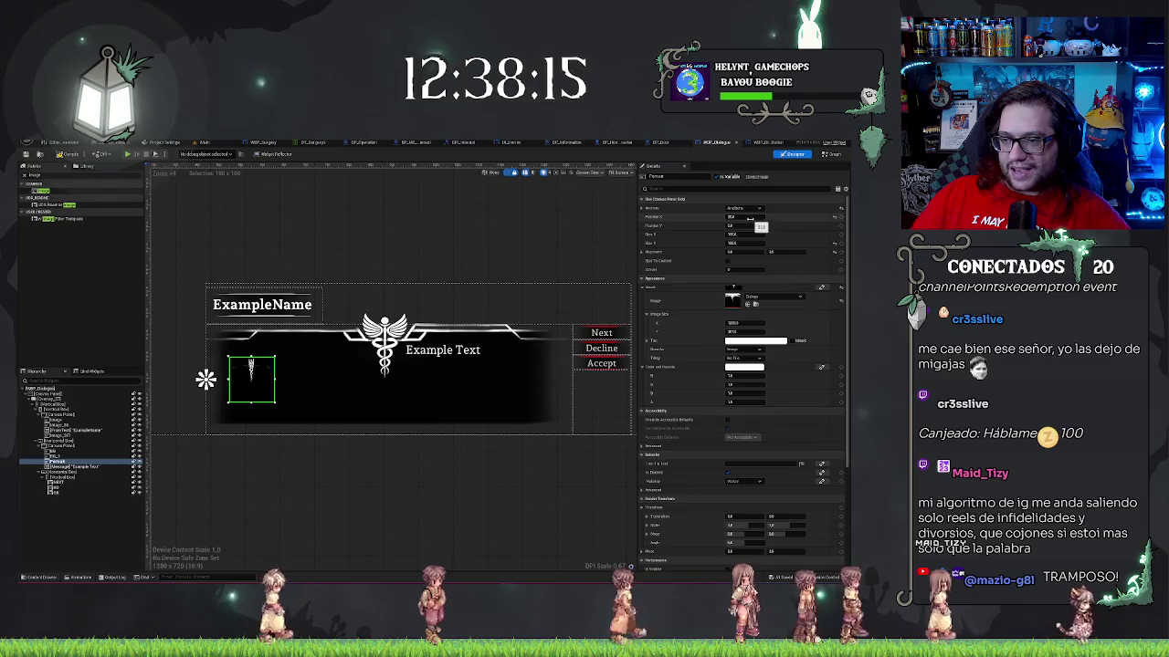
mouse_move(749, 219)
mouse_down()
mouse_move(783, 219)
mouse_move(751, 235)
mouse_move(771, 235)
mouse_up()
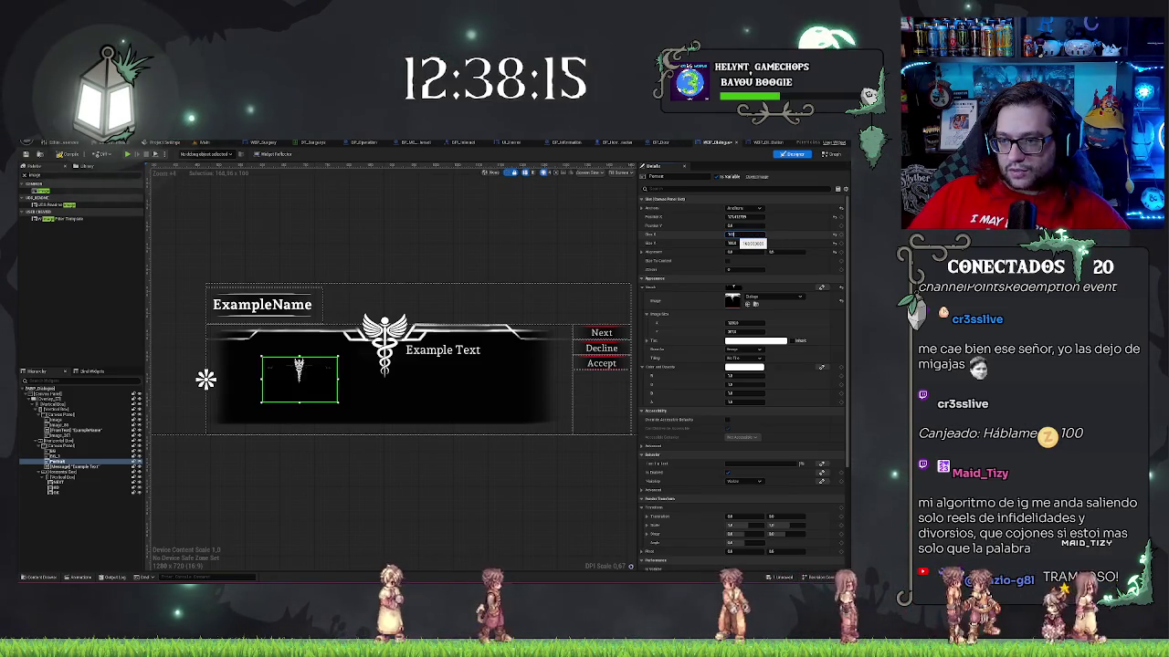
text(160)
key(Return)
key(Tab)
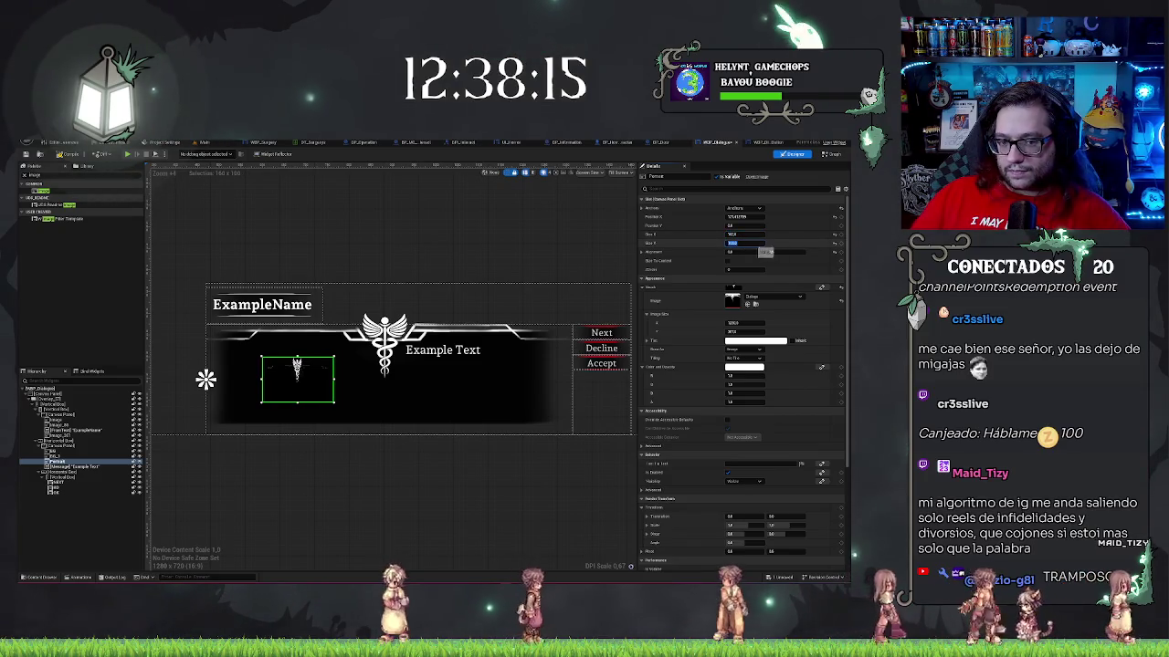
text(200)
key(Return)
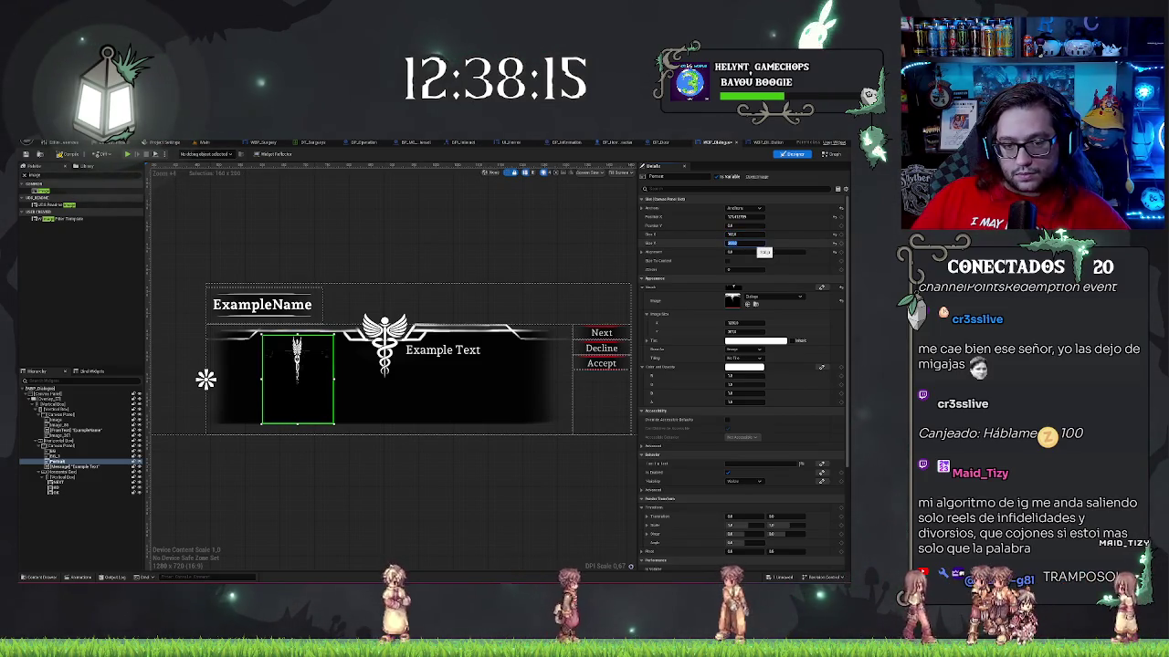
text(160)
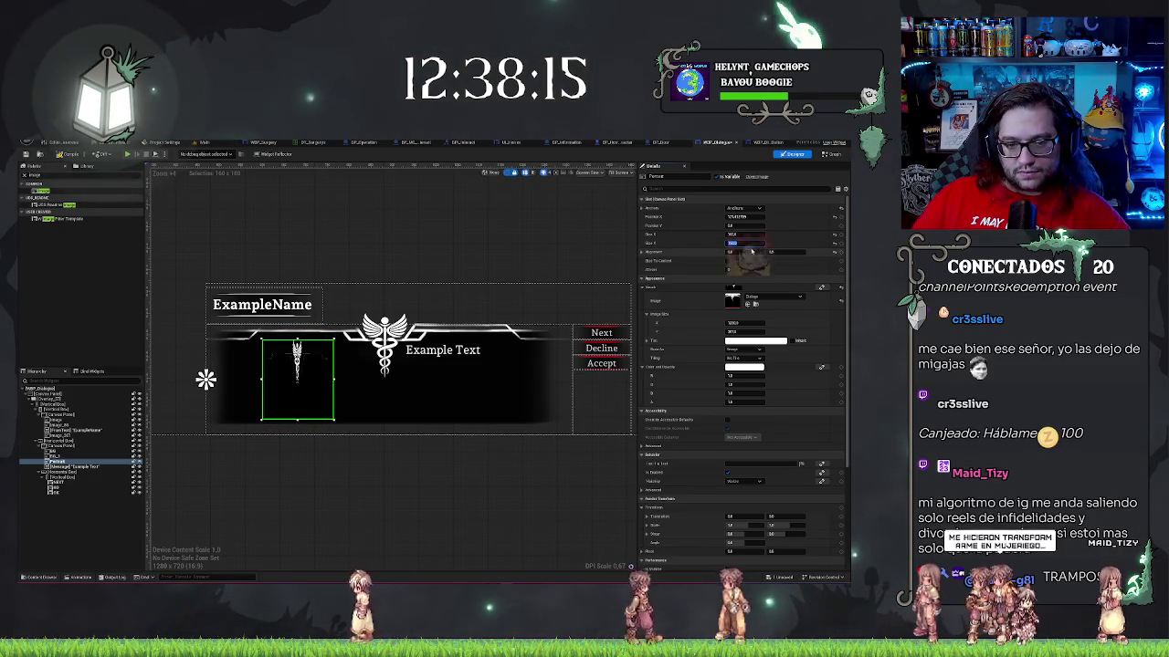
key(Return)
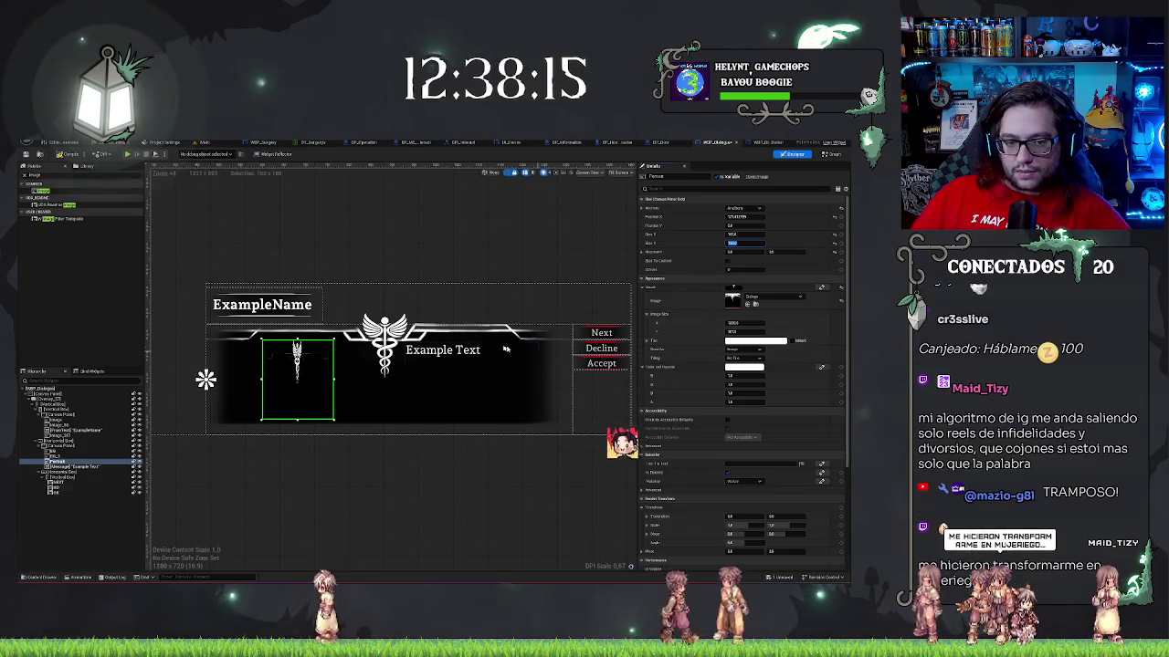
- Set the portrait image's Position Y to -301, then reselect it
click(740, 224)
text(-30)
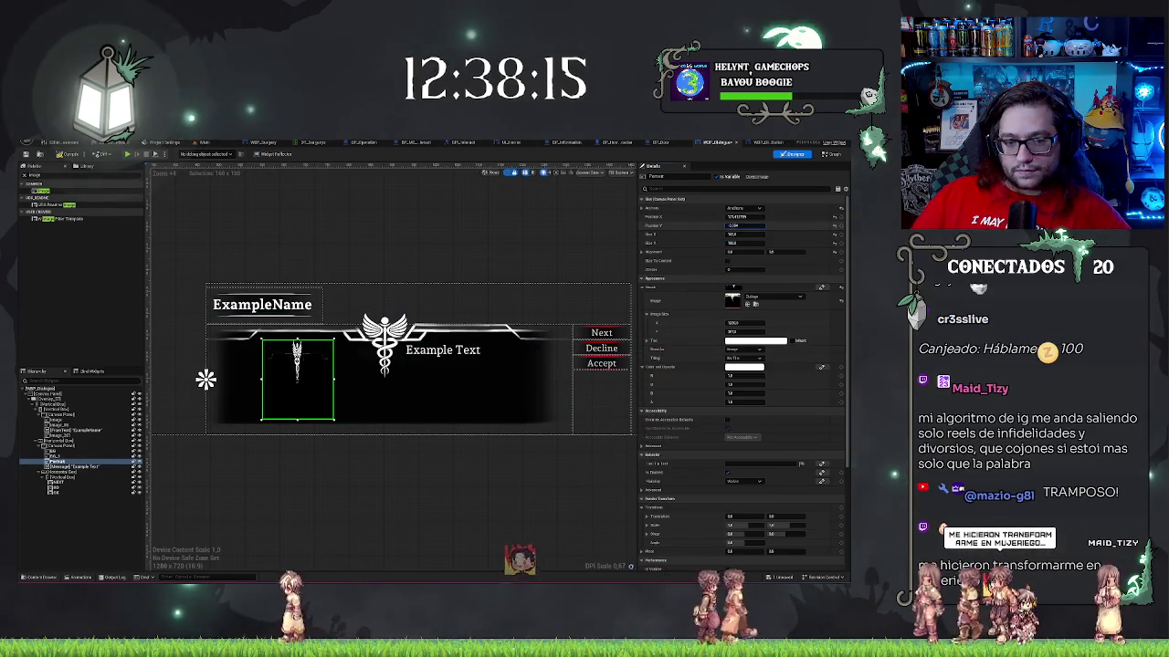
text(1)
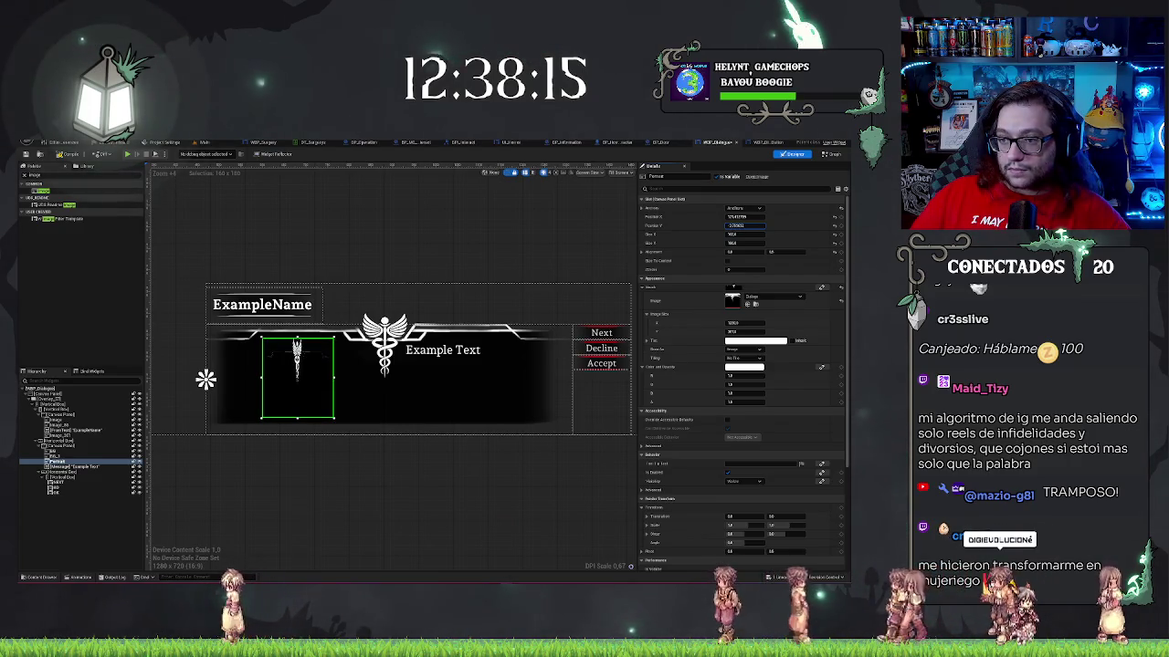
key(Return)
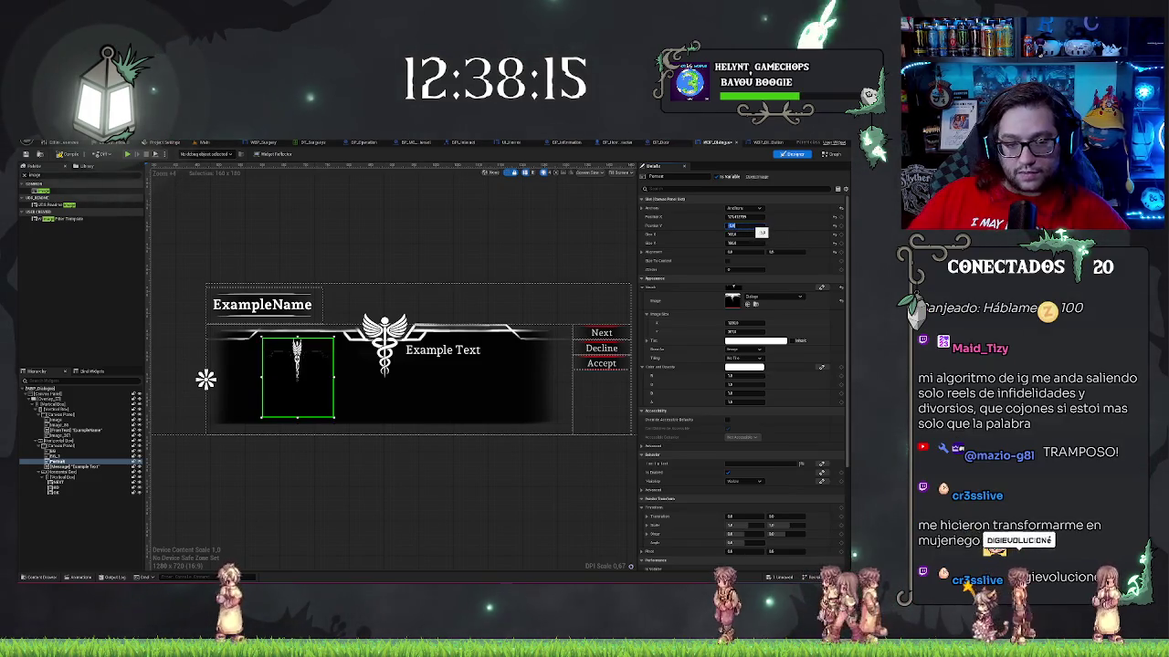
click(382, 537)
click(307, 373)
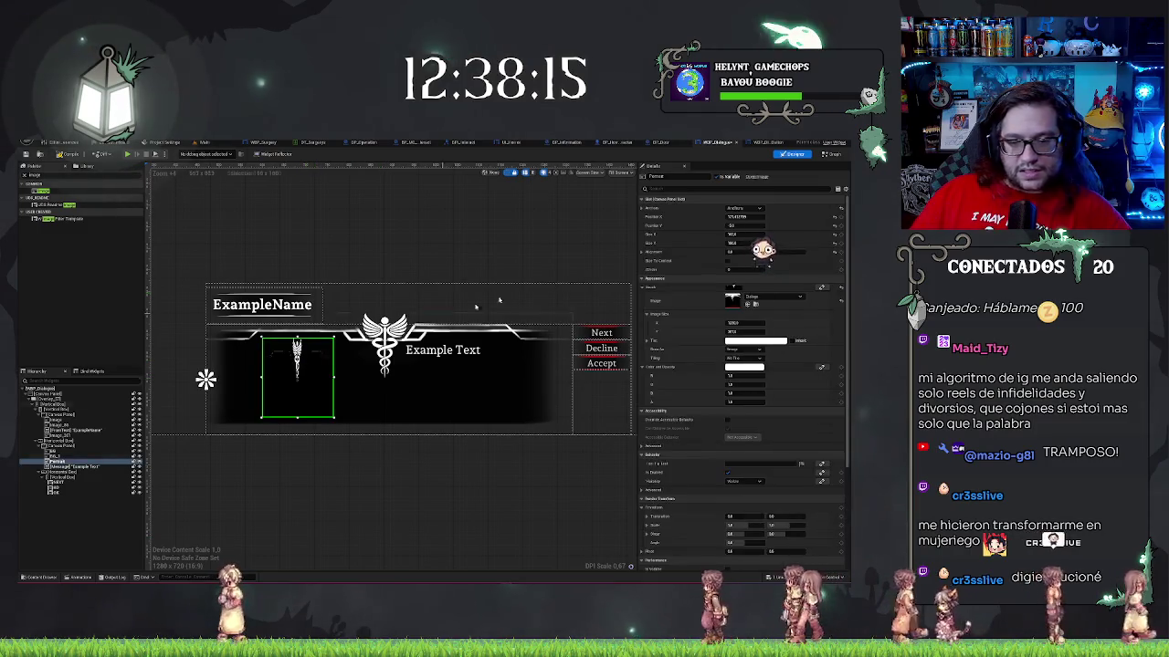
- Choose the round Z logo texture as the portrait Image's brush in Details
click(766, 297)
scroll(805, 419, down, 10)
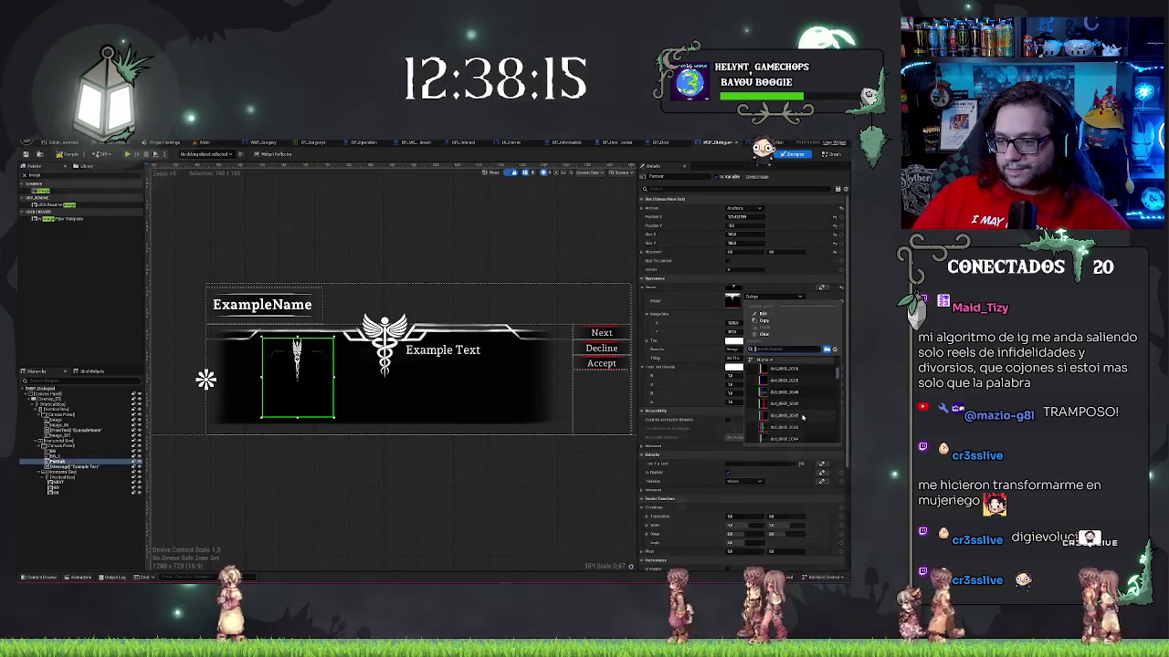
scroll(831, 423, down, 10)
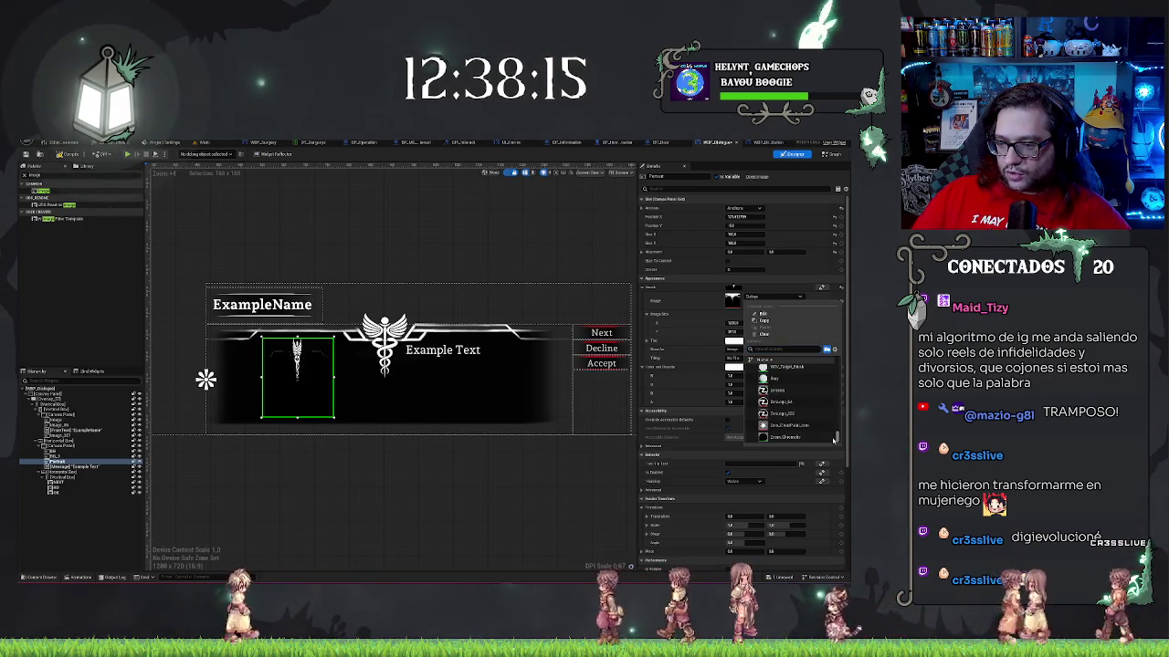
scroll(831, 420, up, 5)
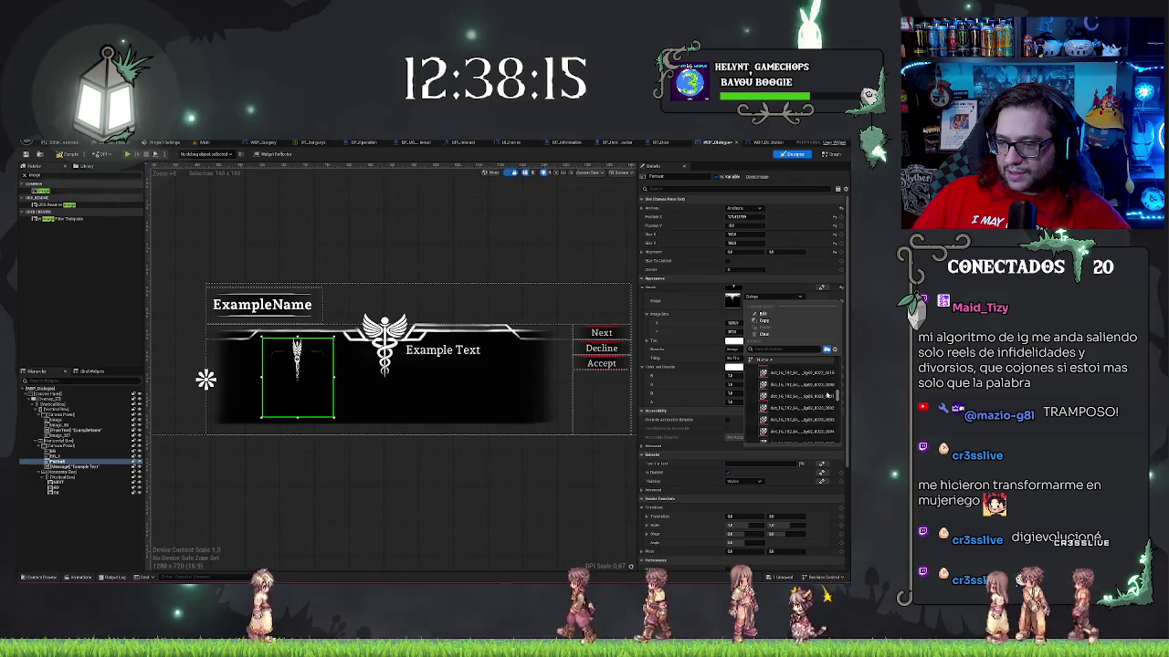
drag(836, 395, 836, 436)
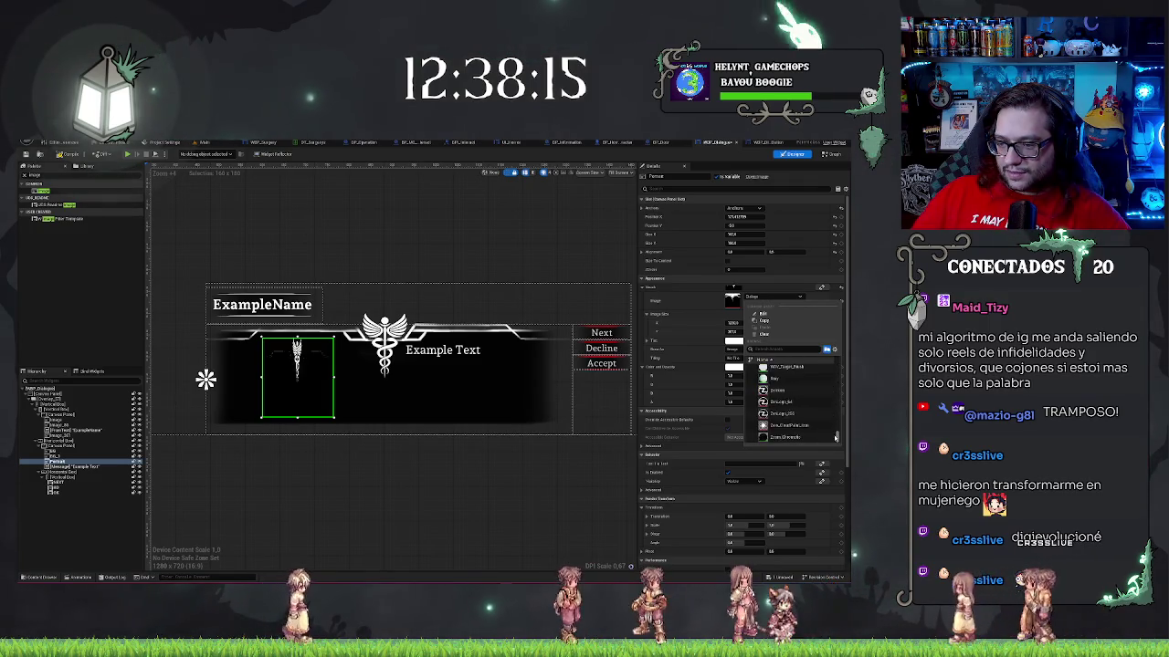
click(813, 426)
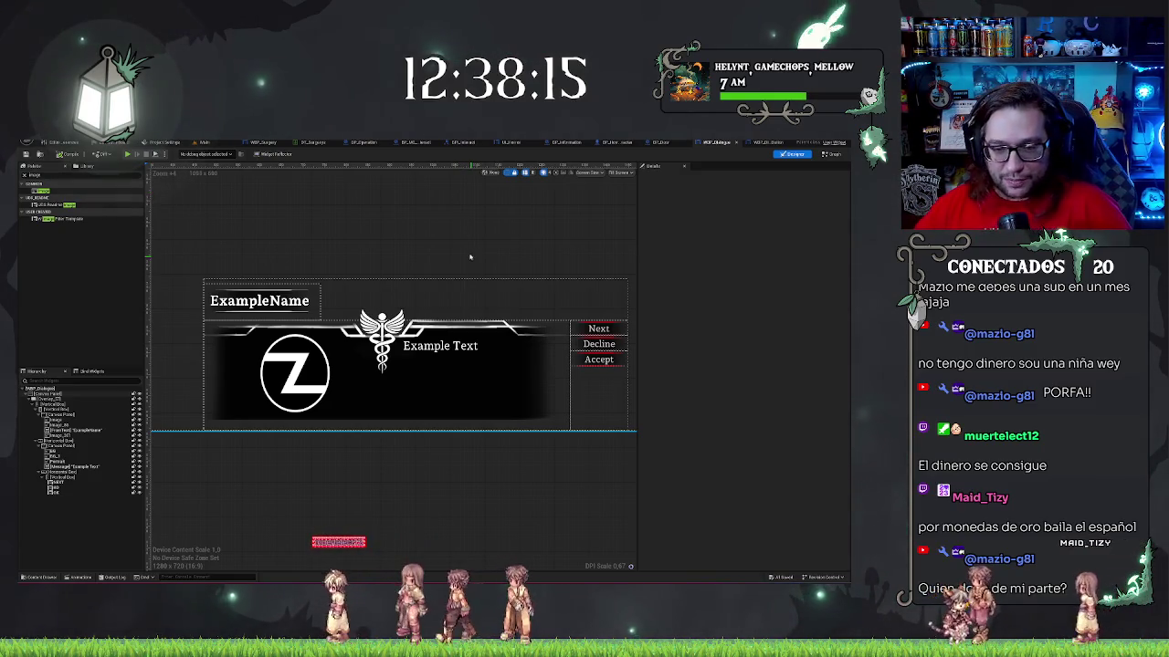
scroll(429, 241, down, 1)
click(438, 238)
scroll(437, 240, down, 1)
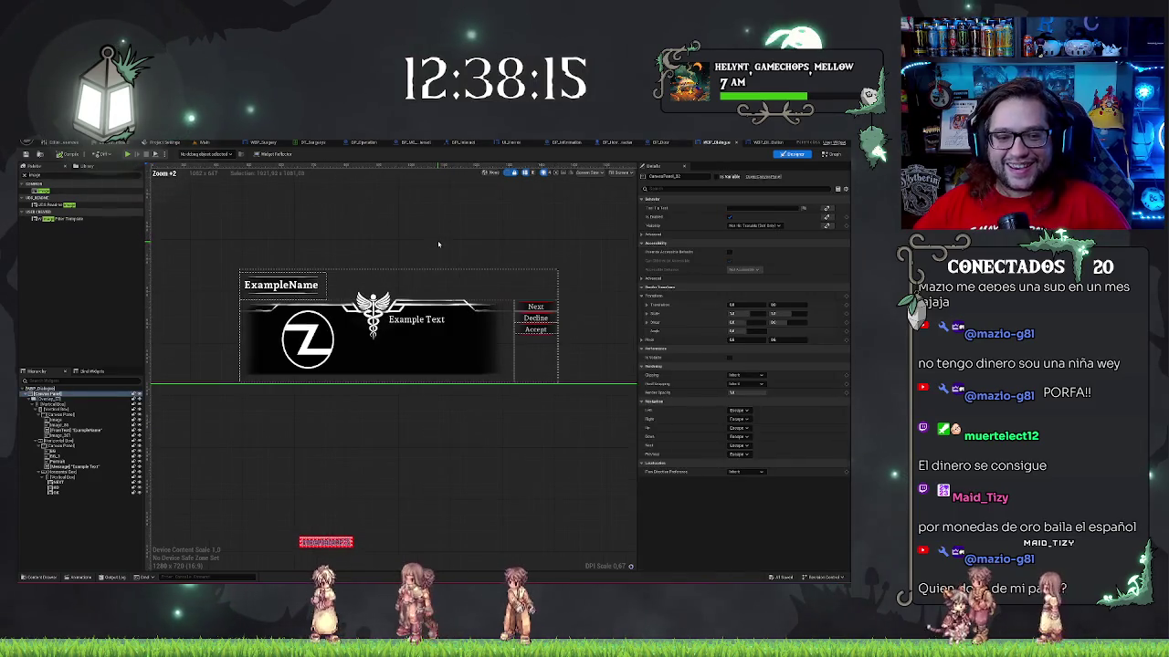
drag(344, 429, 311, 314)
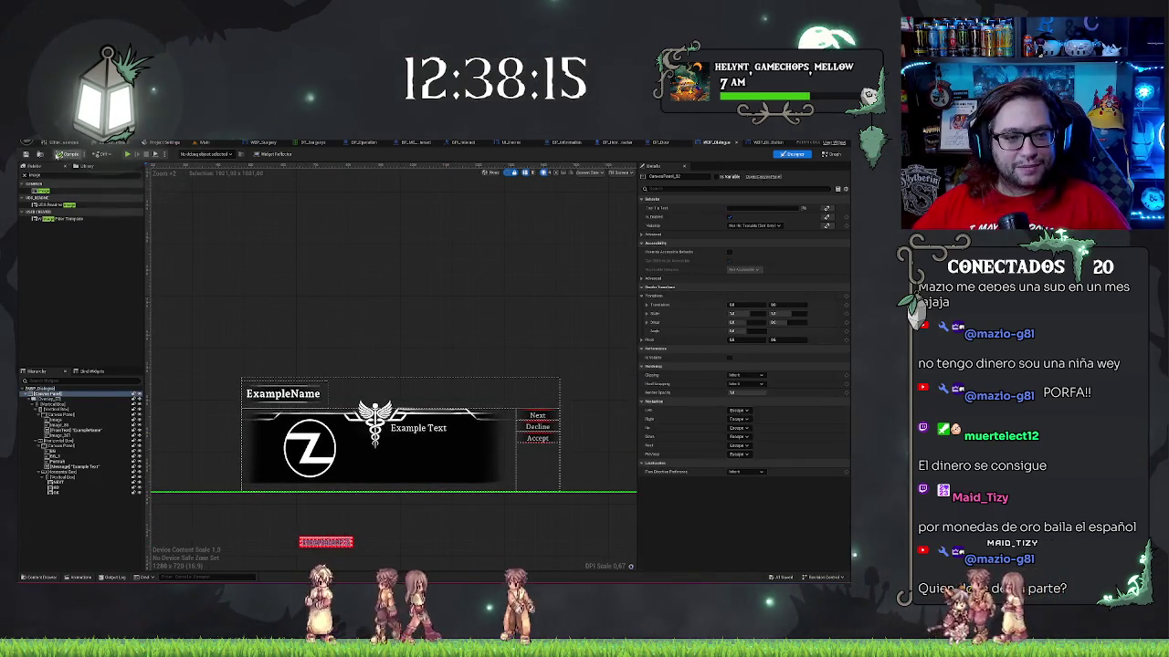
scroll(466, 299, up, 2)
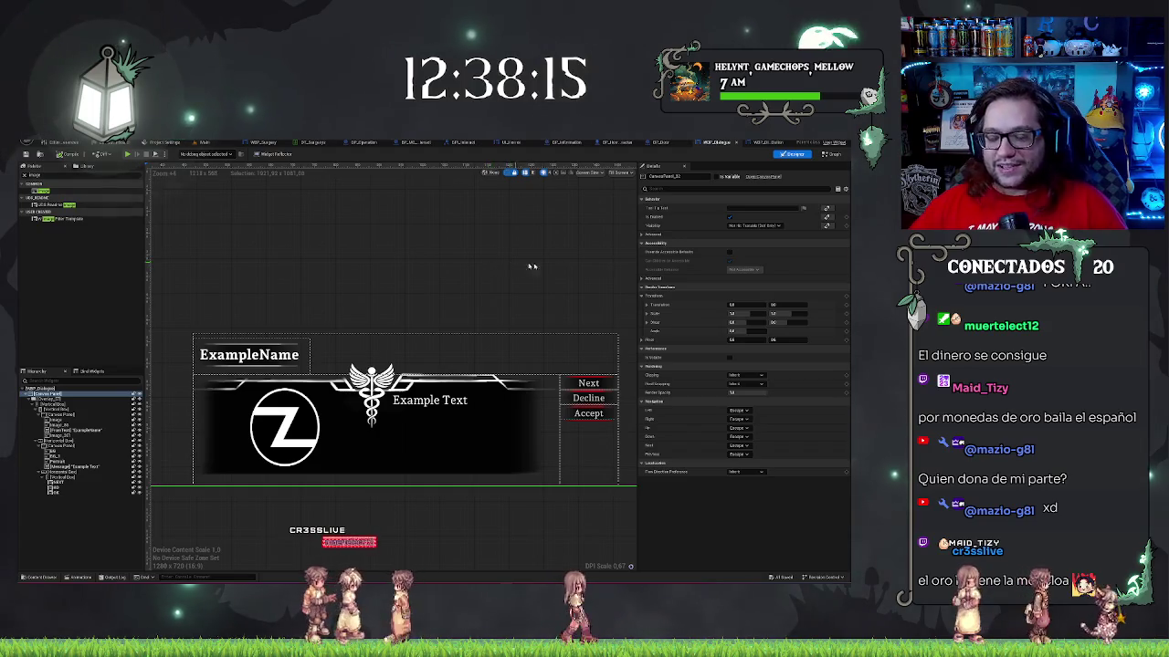
drag(447, 275, 468, 278)
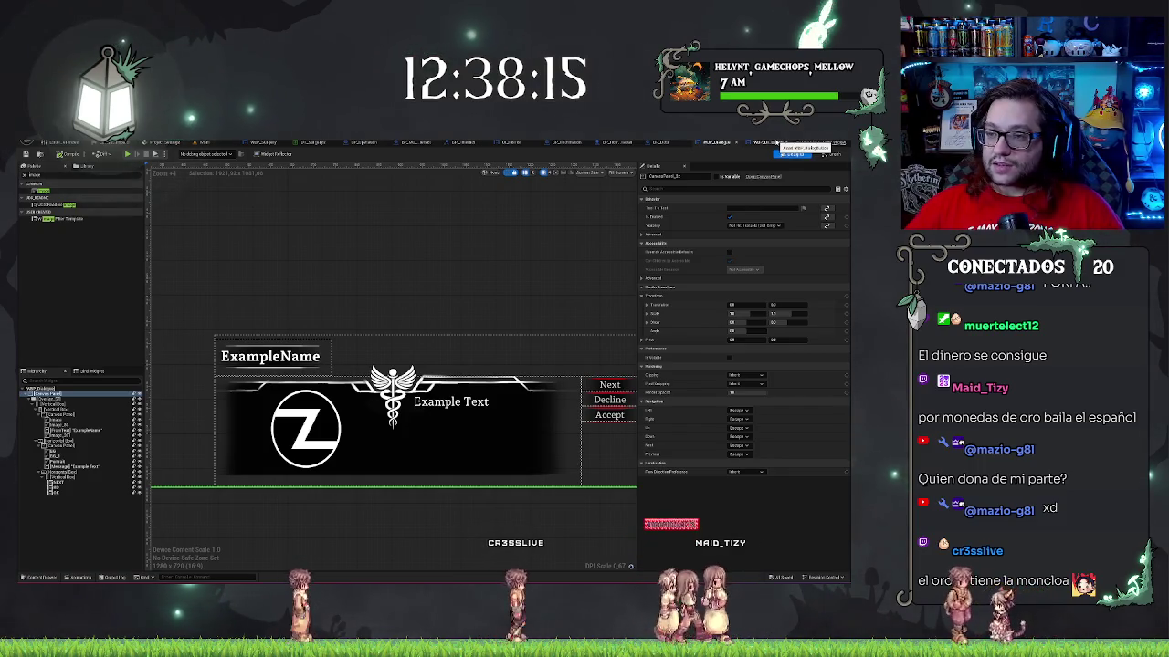
click(774, 143)
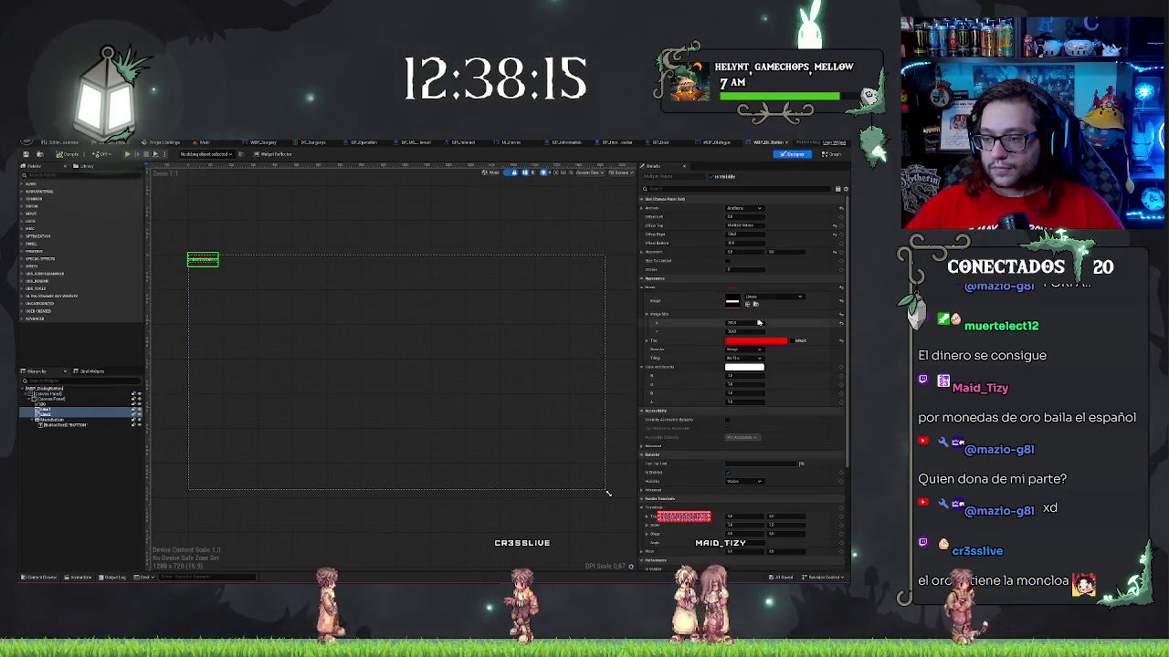
- Change the button's Tint colour to green, then return to the Main level tab
click(756, 341)
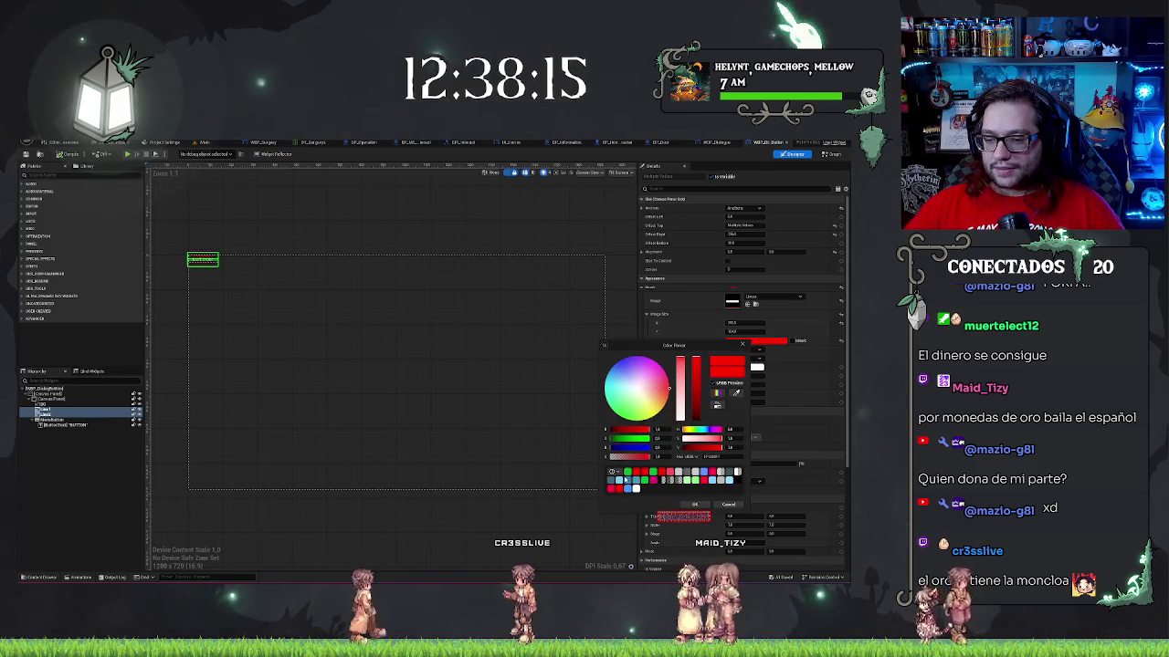
click(619, 412)
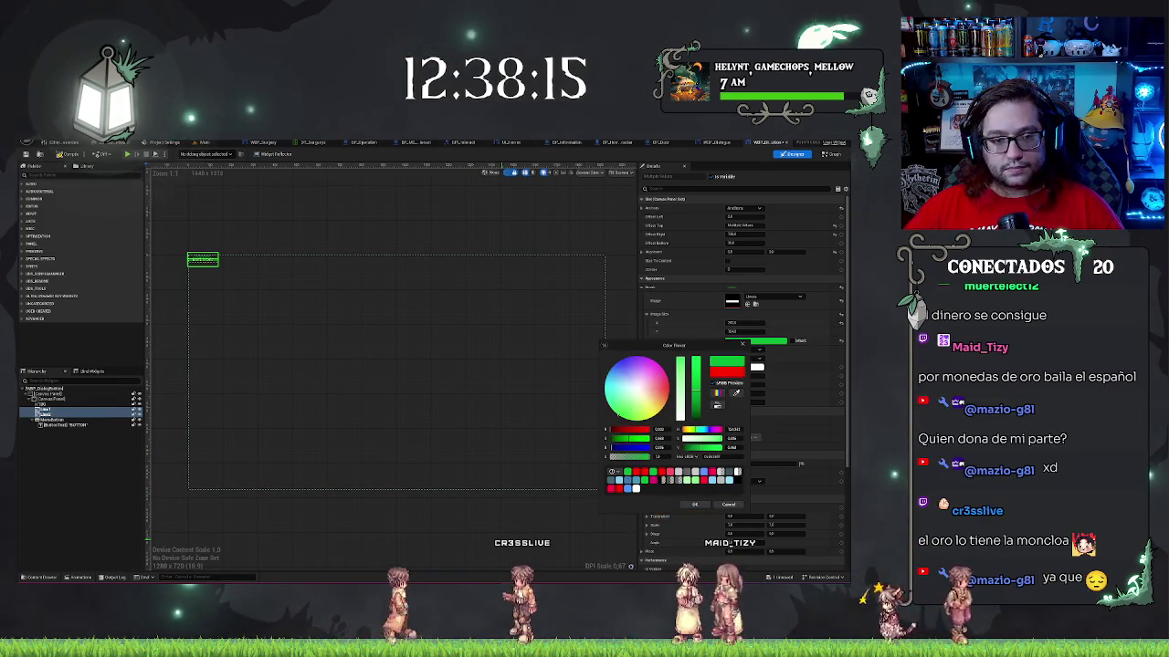
click(459, 477)
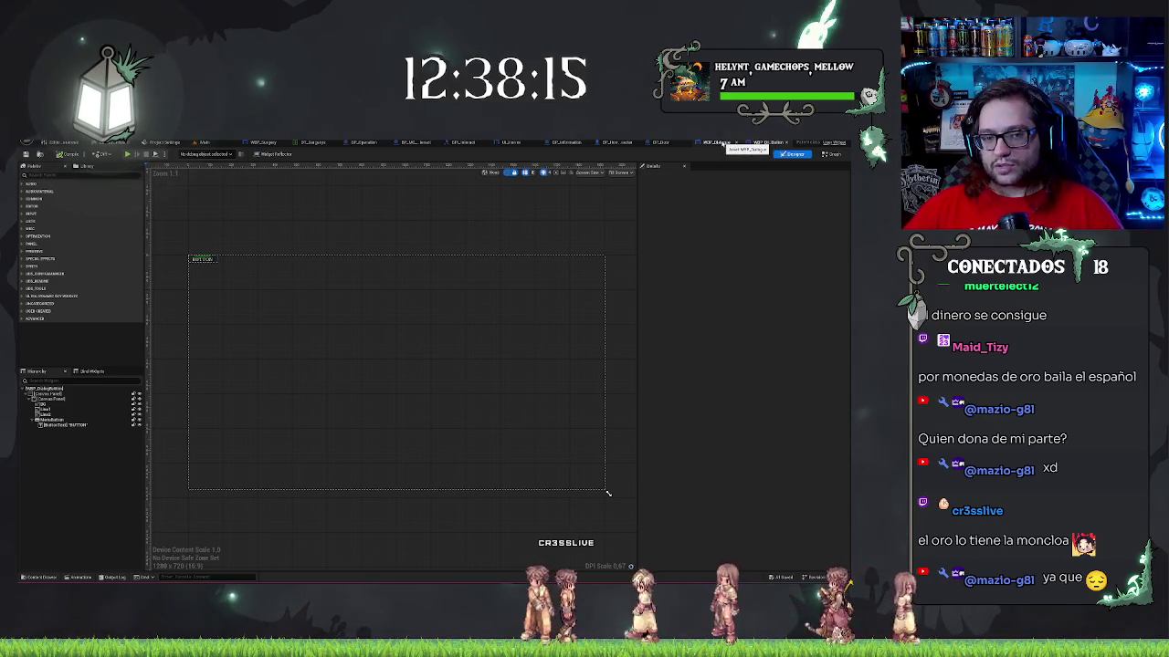
click(719, 143)
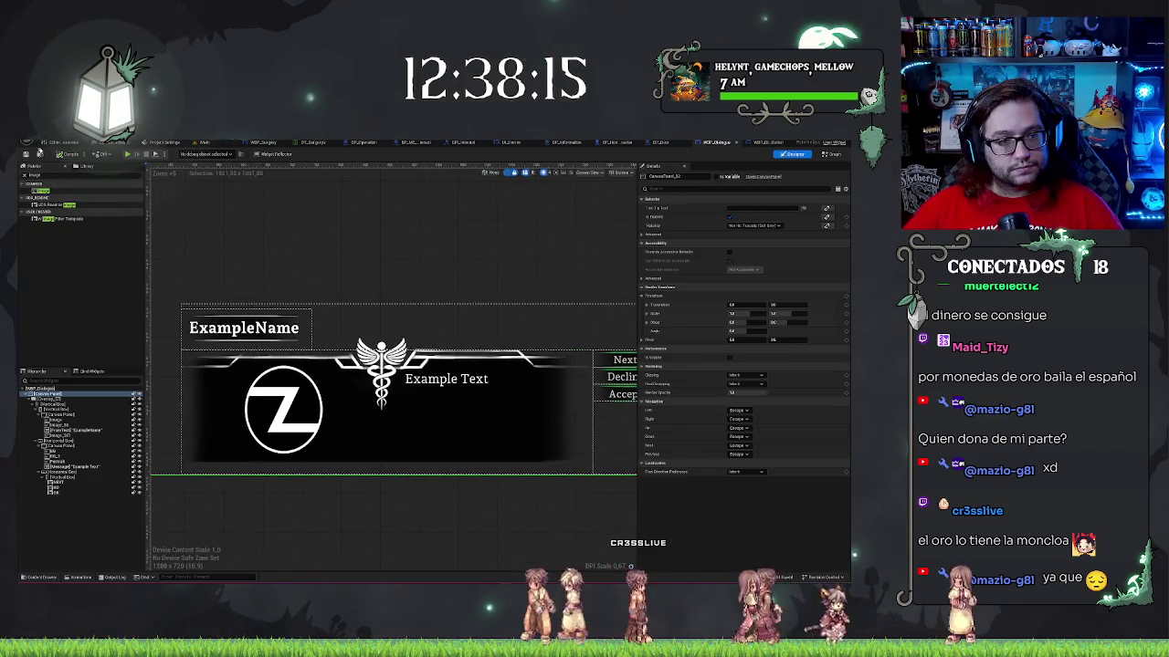
click(204, 143)
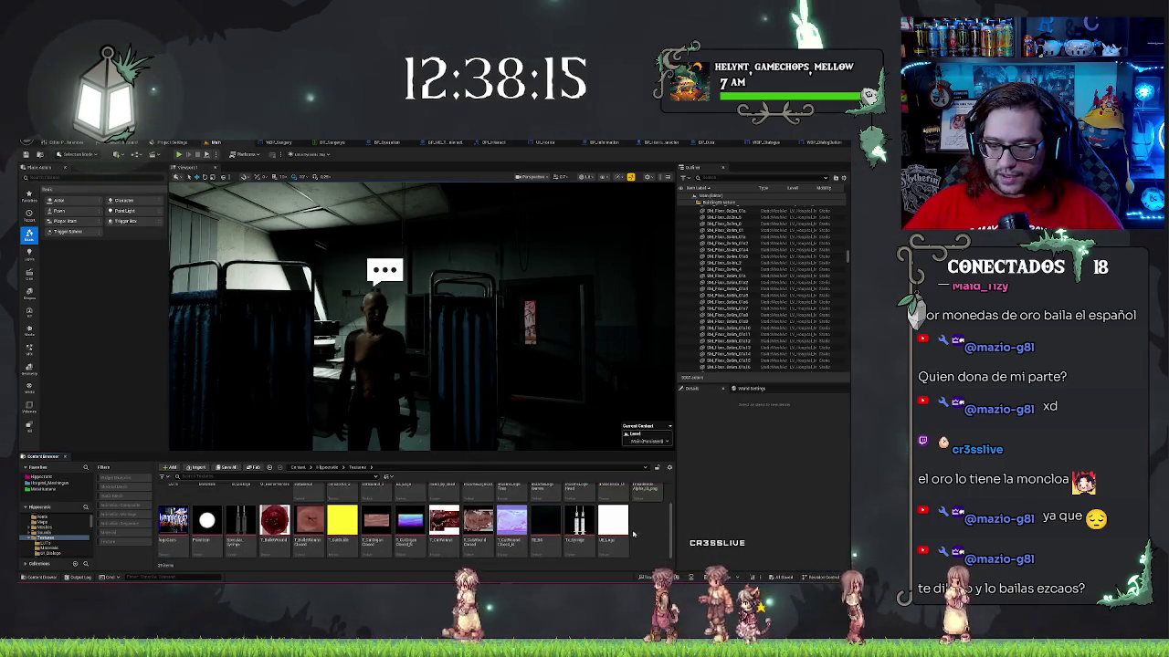
- Create a new folder named 'Fonts' in the Content Browser and open it
right_click(642, 536)
click(664, 297)
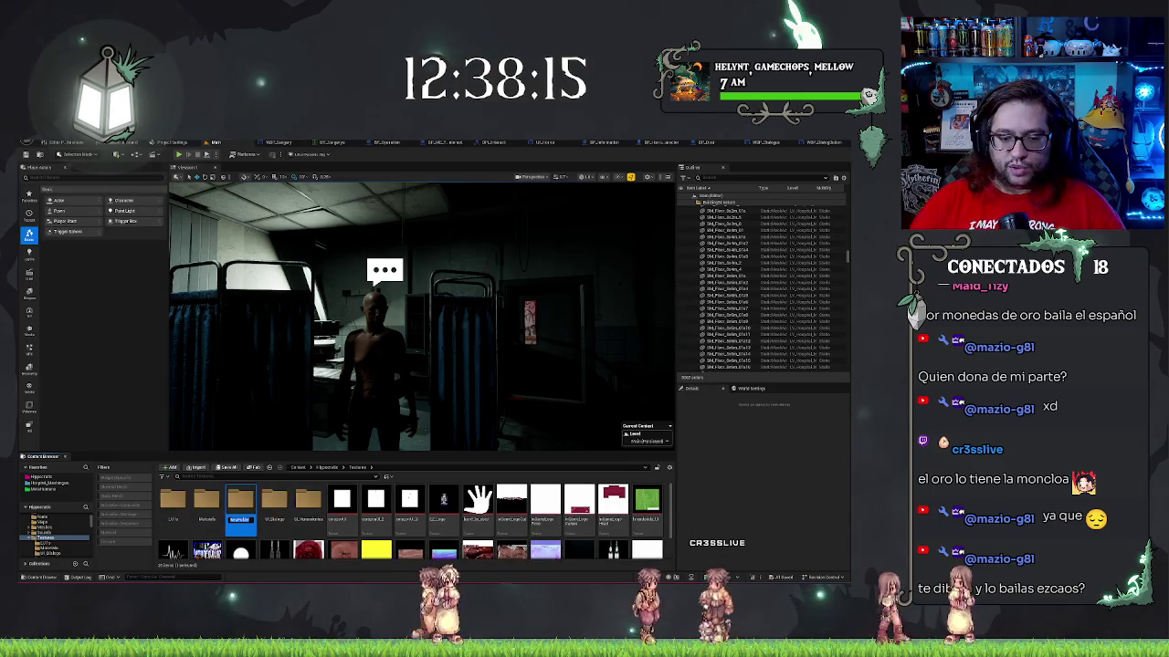
text(Fonts)
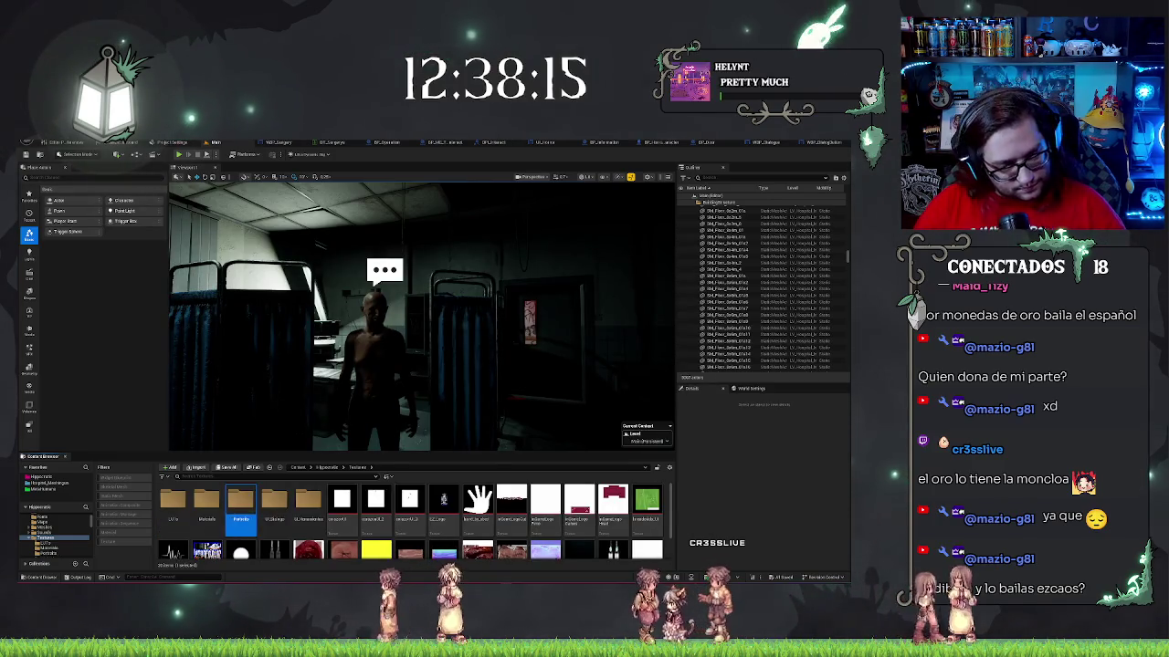
double_click(241, 501)
- Create a Render Target asset named 'Portal' and open it in its editor
right_click(336, 537)
mouse_move(338, 535)
mouse_move(347, 407)
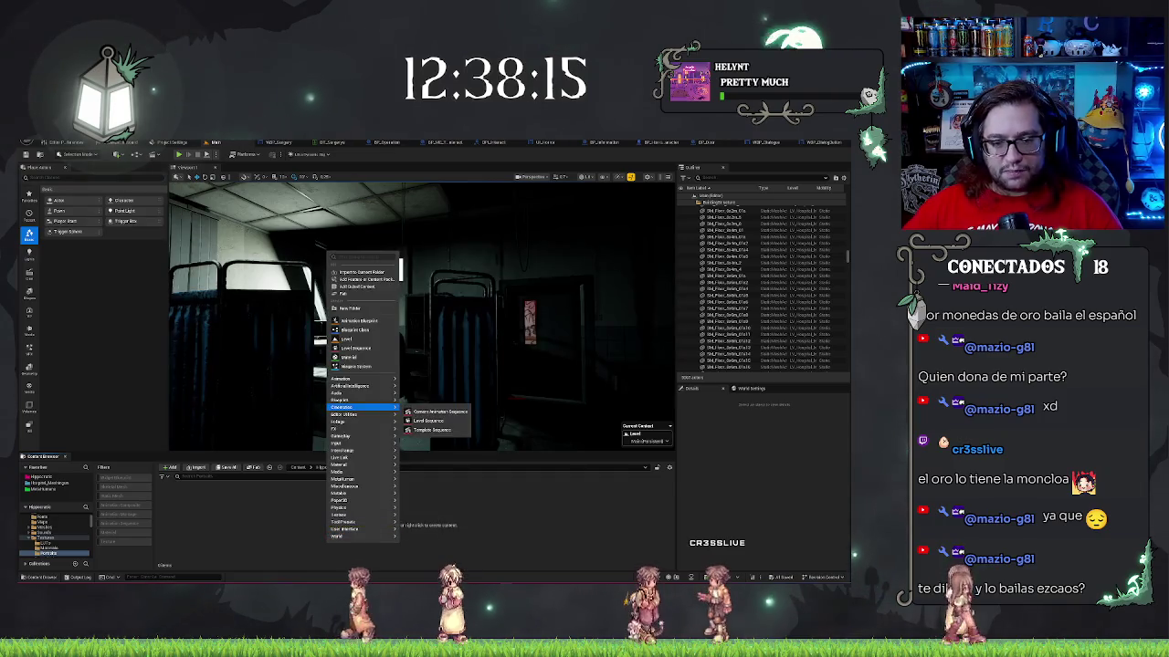
right_click(270, 519)
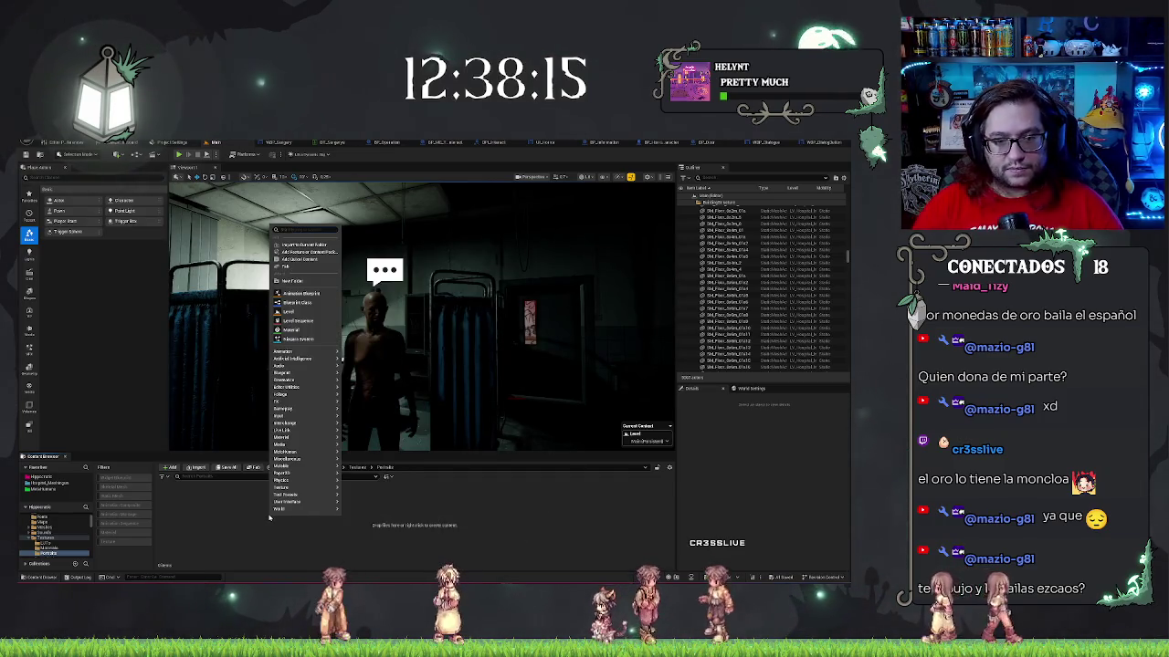
text(render ta)
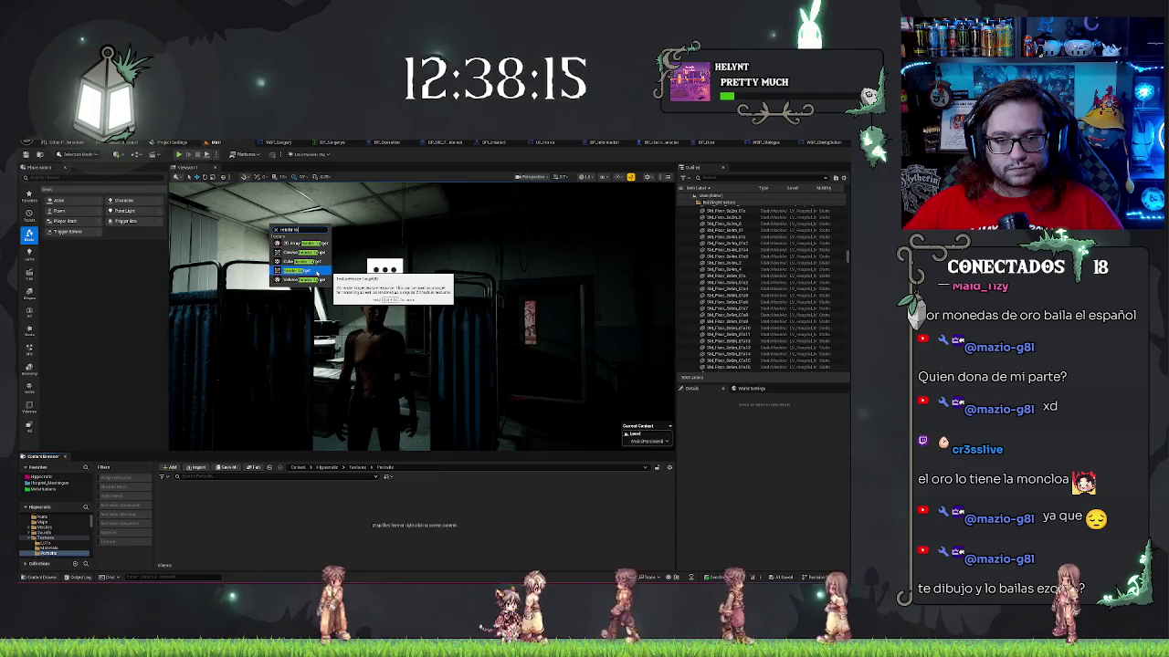
click(316, 271)
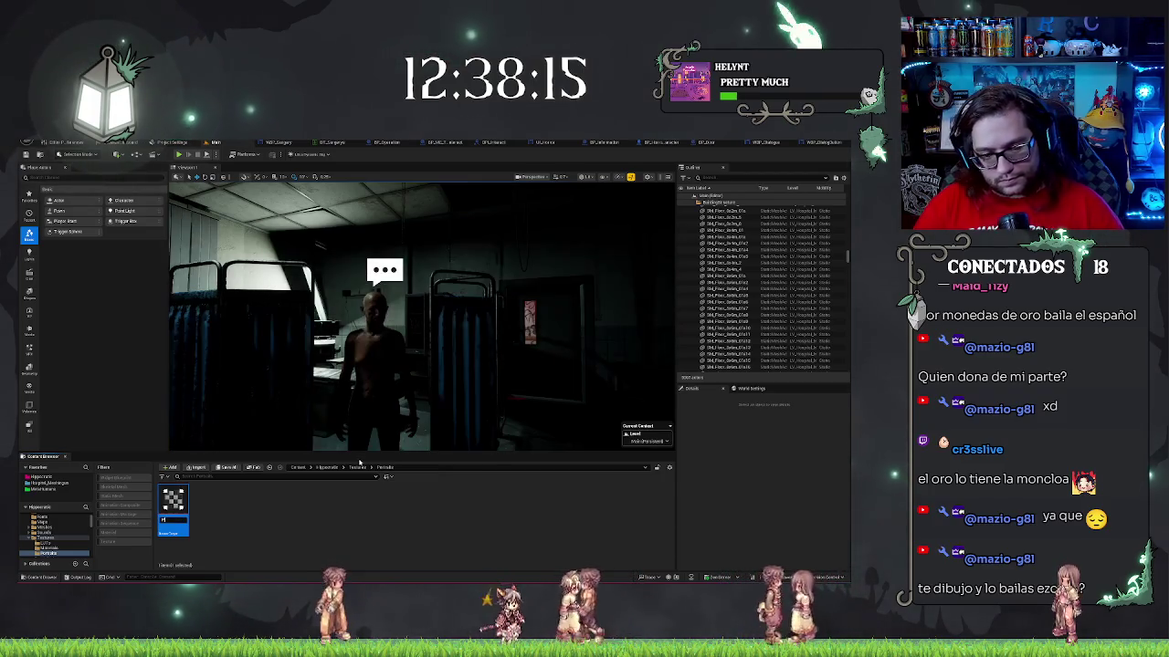
text(Portal)
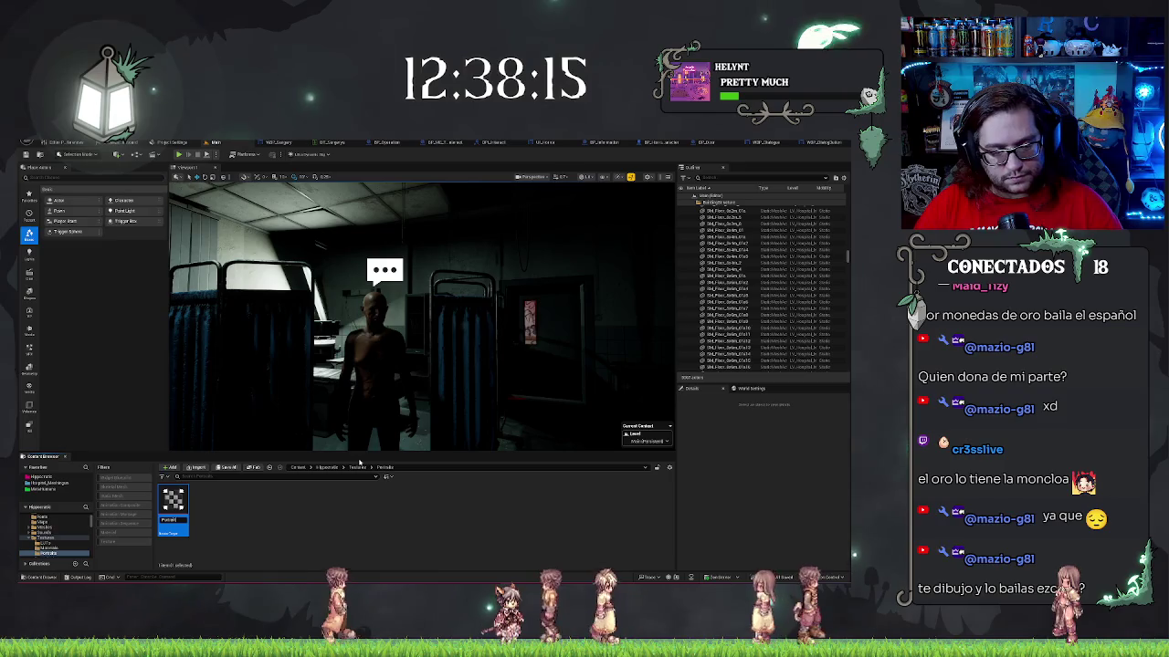
key(Return)
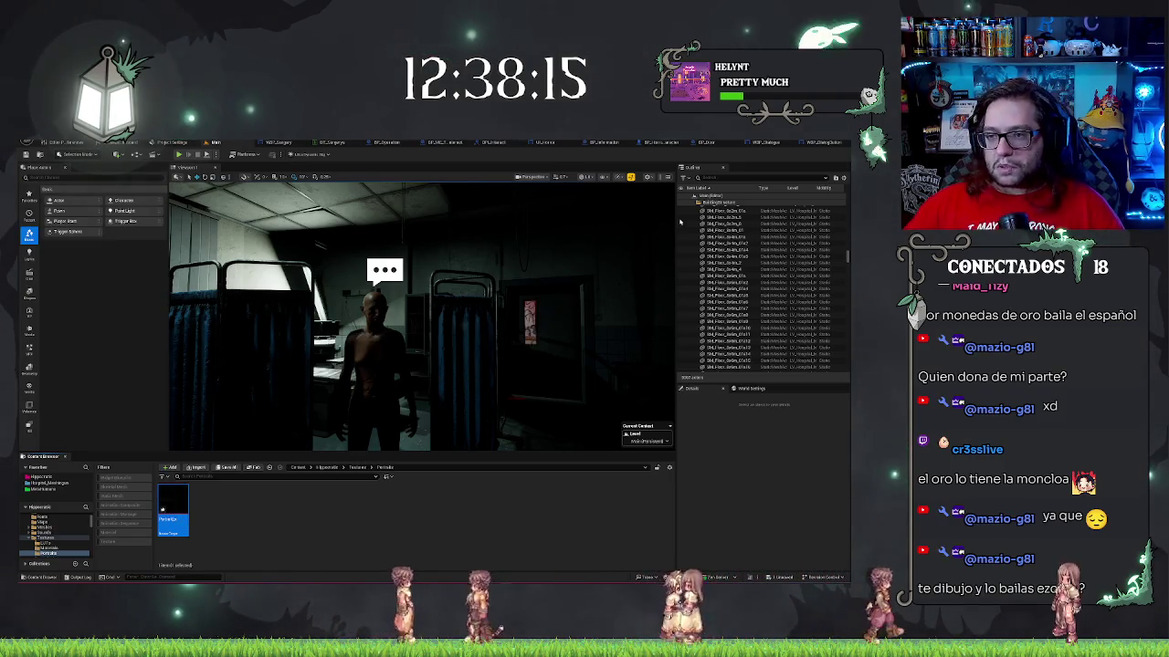
key(Return)
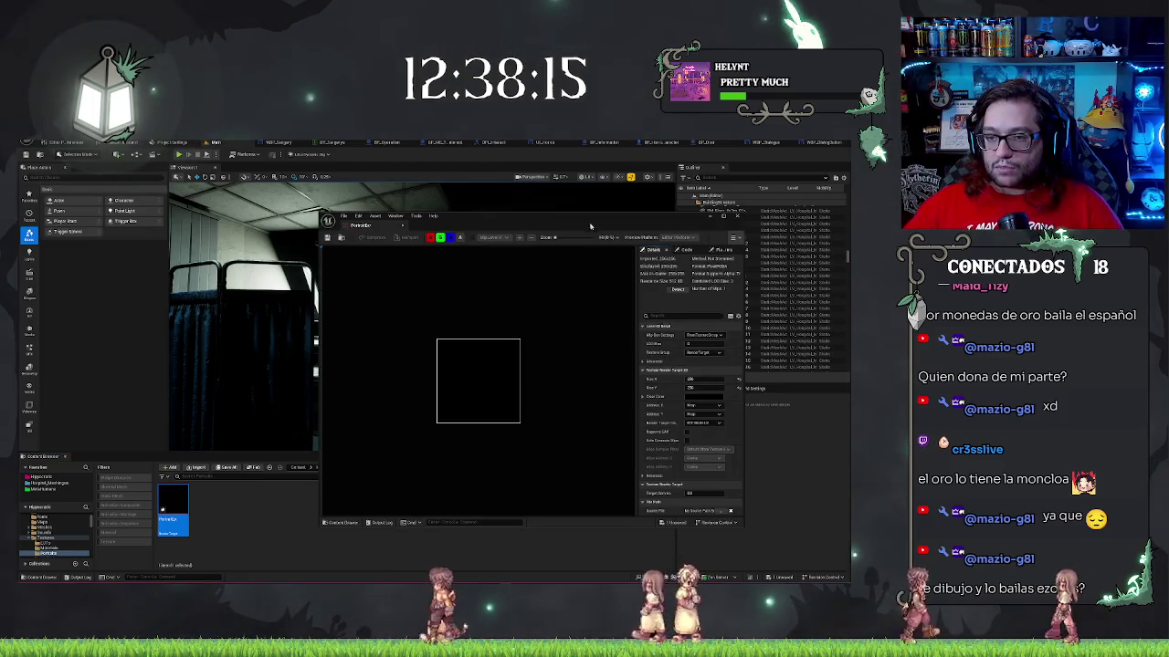
- Dock the render target editor into the main window's tab bar, then show the dialogue widget designer
drag(589, 225, 419, 224)
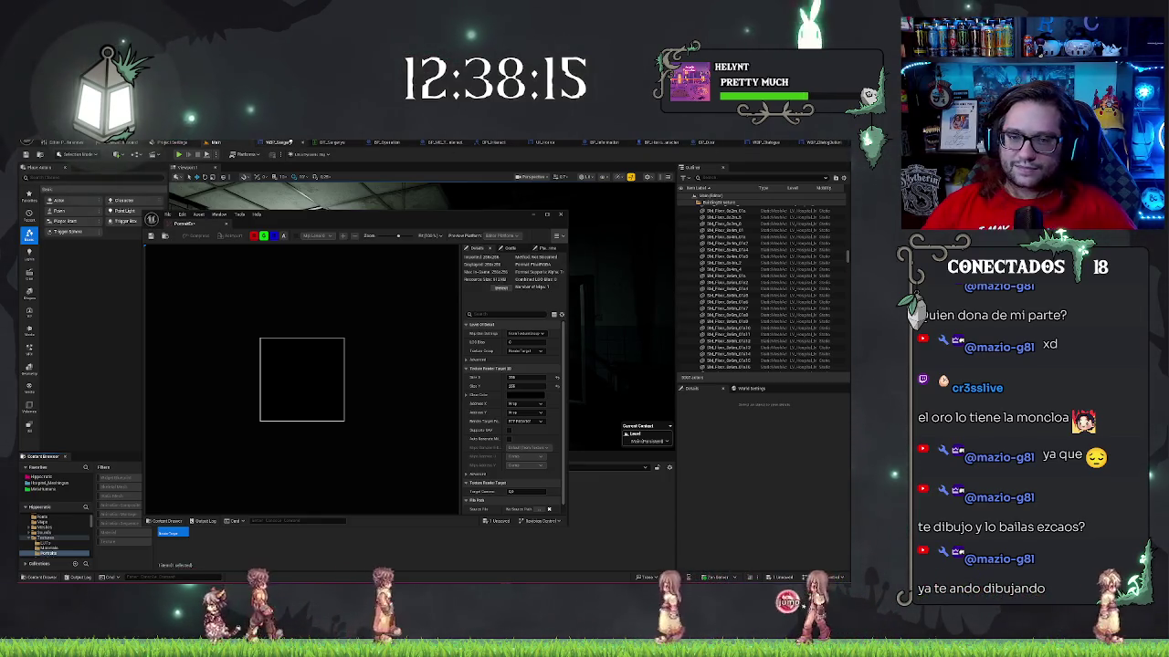
click(382, 142)
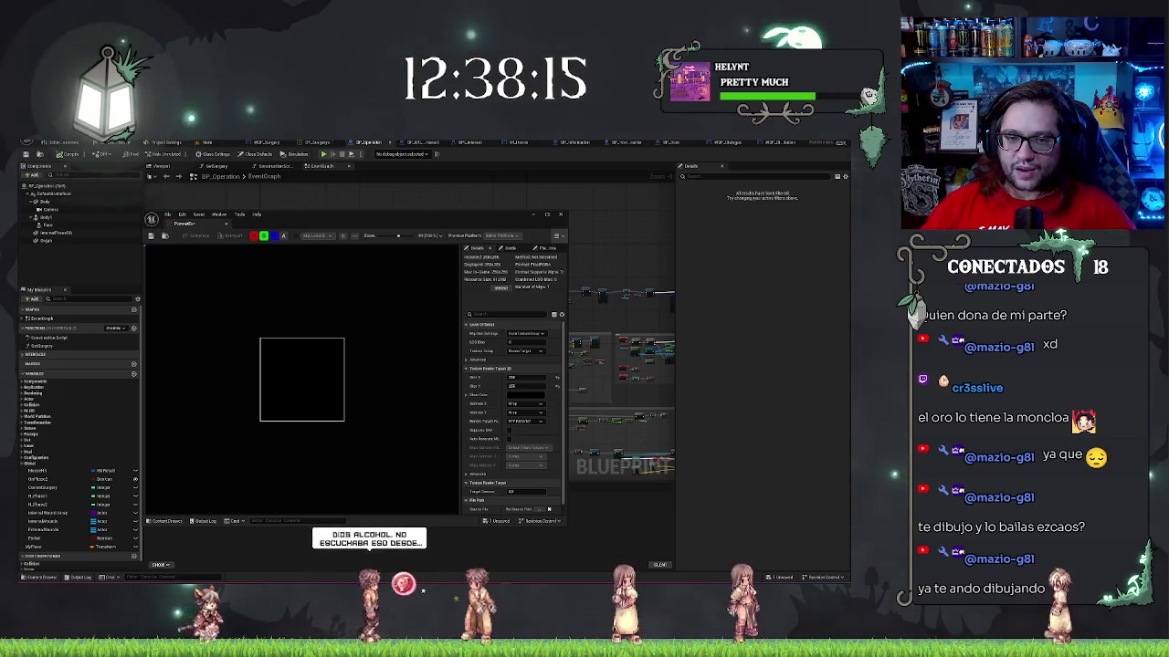
click(263, 143)
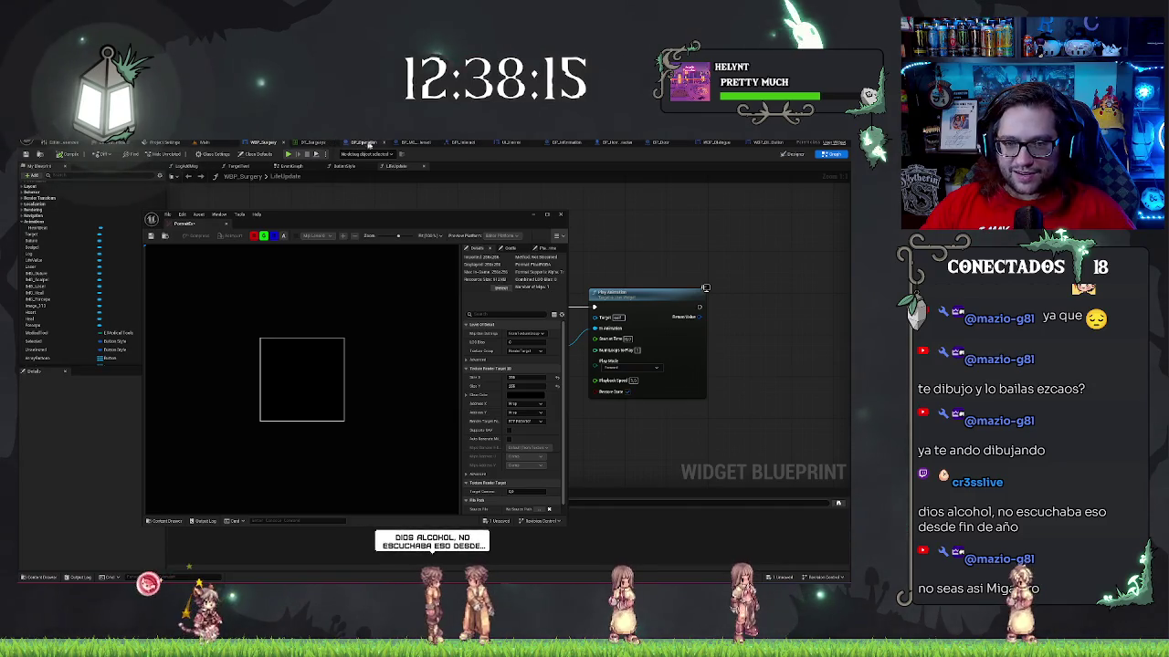
click(411, 143)
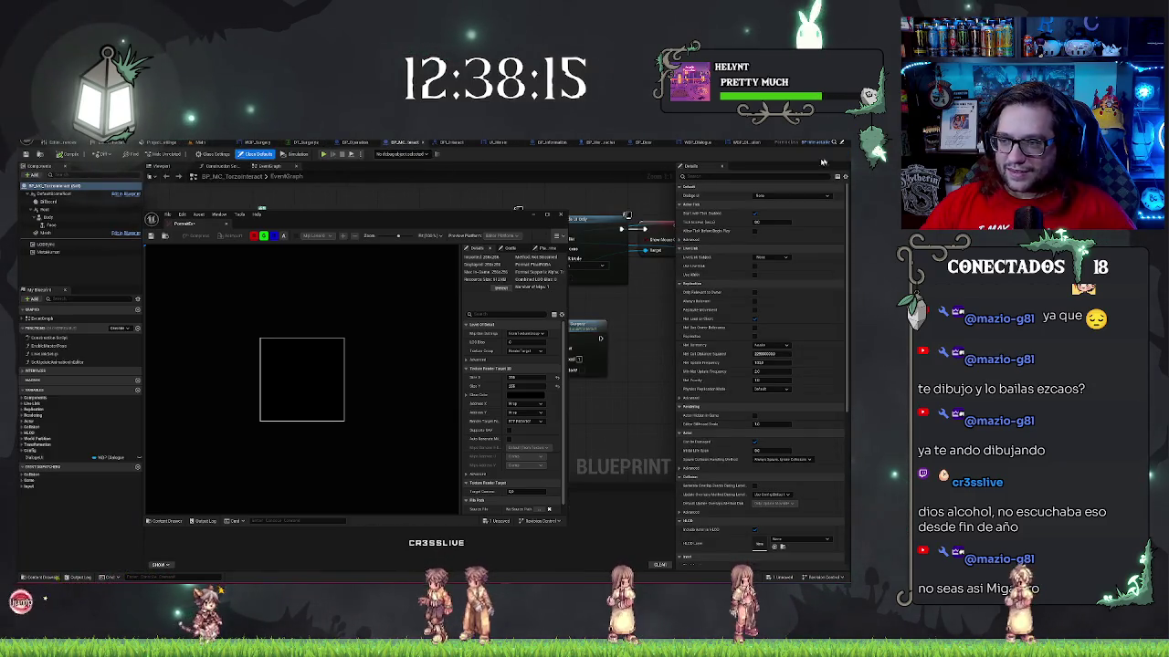
mouse_move(188, 224)
mouse_down()
mouse_move(640, 143)
mouse_move(731, 143)
mouse_up()
click(724, 144)
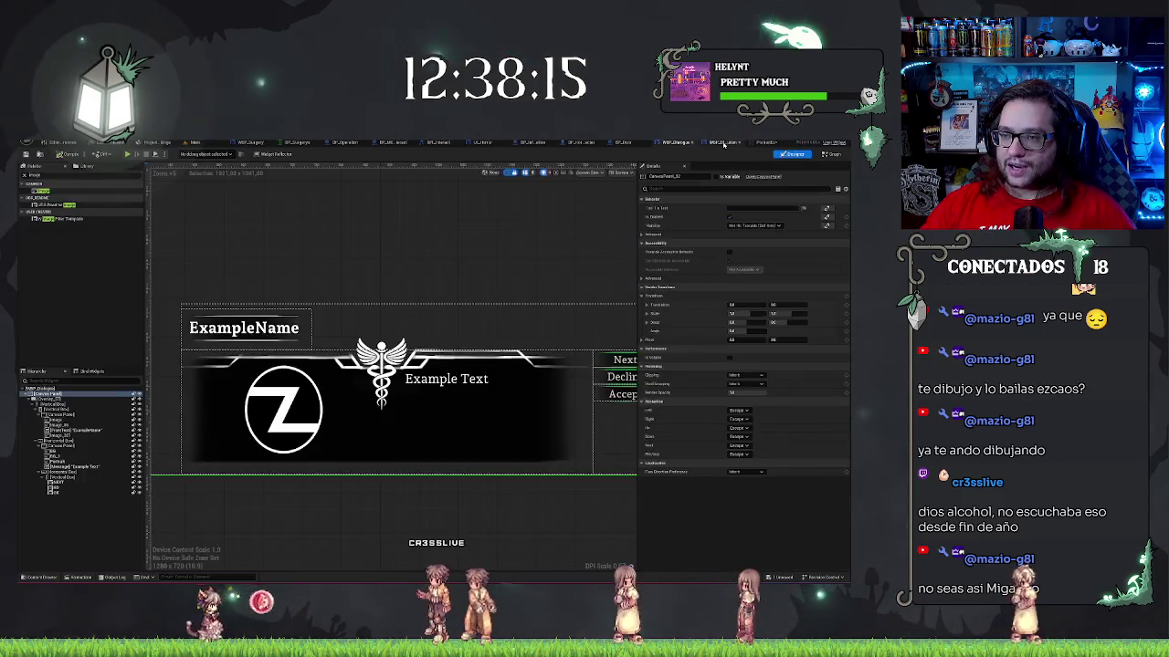
- Resize the portrait render target to 1024 Size X with matching Size Y, then return to the level
click(307, 419)
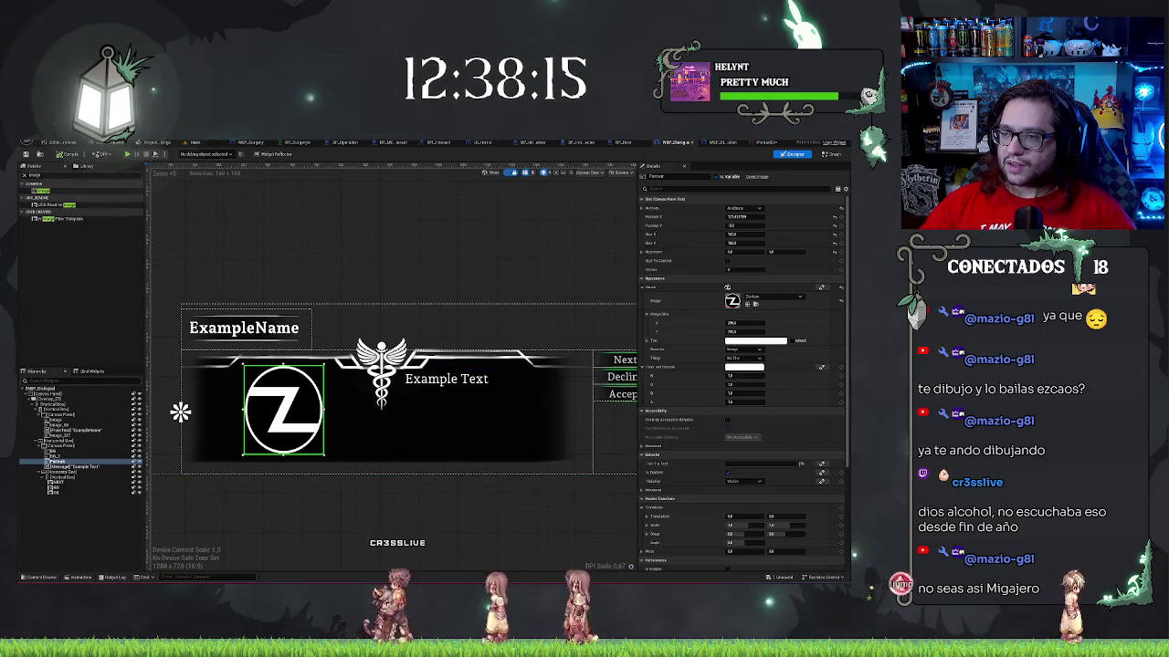
click(767, 143)
click(757, 296)
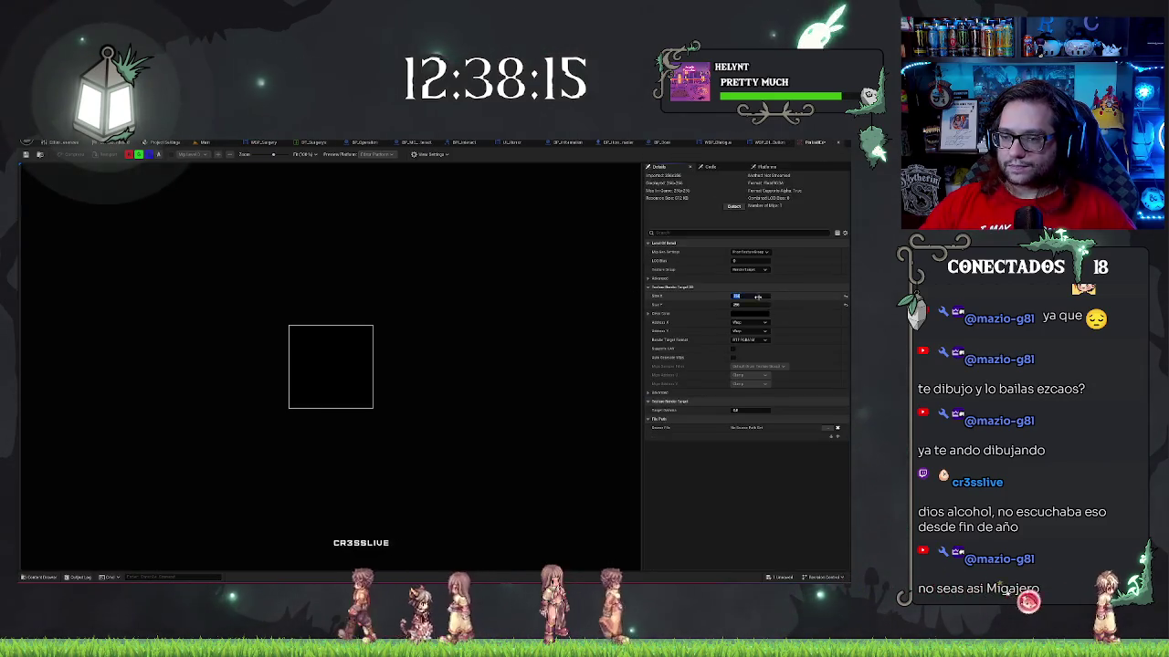
text(1024)
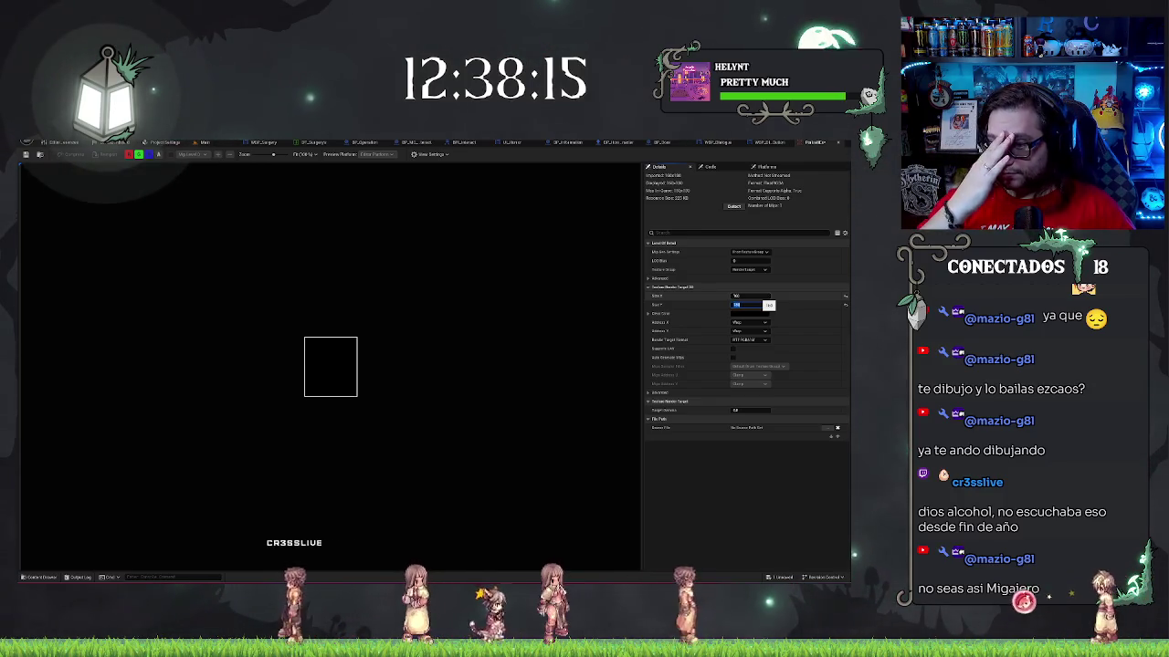
click(608, 417)
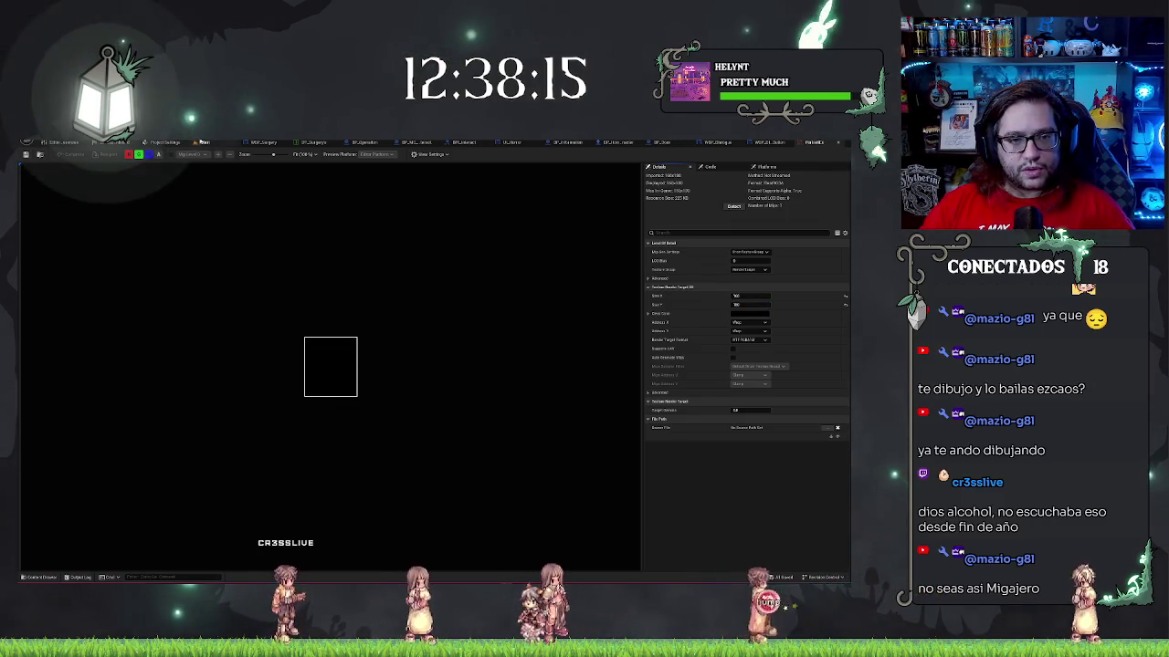
click(204, 143)
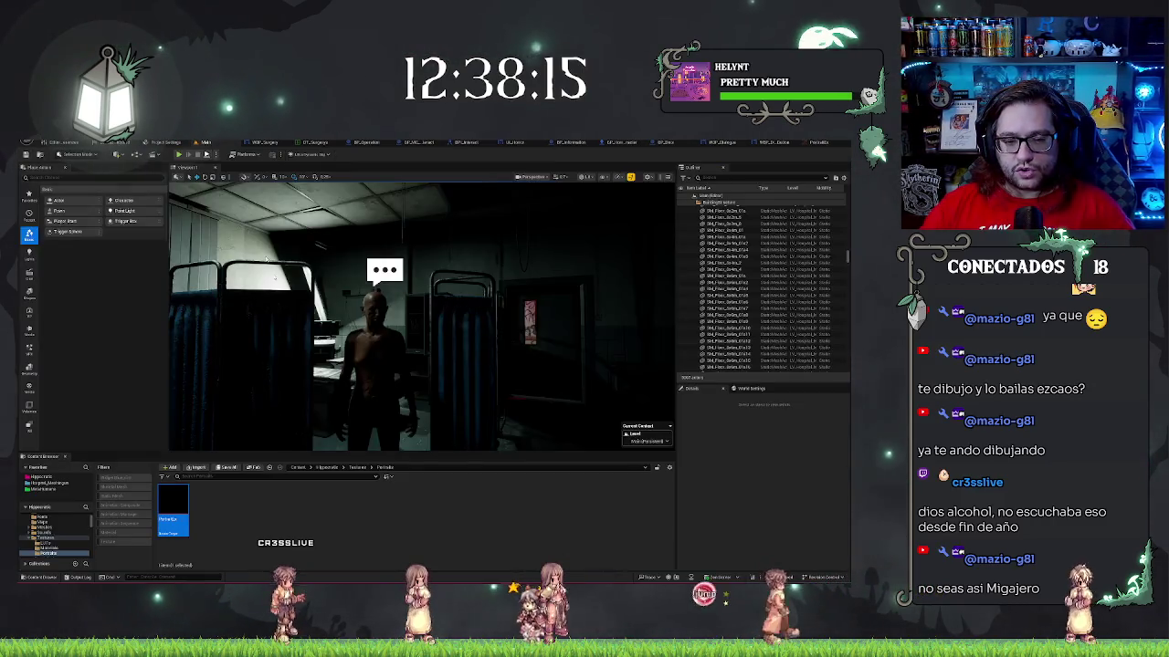
right_click(182, 508)
mouse_move(247, 330)
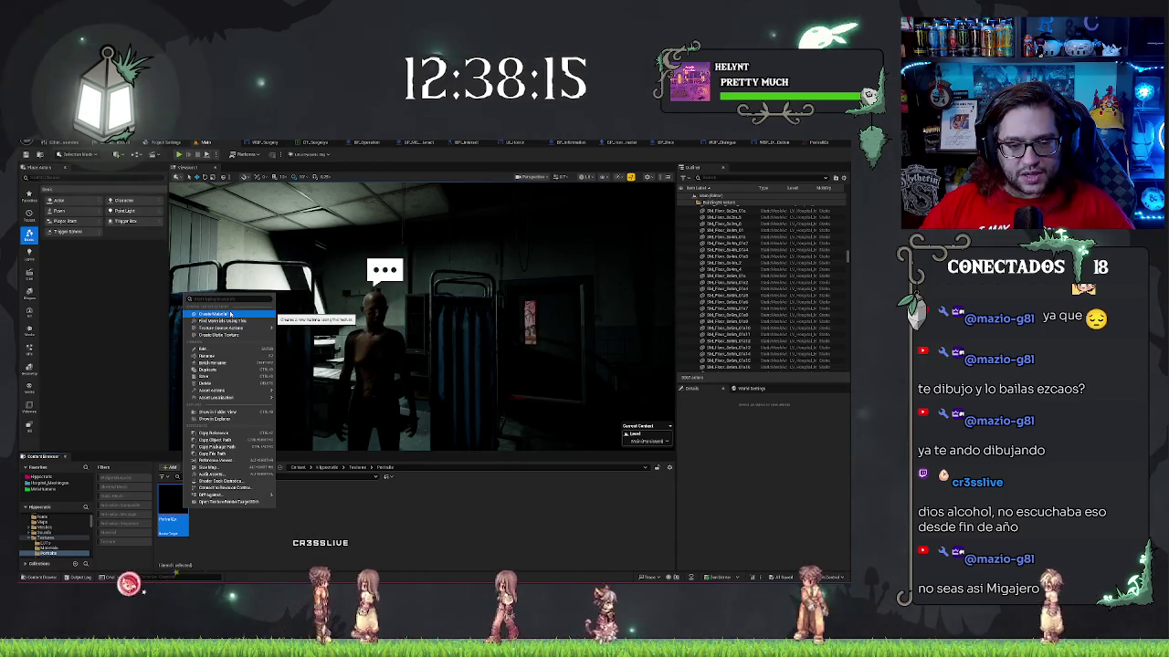
click(265, 503)
right_click(266, 503)
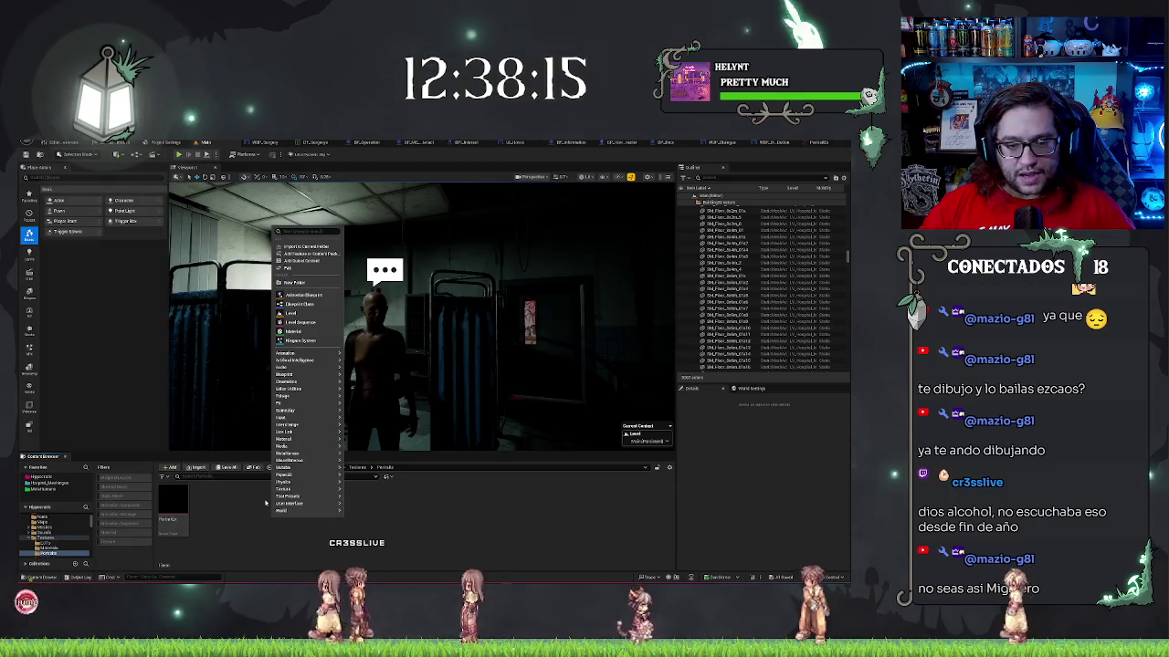
text(ca)
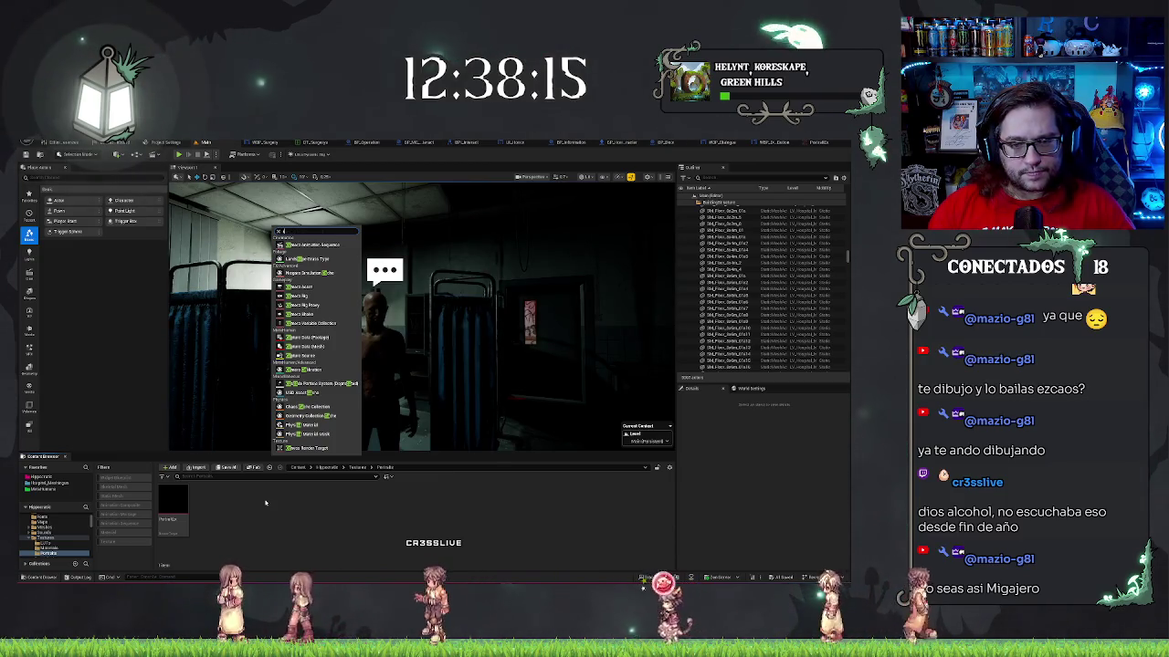
text(r)
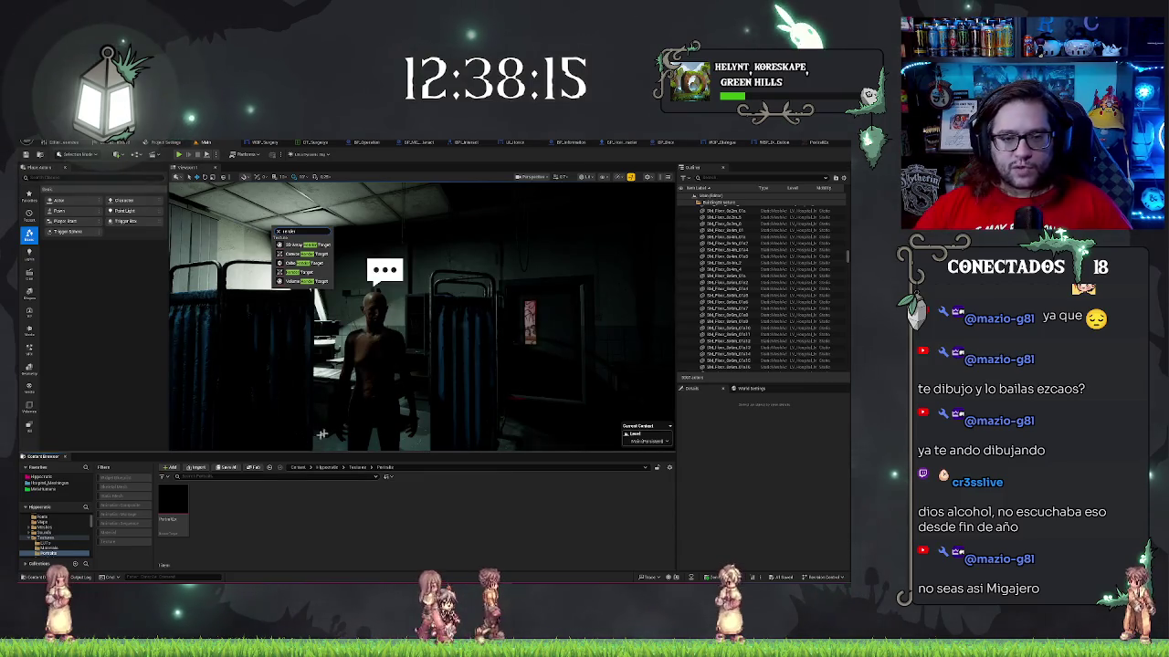
drag(392, 365, 447, 356)
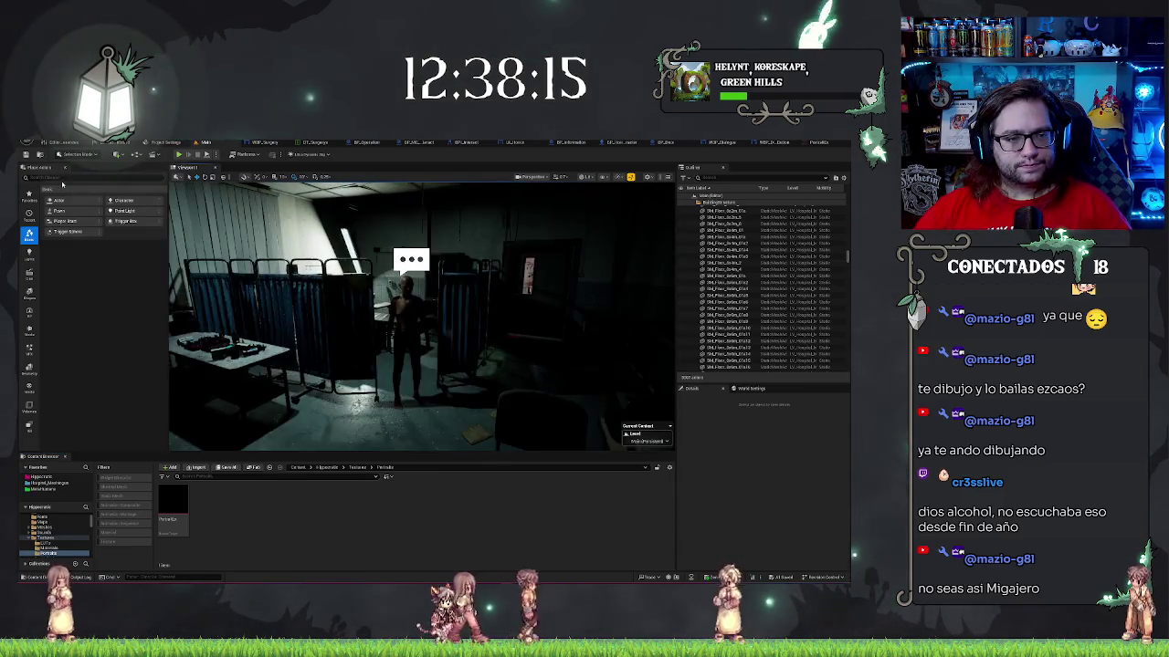
- Search 'cam' in Place Actors and drop a Camera Actor into the hospital room near the patient
text(cam)
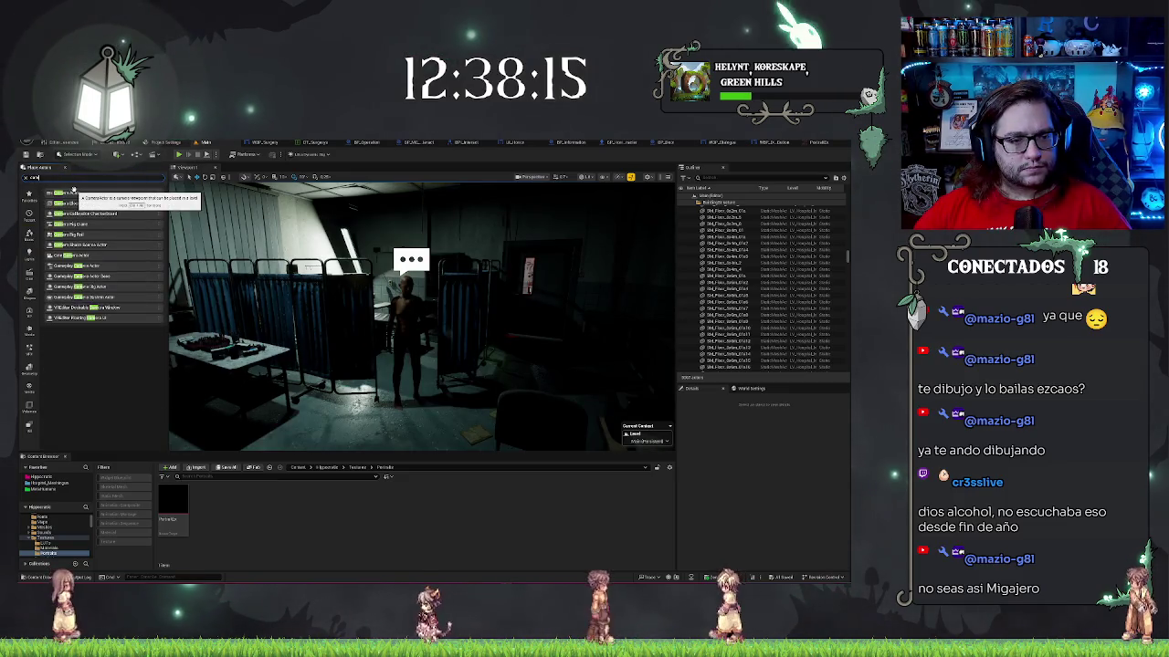
mouse_move(438, 434)
mouse_down()
mouse_move(478, 353)
mouse_move(493, 365)
mouse_move(519, 350)
mouse_move(498, 329)
mouse_up()
drag(378, 404, 358, 441)
drag(420, 365, 443, 356)
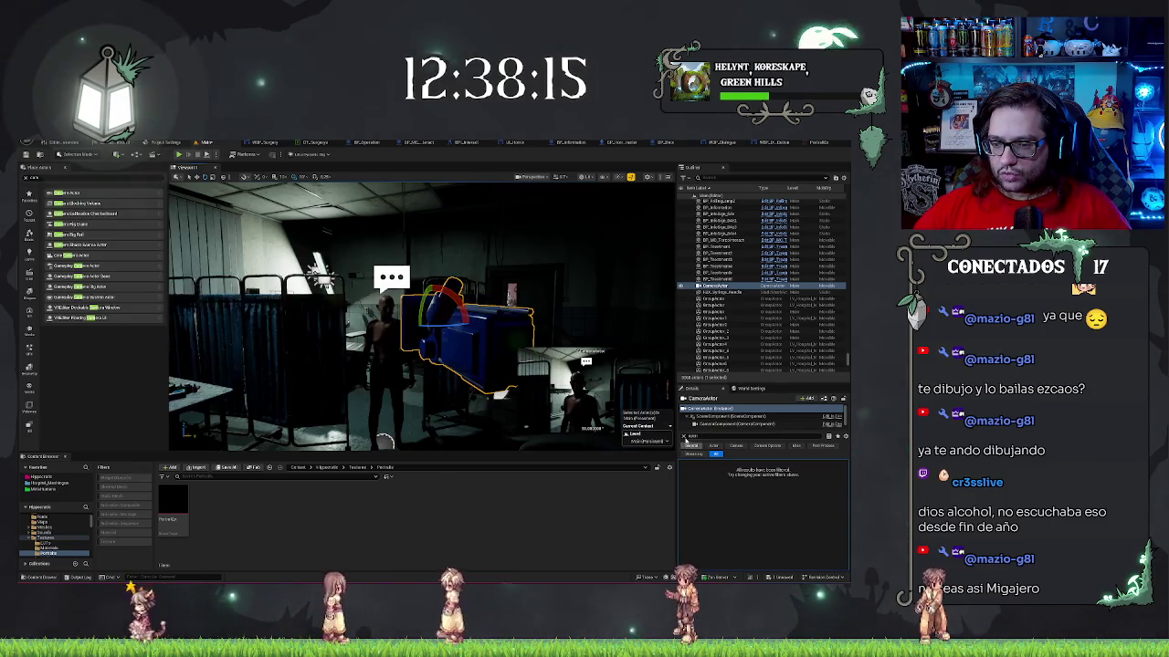
click(687, 441)
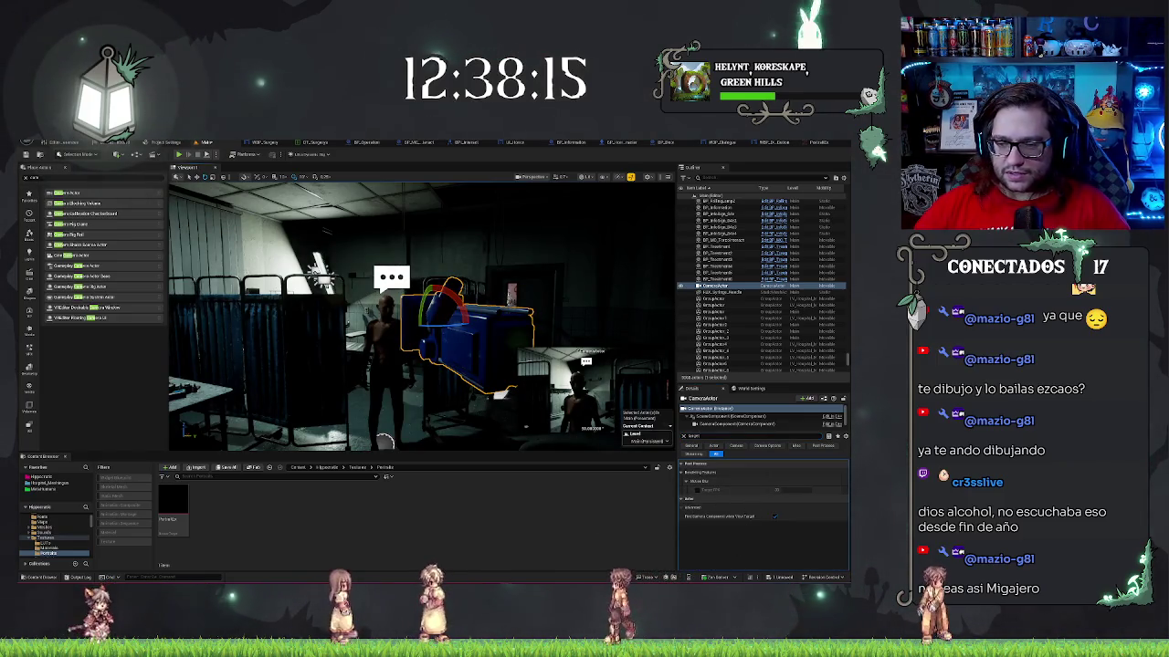
key(Escape)
right_click(177, 507)
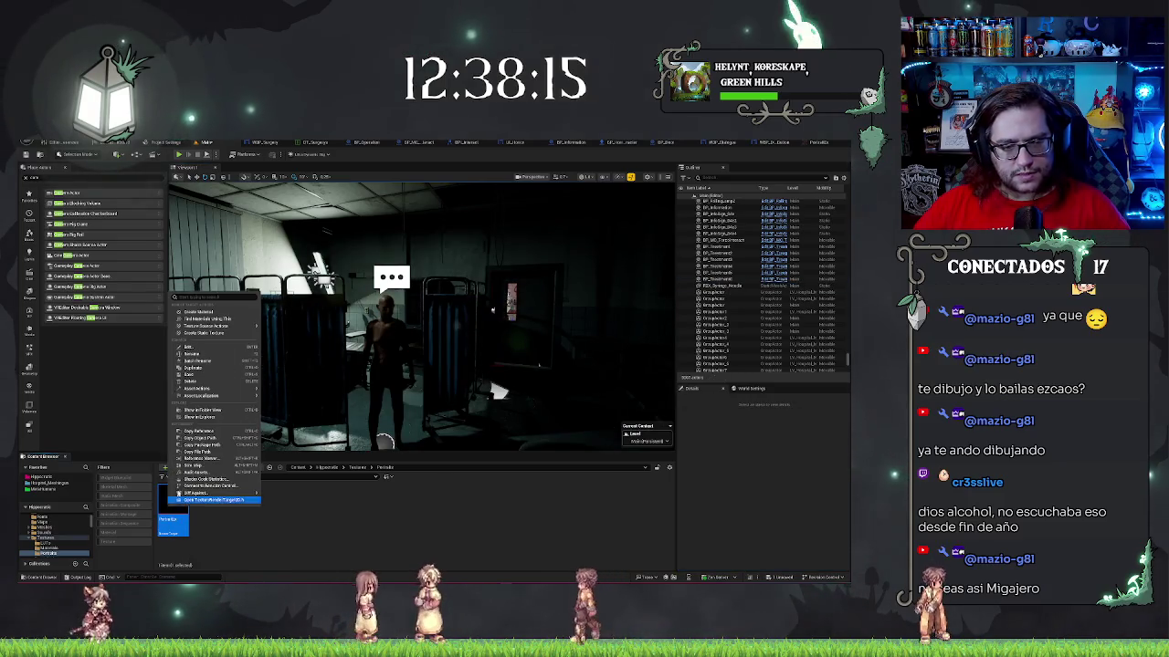
right_click(293, 530)
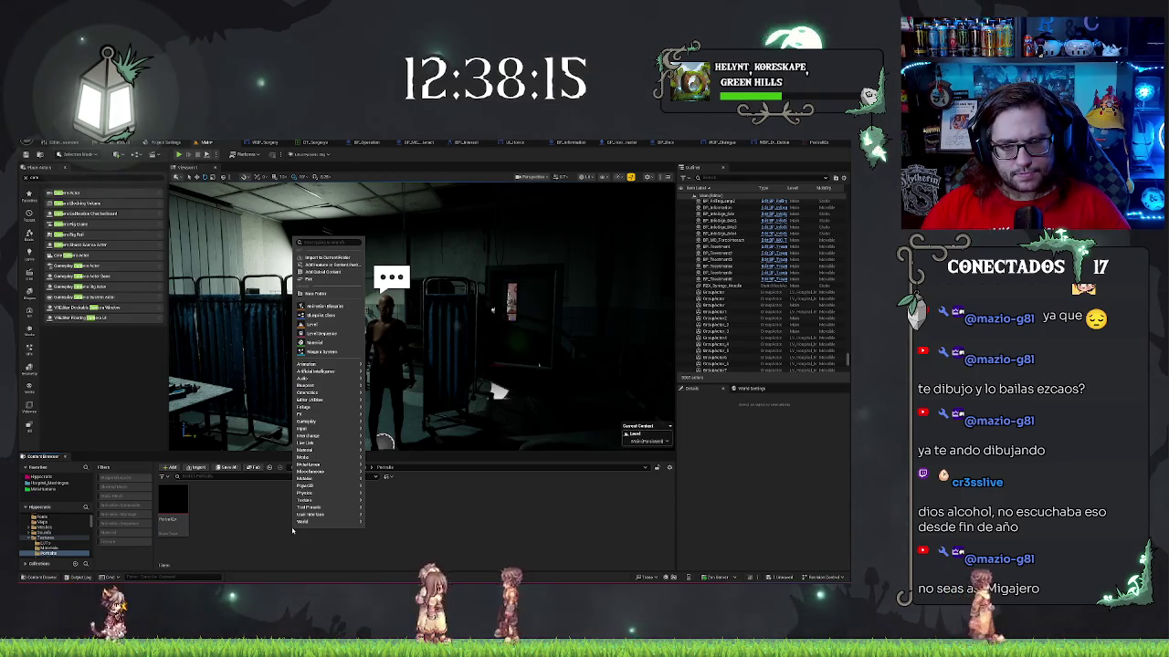
text(tar)
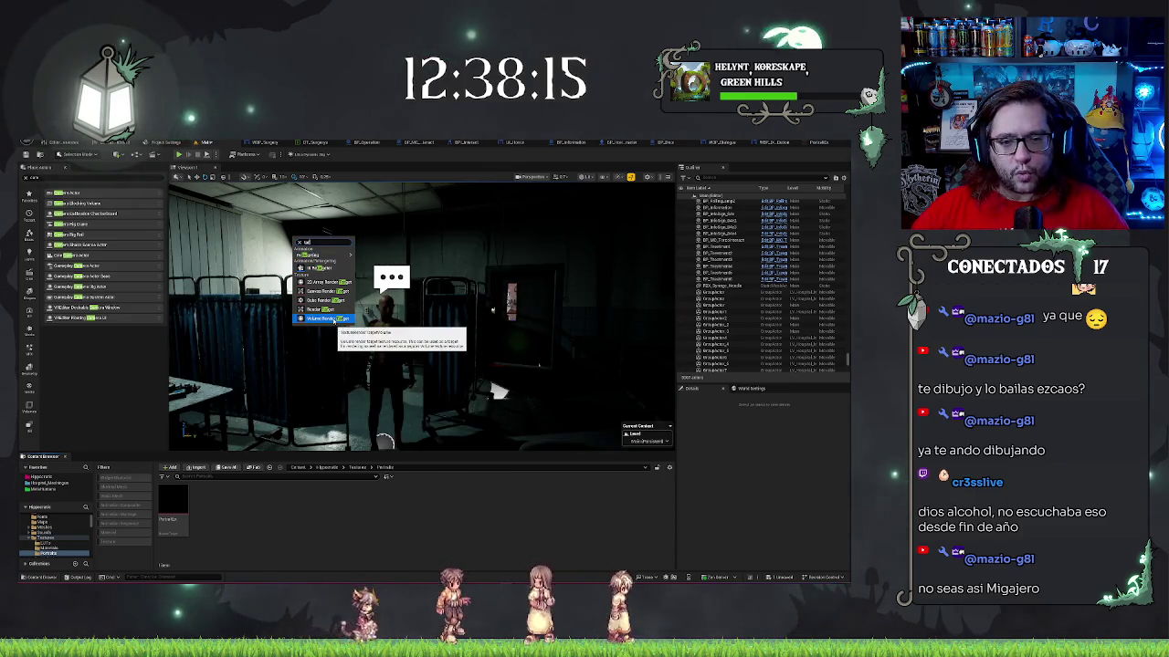
key(Escape)
right_click(281, 552)
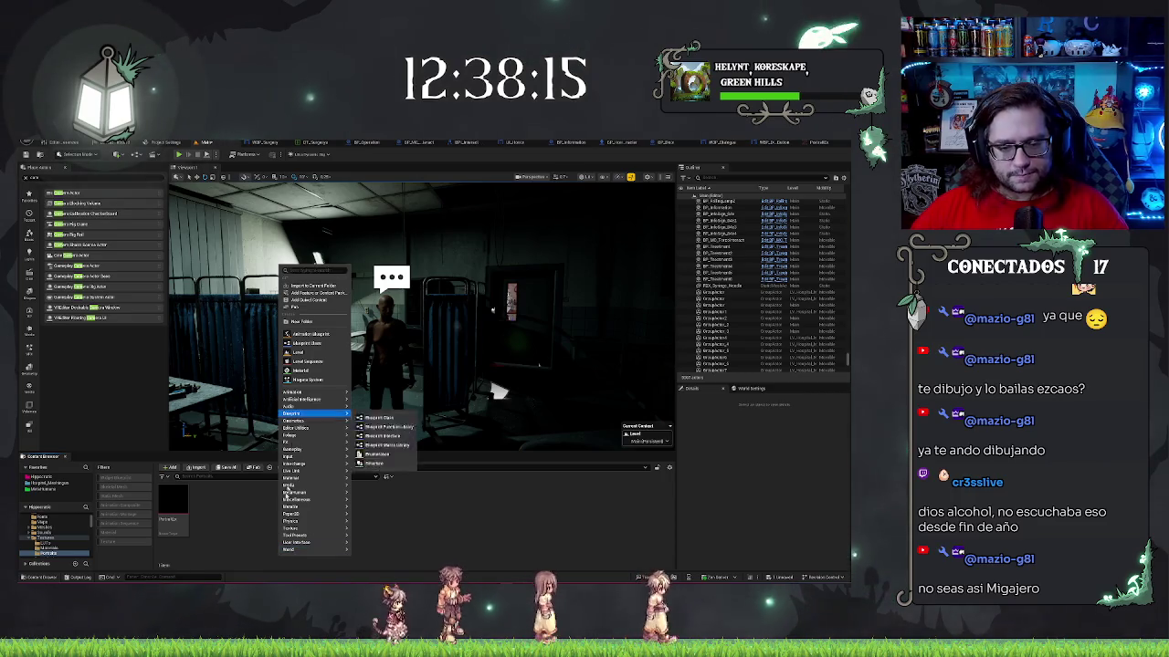
mouse_move(290, 435)
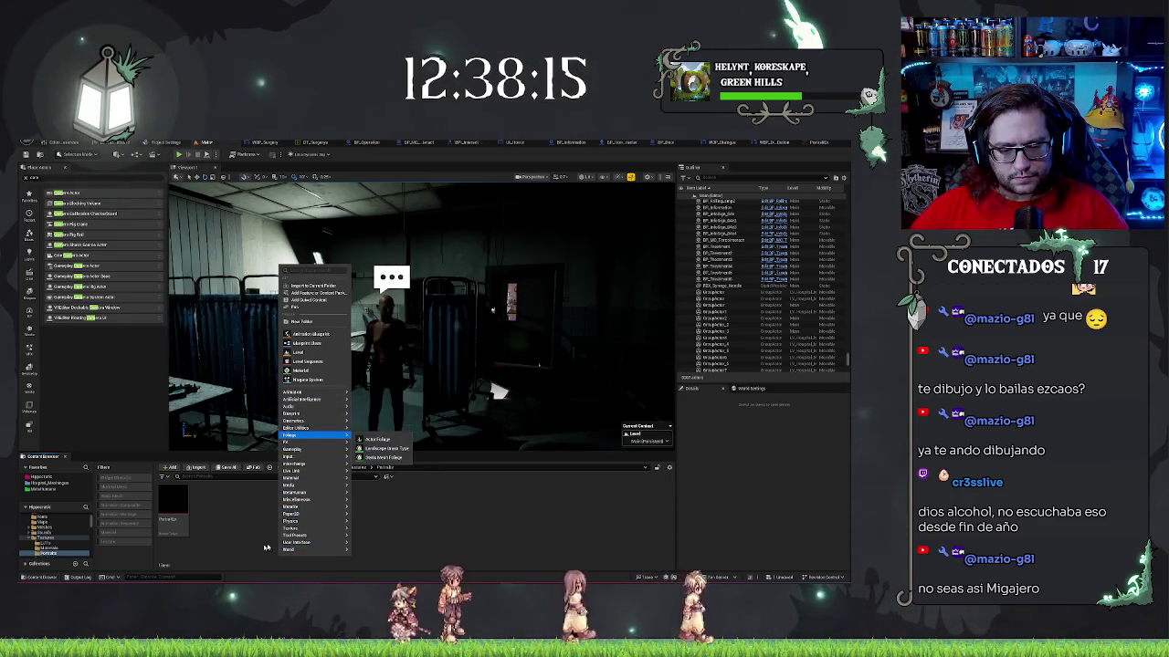
mouse_move(291, 550)
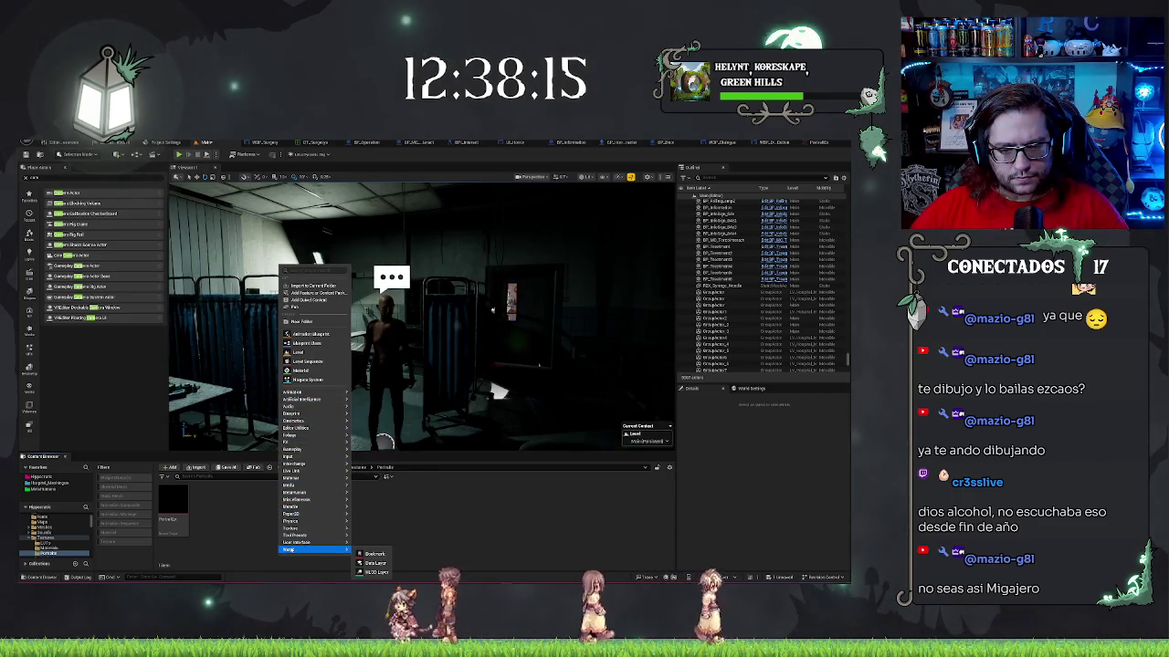
right_click(234, 533)
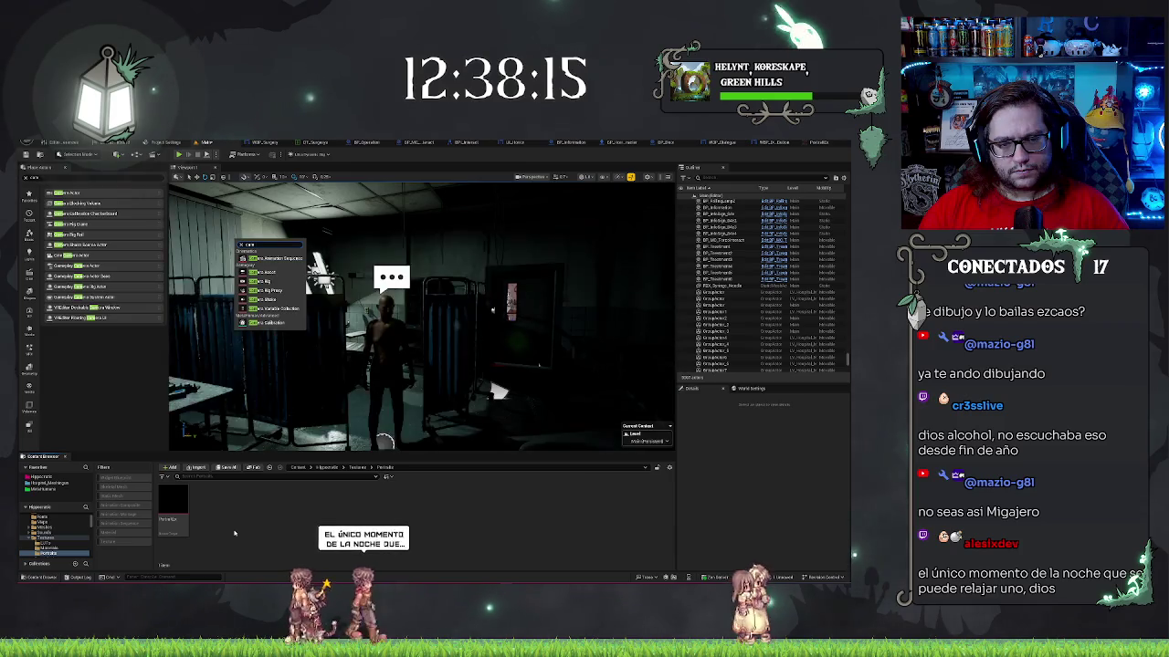
key(BackSpace)
key(BackSpace)
key(BackSpace)
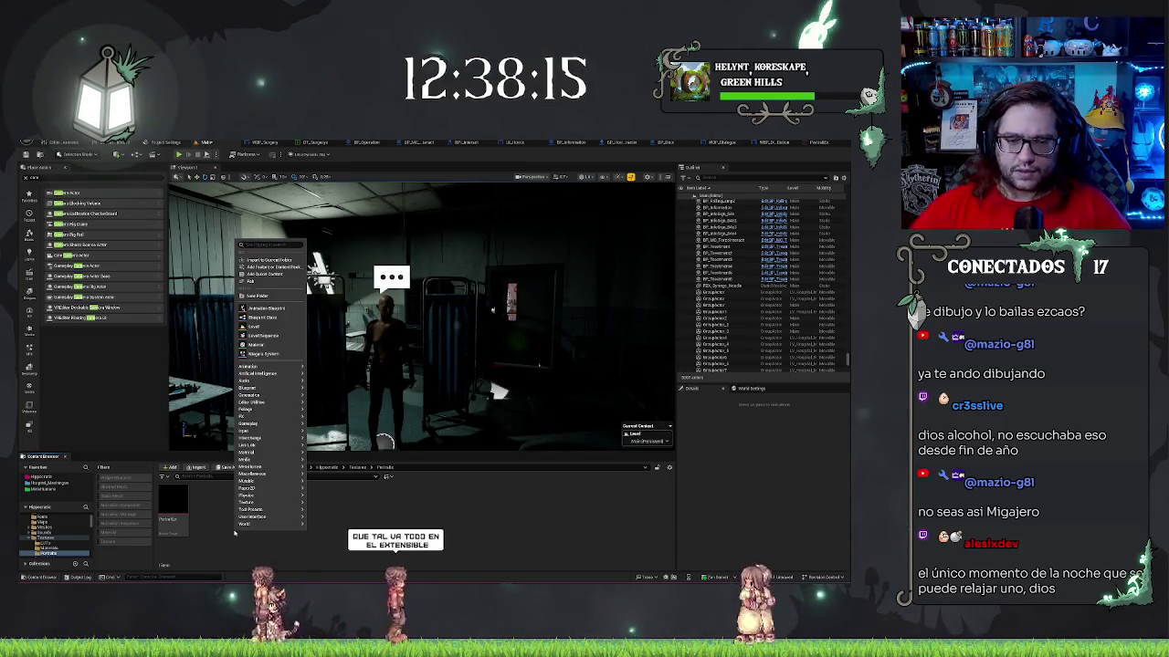
key(Escape)
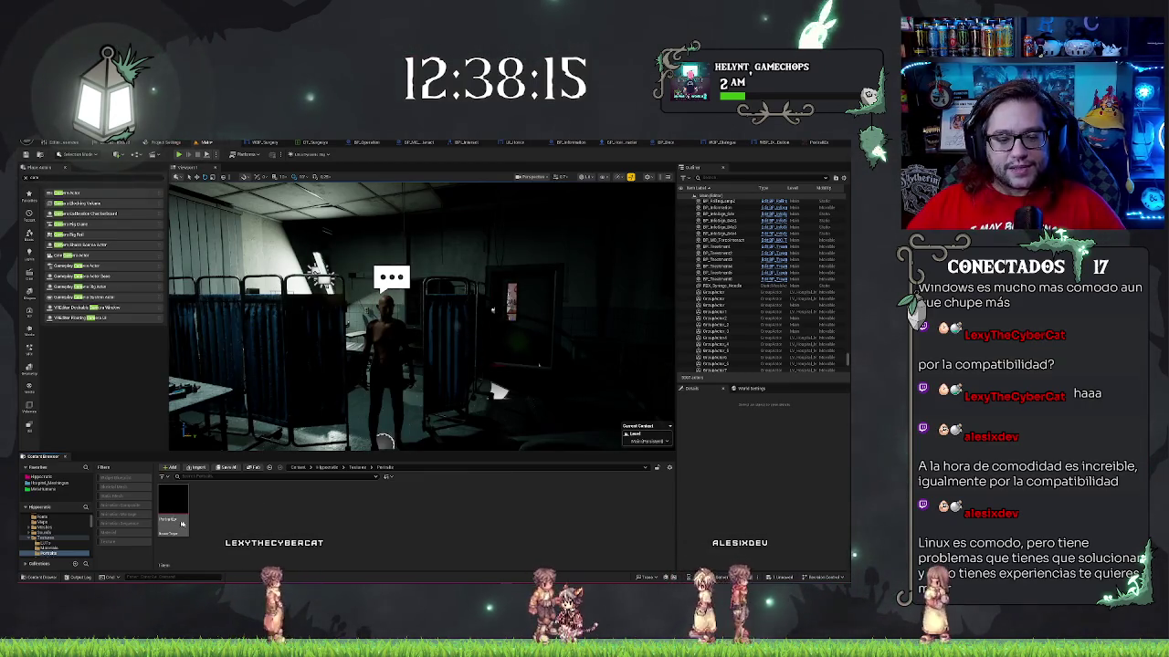
right_click(224, 521)
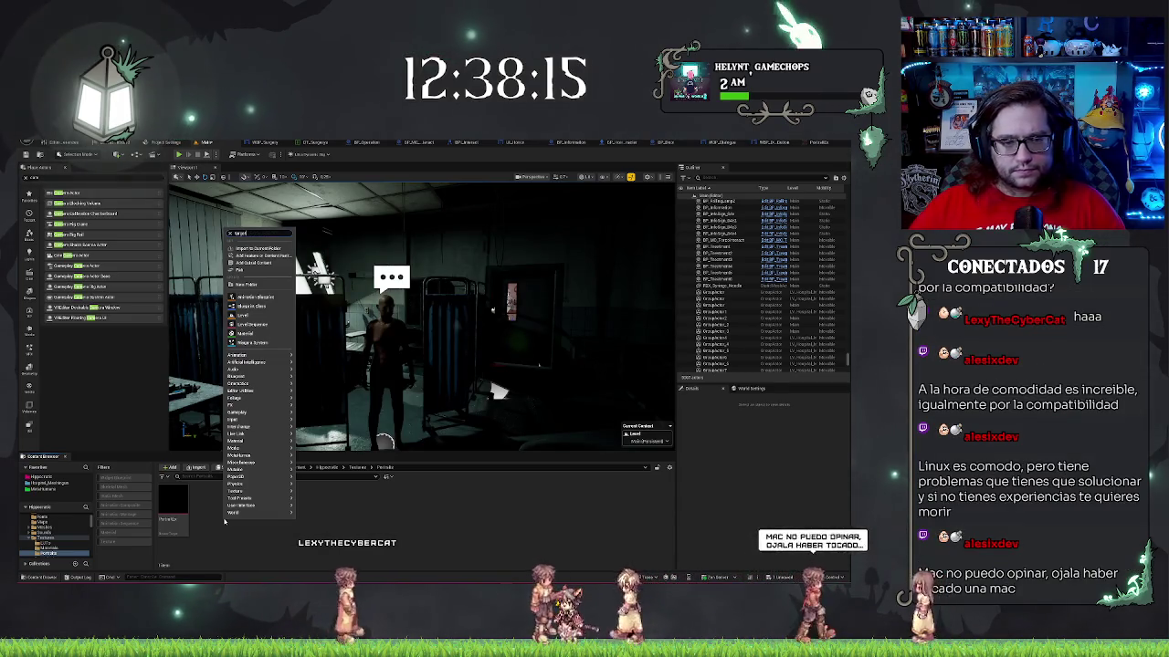
- Search the new-asset menu for 'render', then close the menu
text(render)
key(Escape)
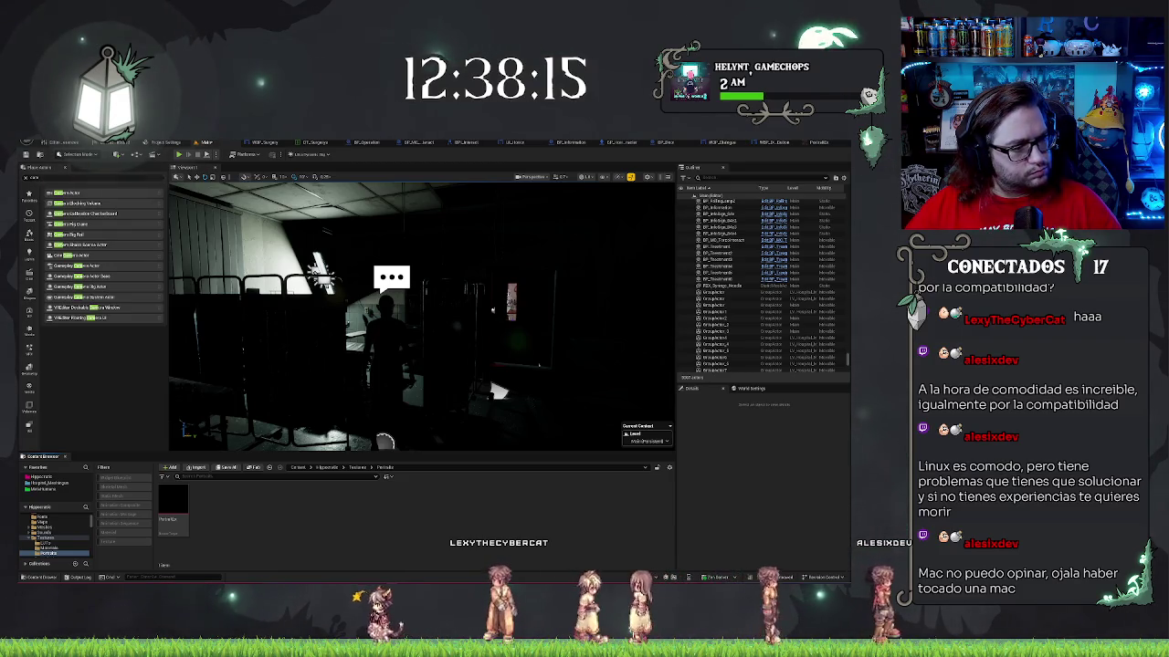
right_click(331, 545)
click(332, 545)
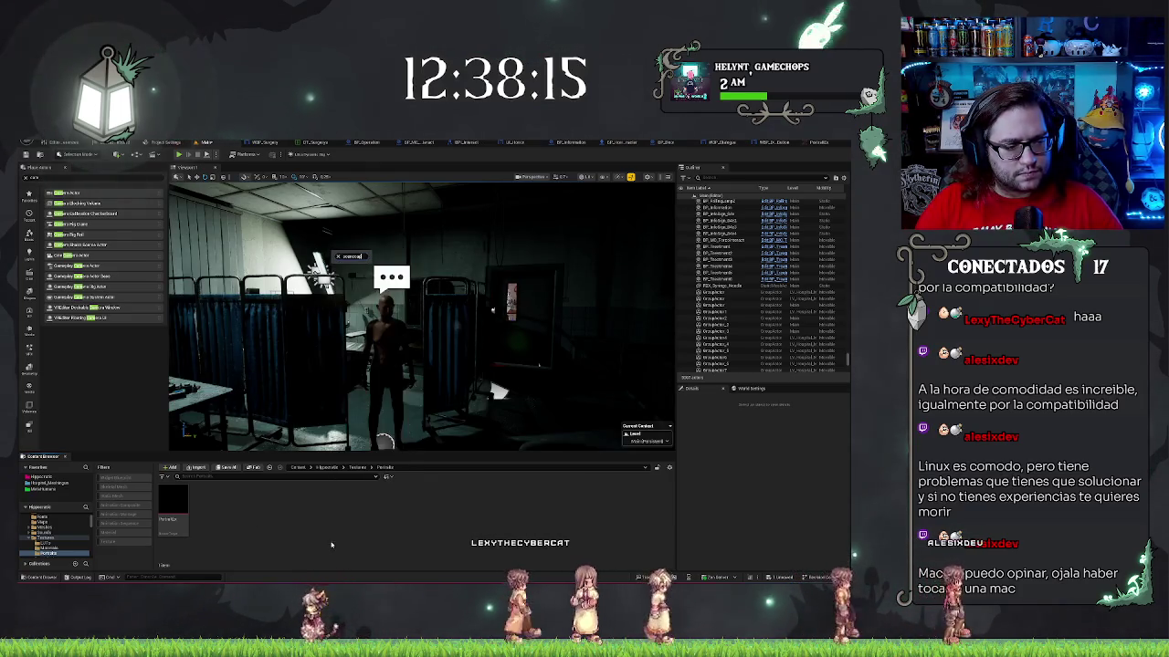
- Try searching the new-asset menu for 'scene', '2d' and 'compo' capture options
right_click(324, 536)
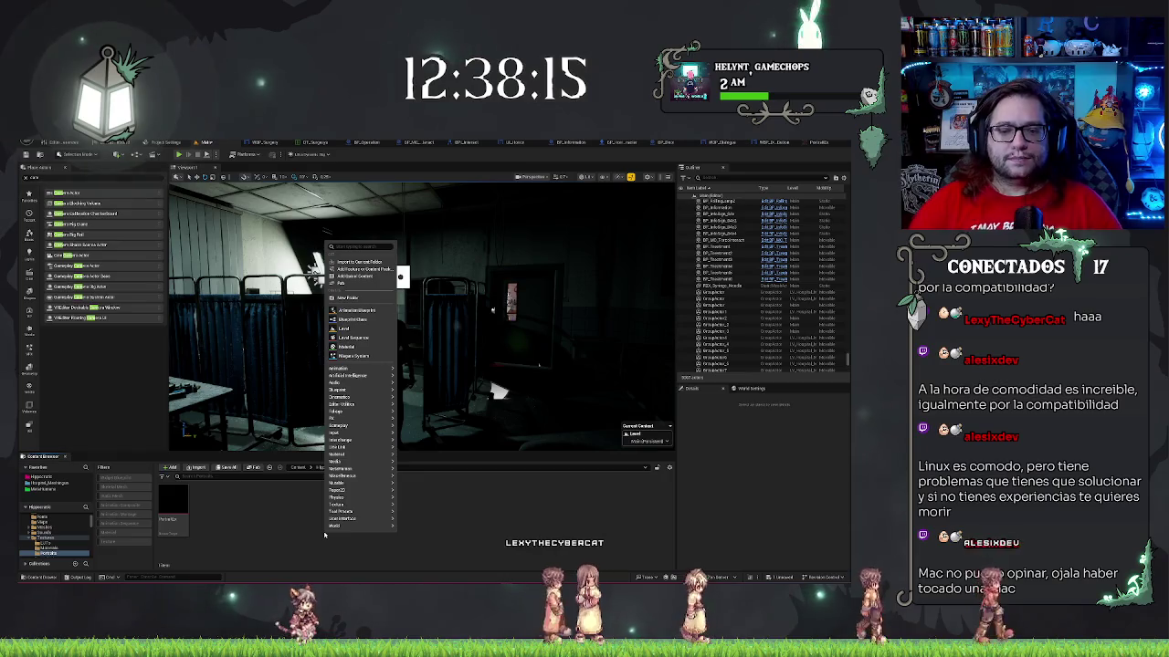
text(scene ca)
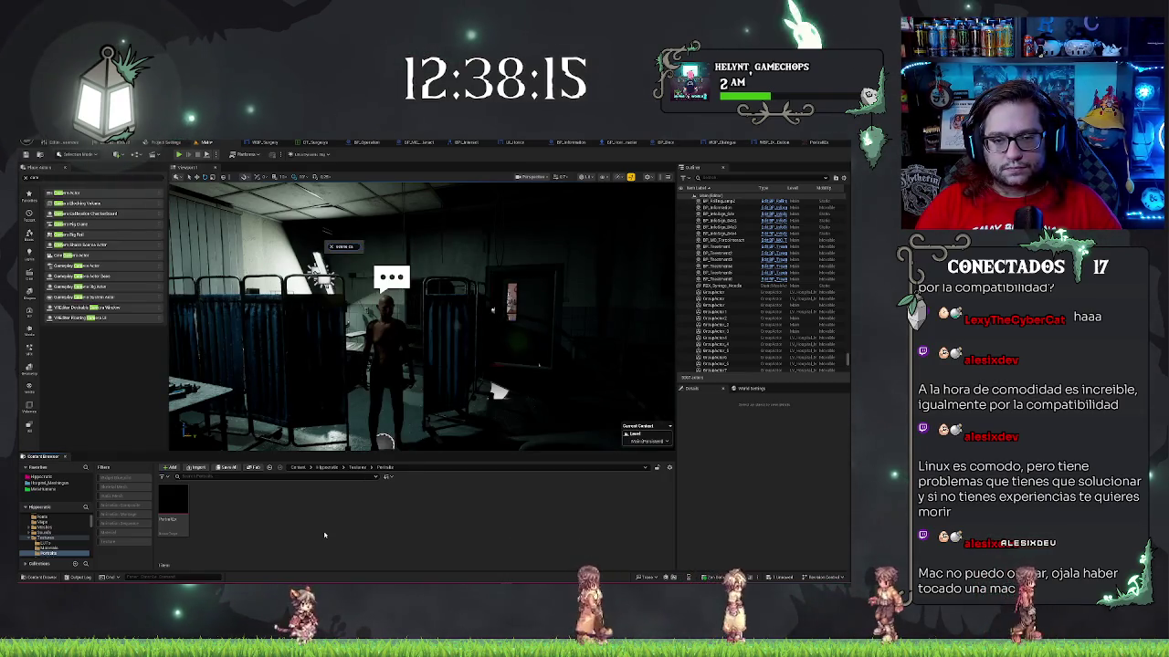
key(BackSpace)
key(BackSpace)
key(BackSpace)
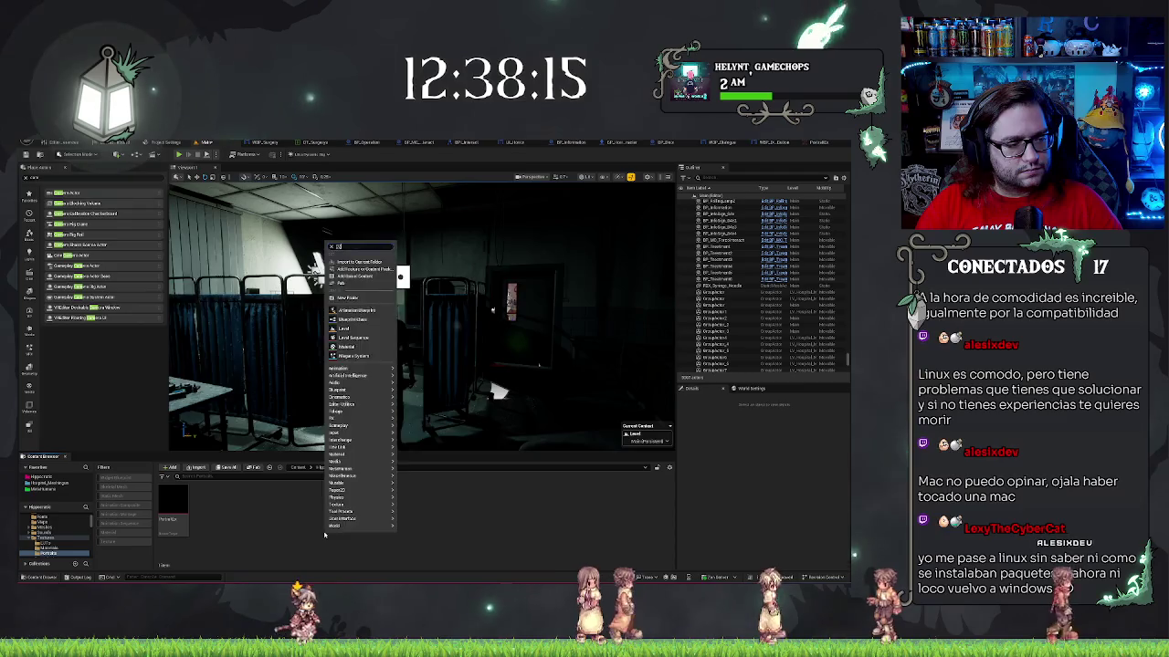
text(2d)
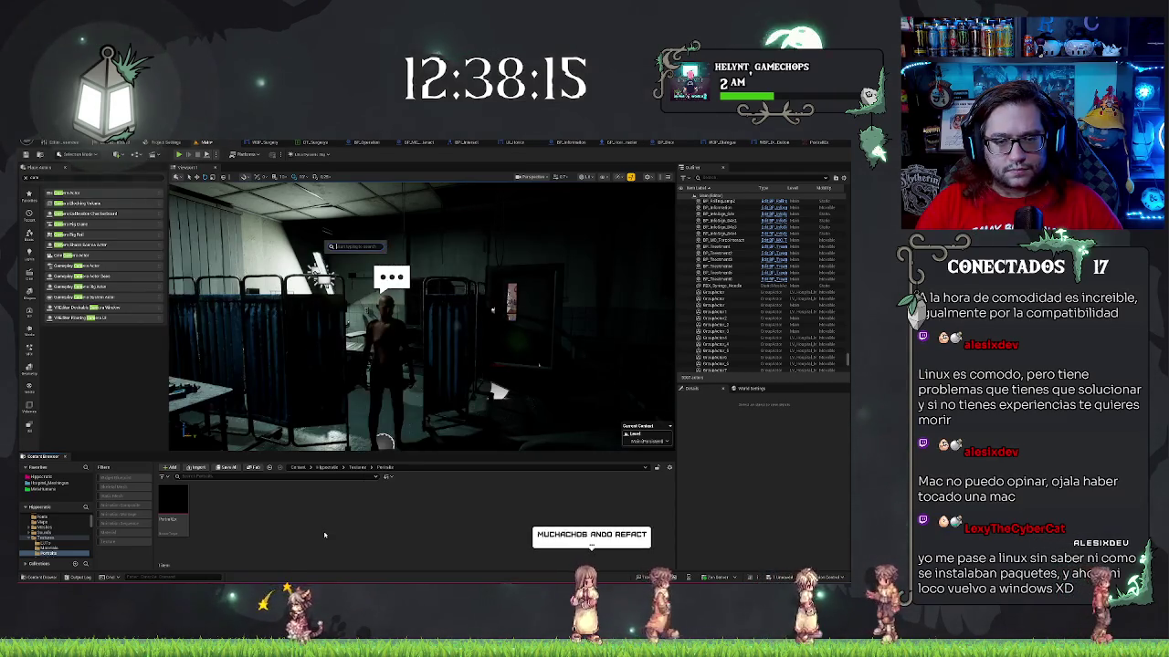
key(BackSpace)
key(BackSpace)
text(scene)
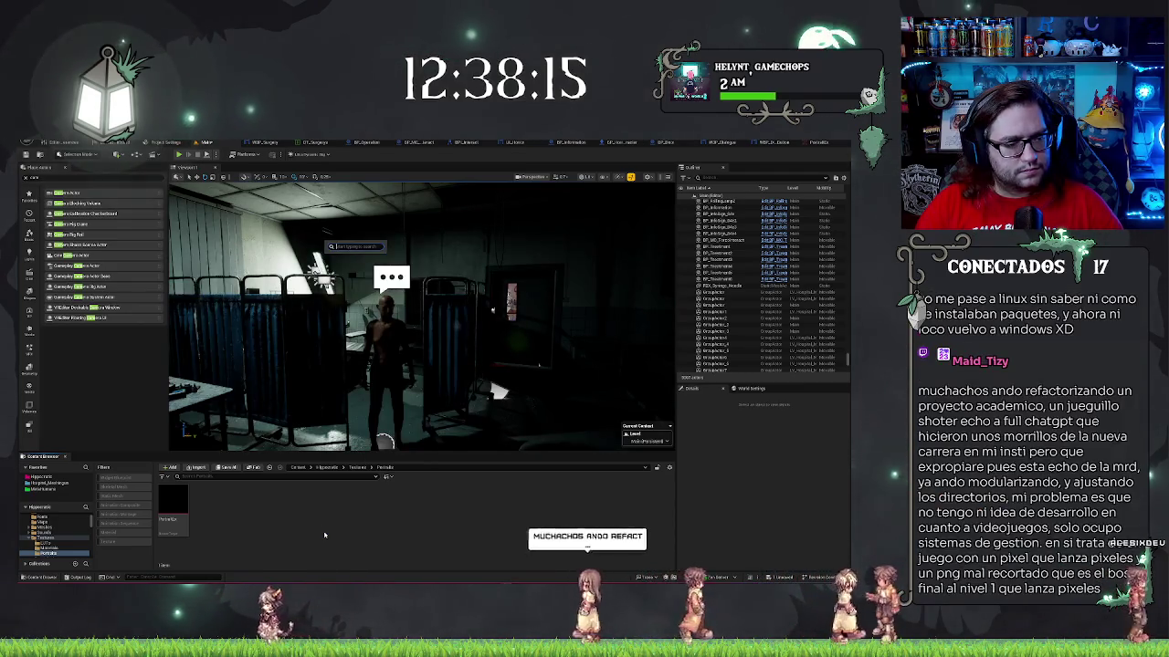
key(BackSpace)
key(BackSpace)
key(BackSpace)
text(compo)
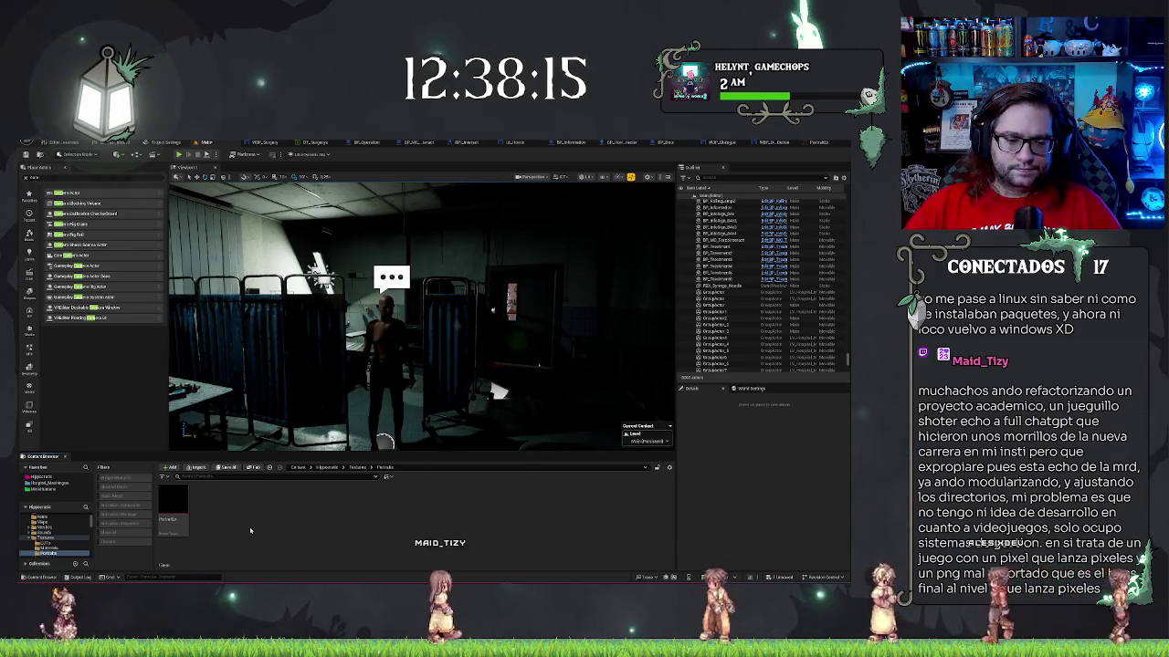
right_click(322, 536)
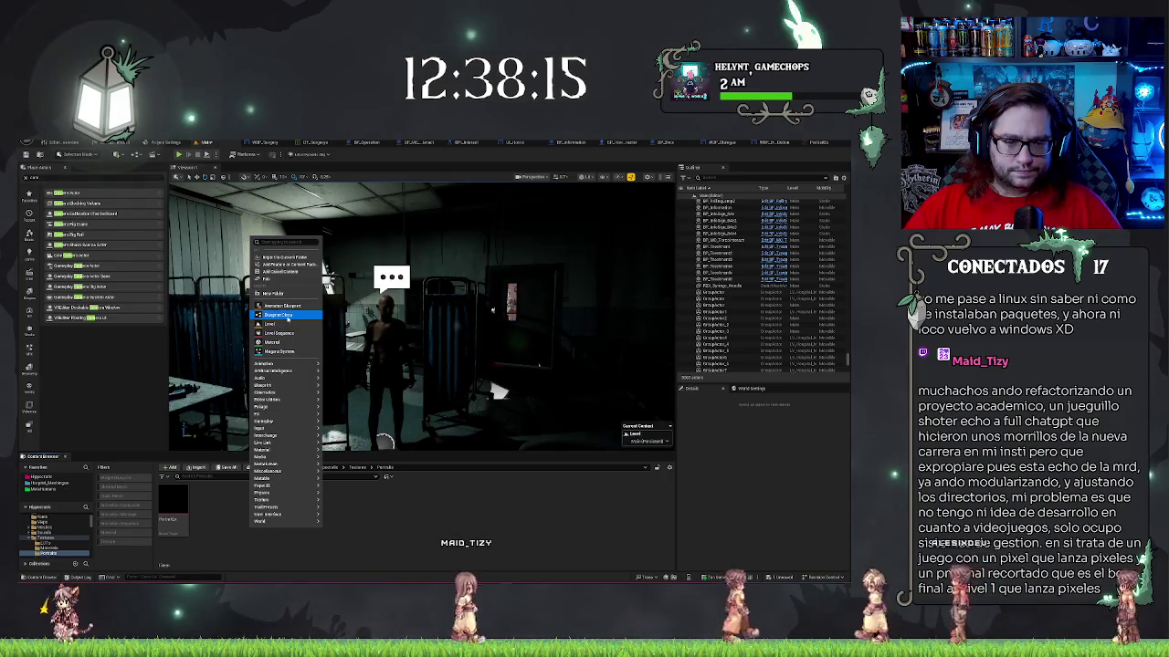
- Create an Actor-based Blueprint Class, then delete that first attempt
click(281, 314)
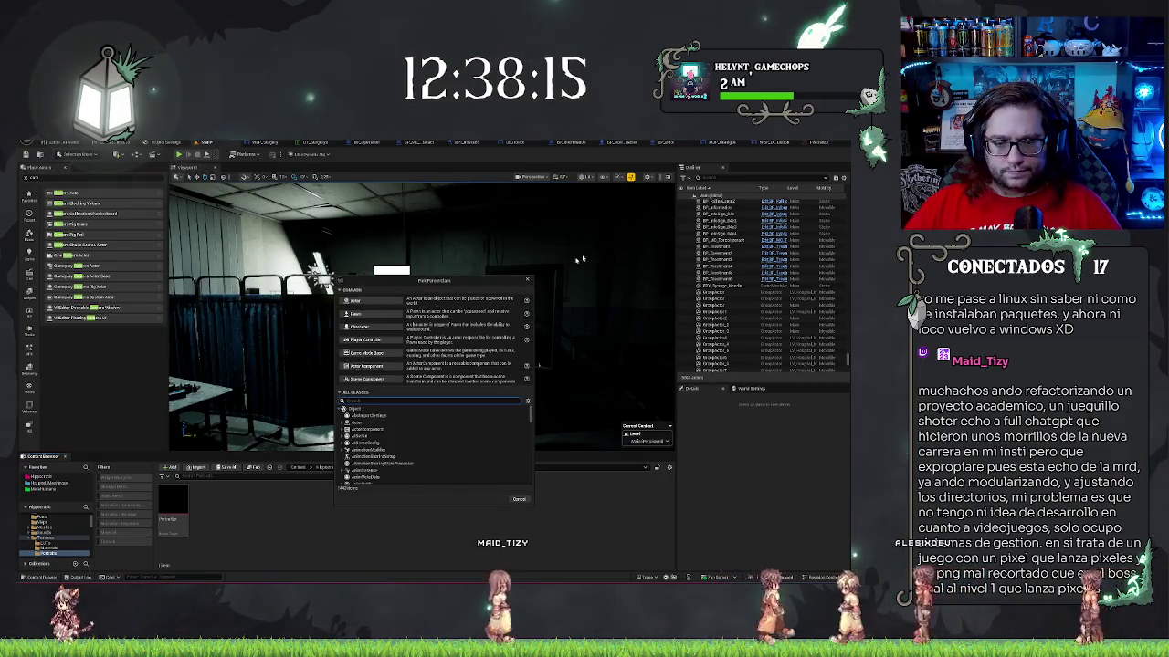
click(376, 312)
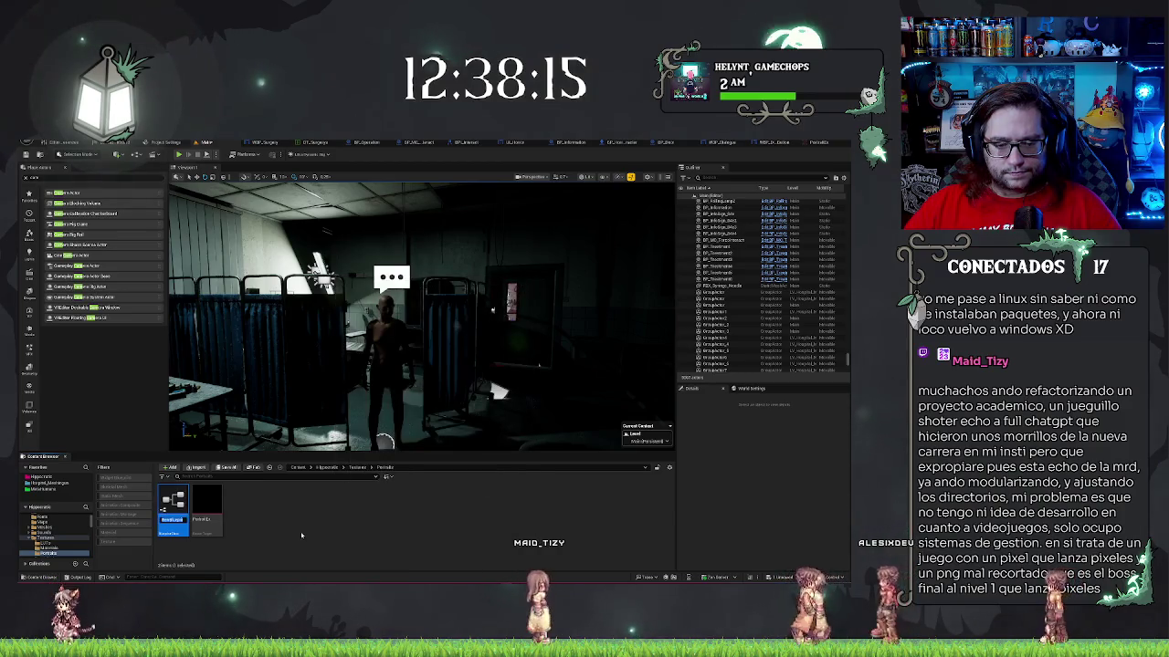
key(Delete)
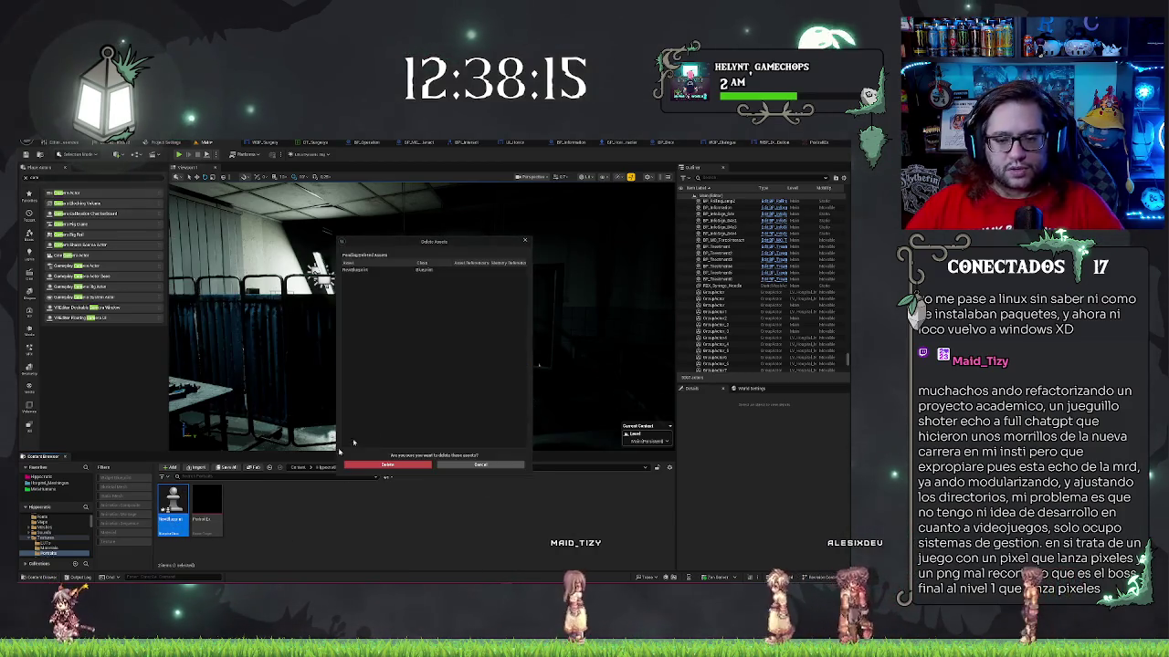
click(408, 468)
- Create another Actor Blueprint Class named Capturer and open it for editing
right_click(269, 519)
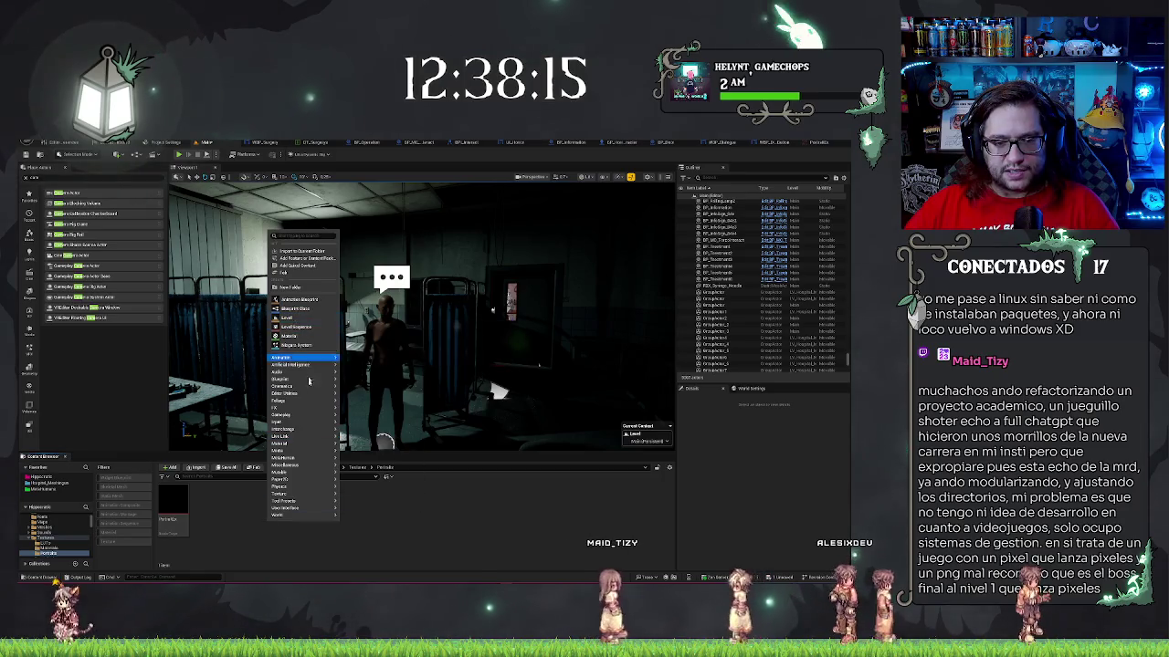
mouse_move(292, 422)
click(295, 309)
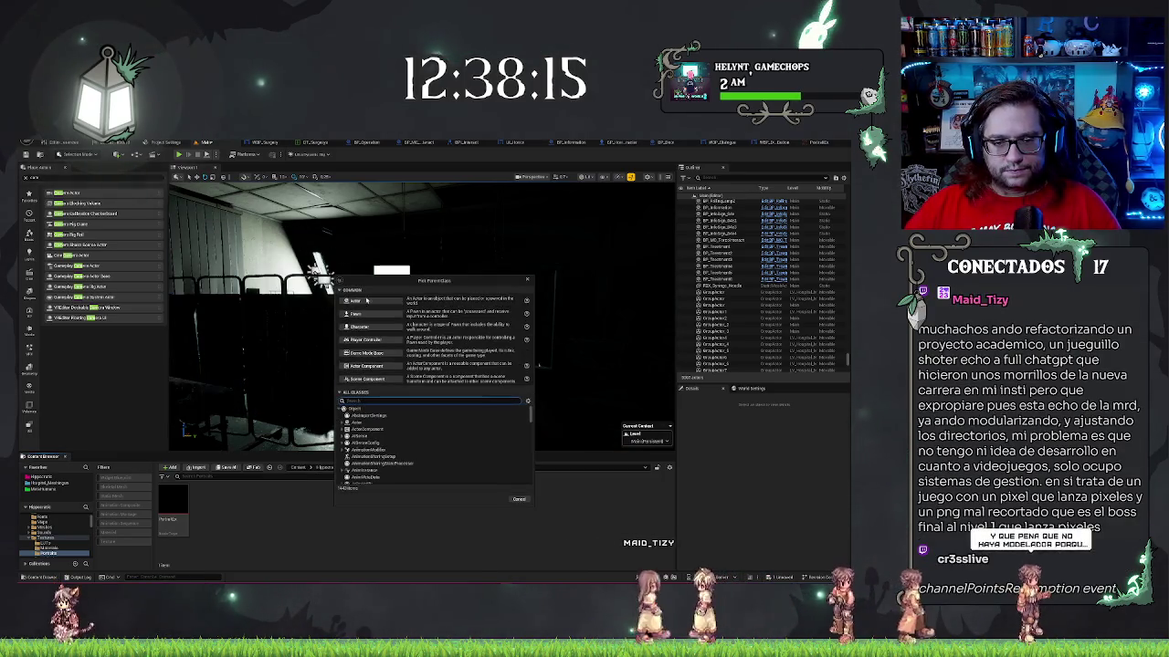
click(376, 312)
text(amera)
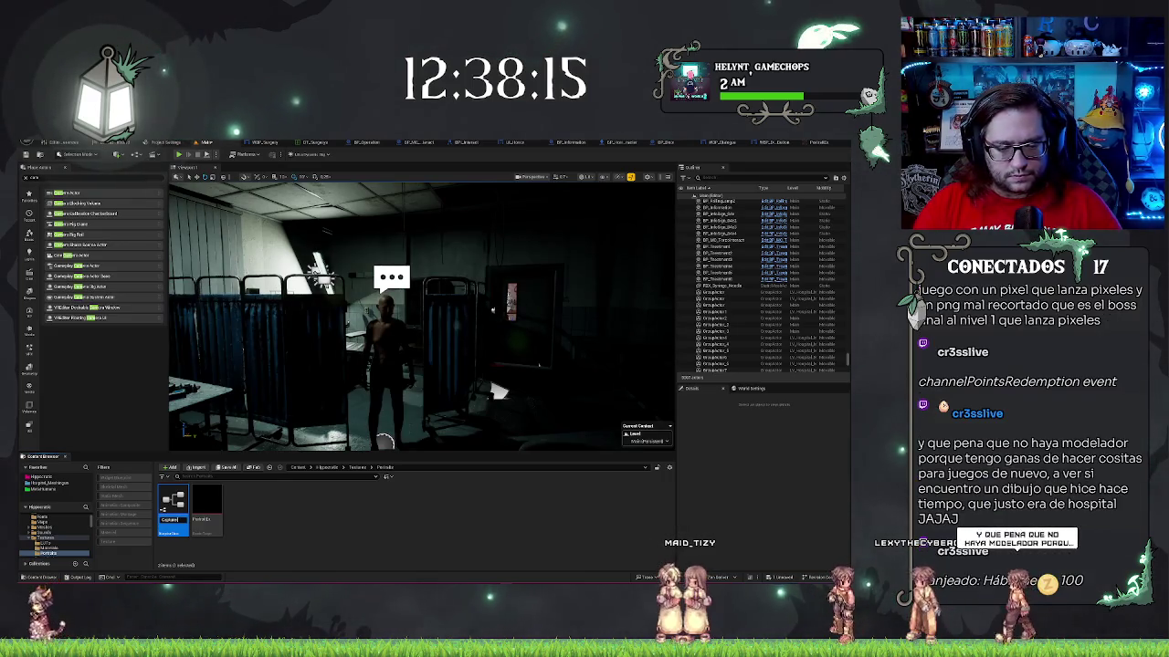
key(Return)
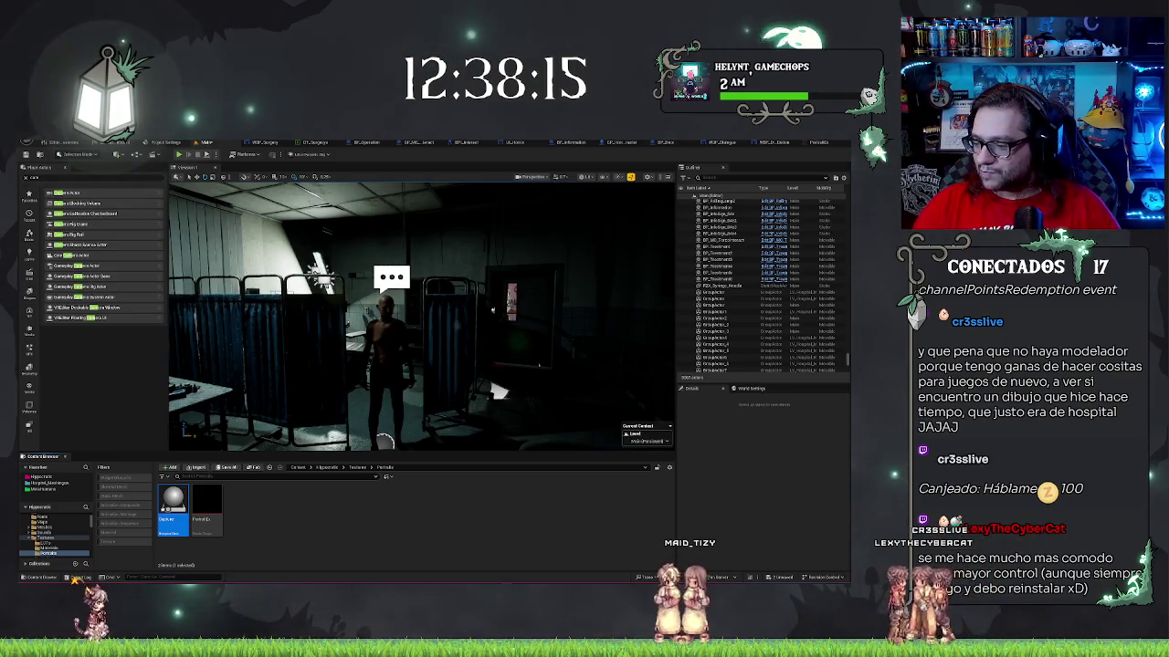
double_click(173, 507)
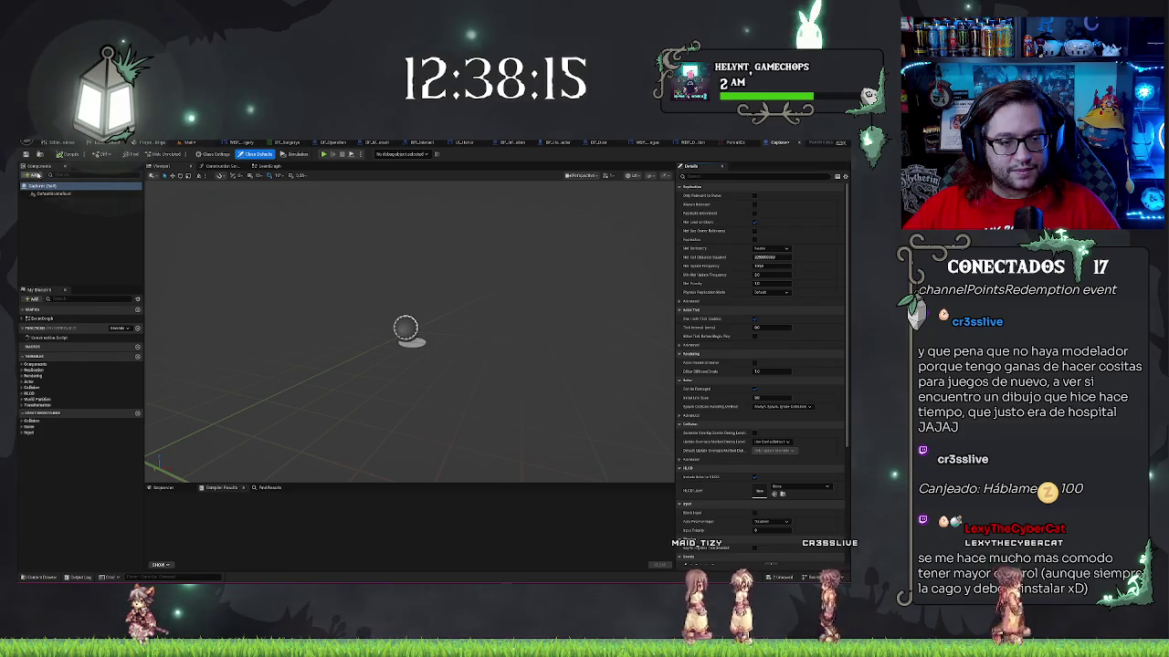
- Add a SceneCaptureComponent2D to the Capturer Blueprint
click(35, 174)
text(scene)
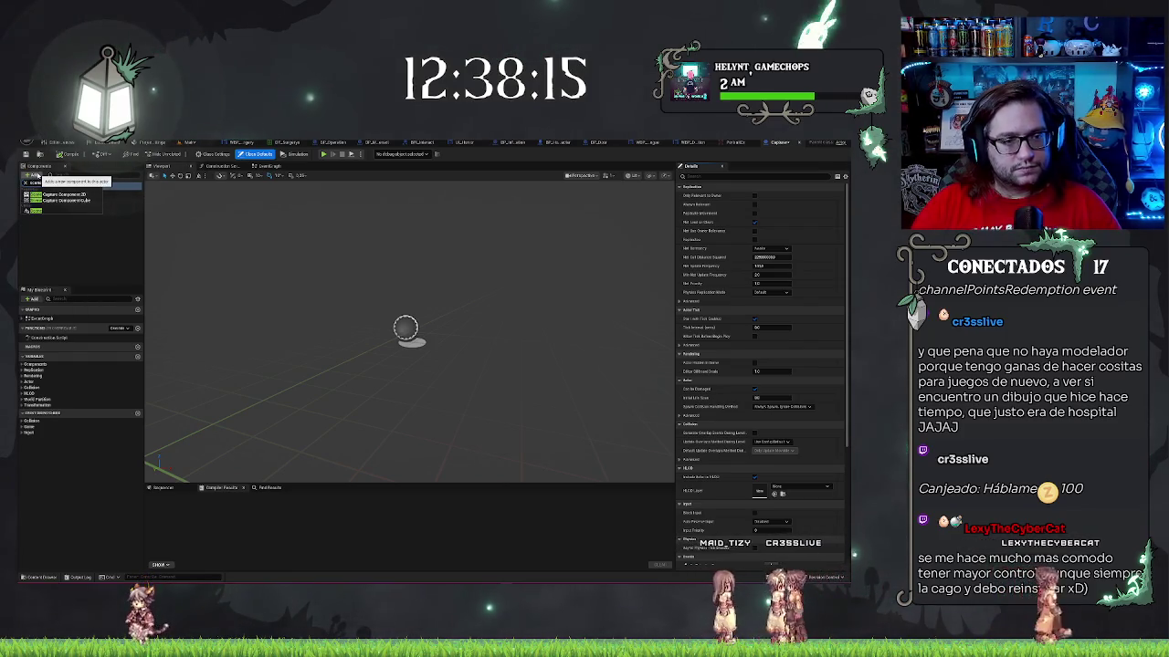
click(64, 195)
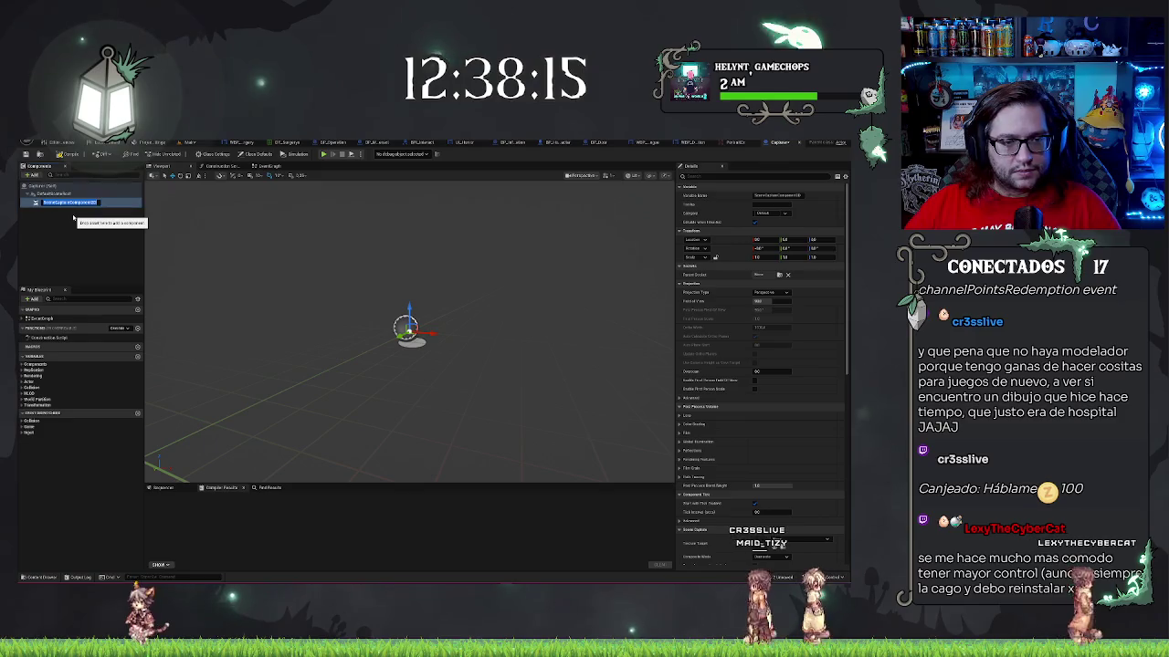
click(73, 218)
- Set the capture component's Texture Target to the Portrait render target, then return to the level
click(75, 202)
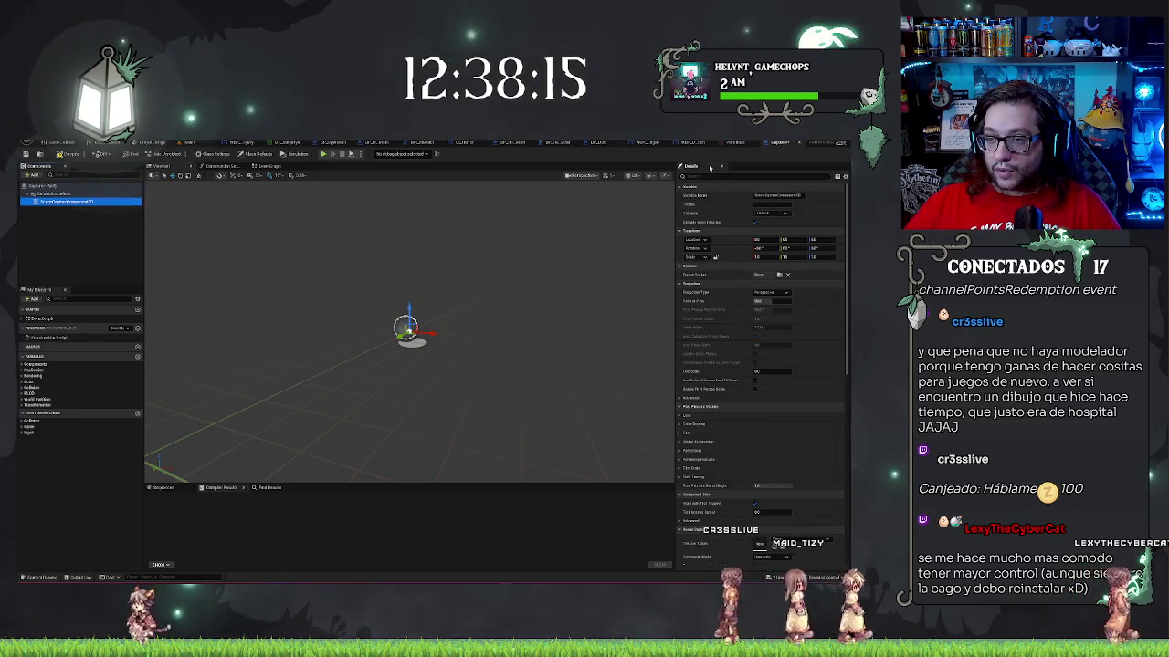
text(tar)
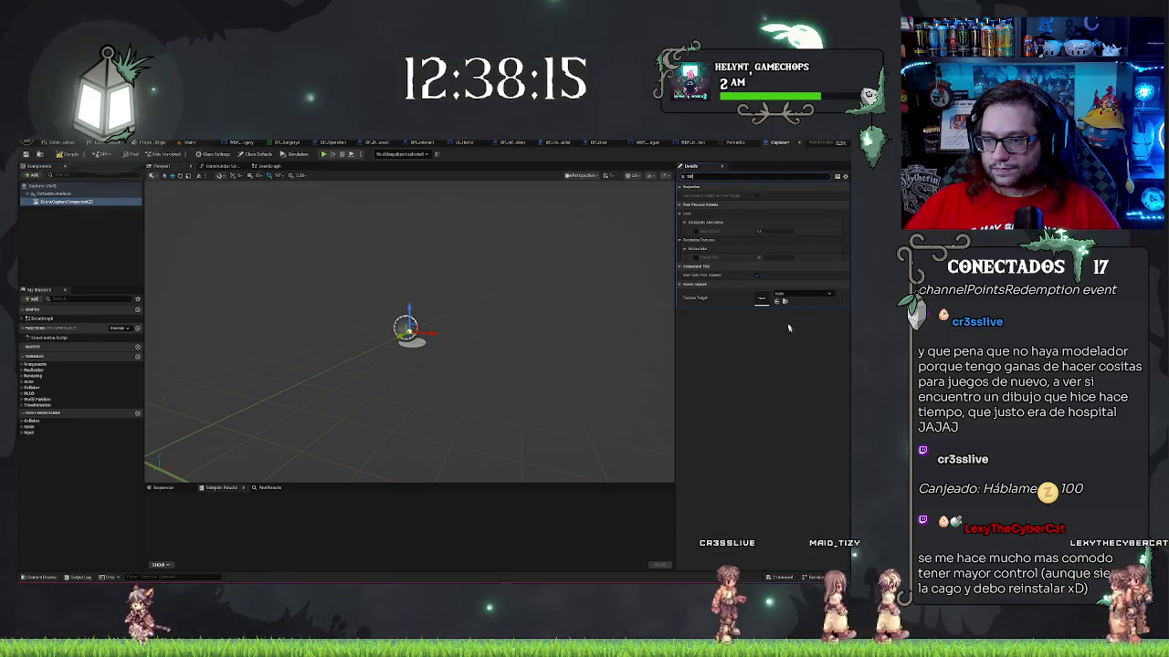
click(796, 295)
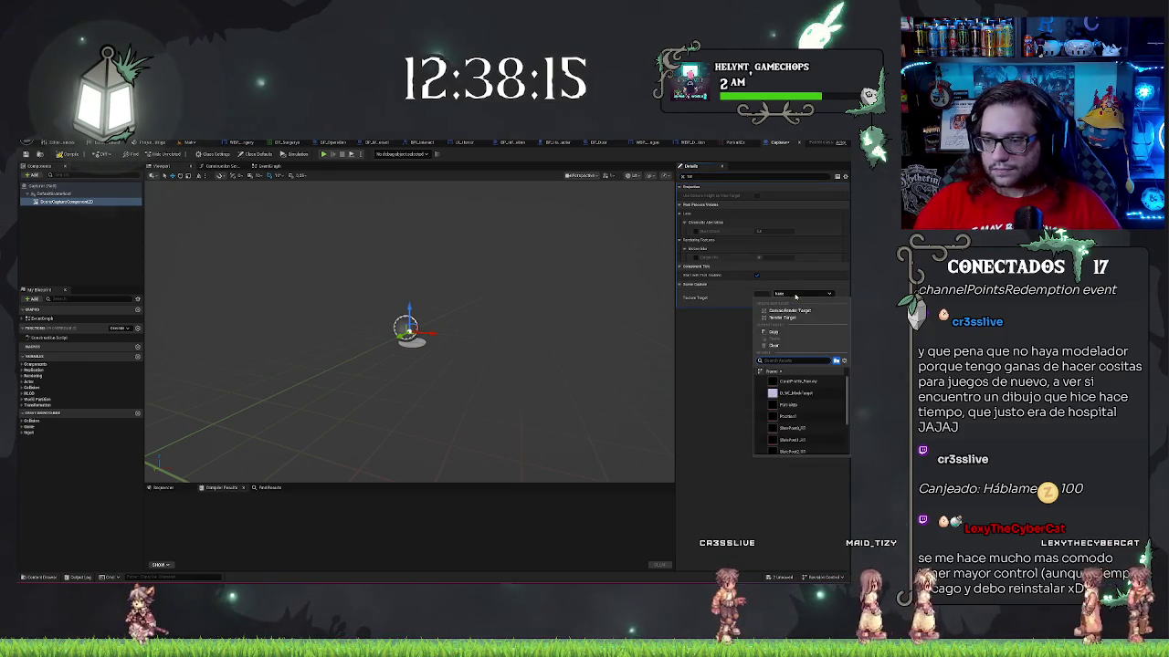
click(787, 404)
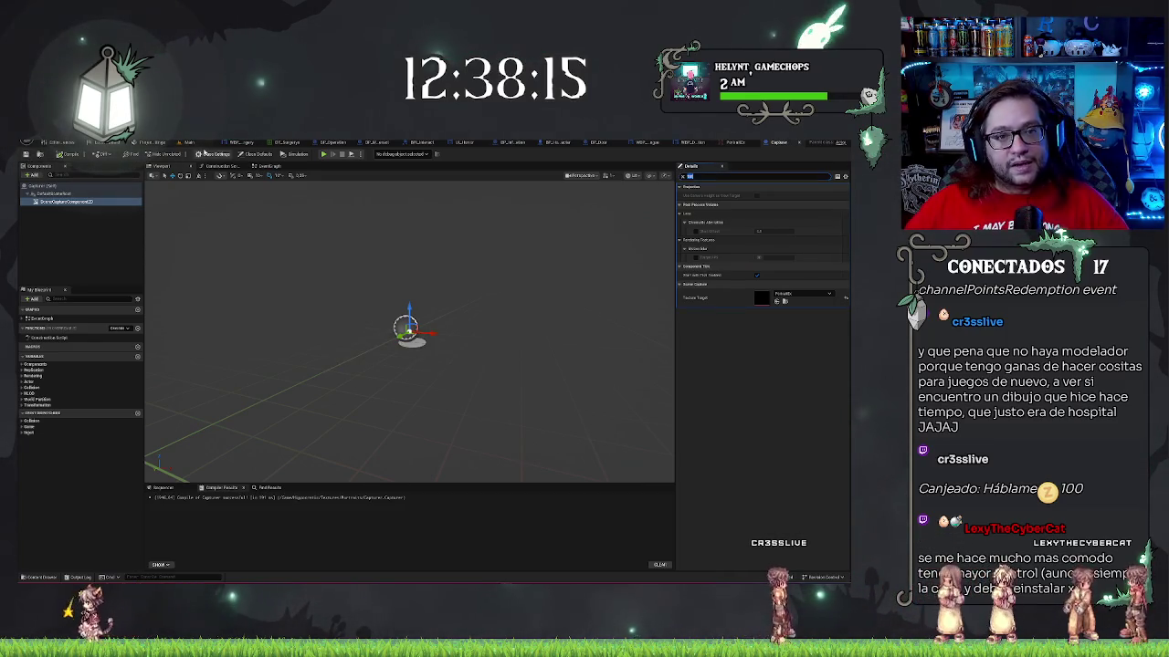
click(194, 144)
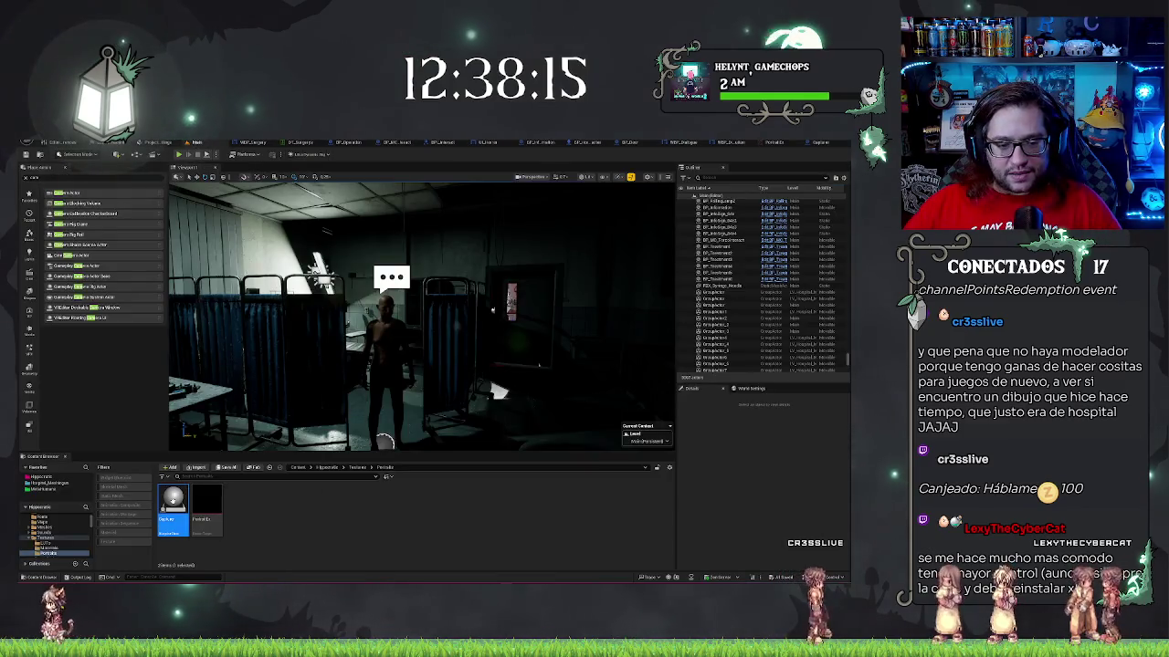
- Lower the placed Capturer actor in the level and reopen the Capturer Blueprint
click(711, 286)
key(f)
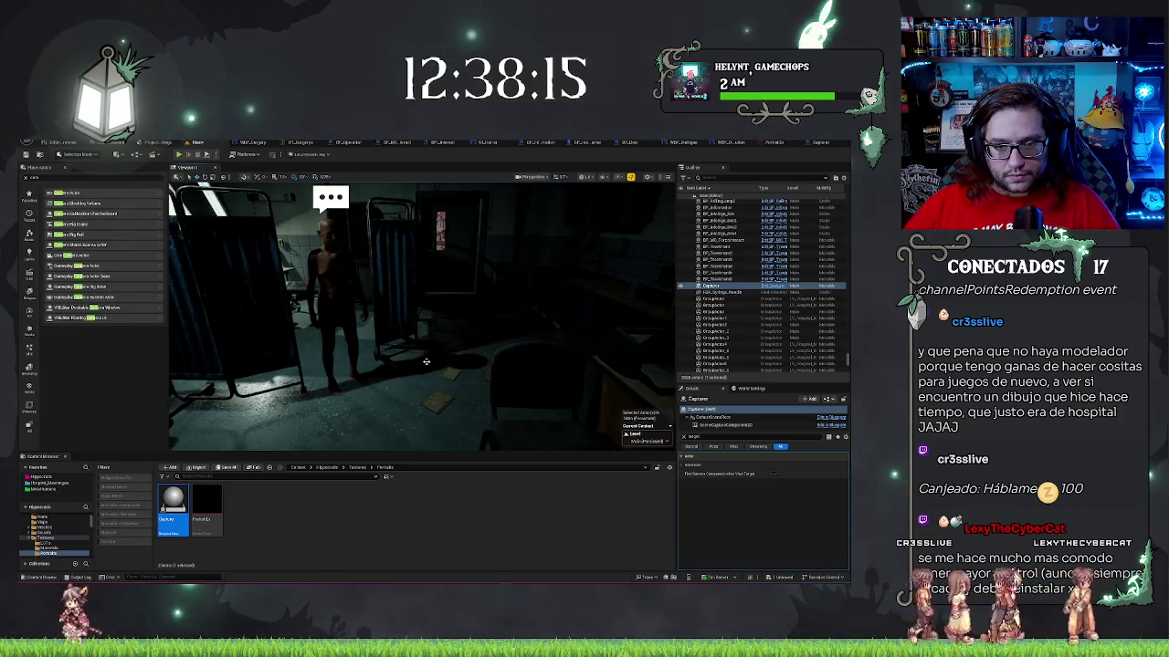
drag(418, 369, 416, 435)
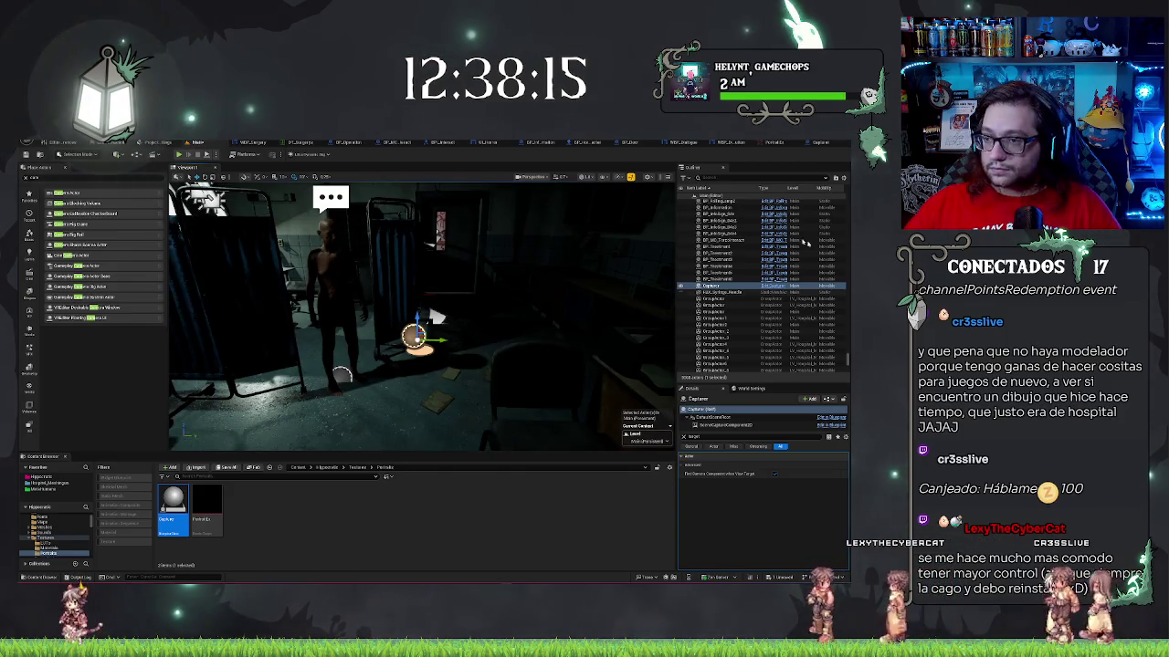
click(817, 144)
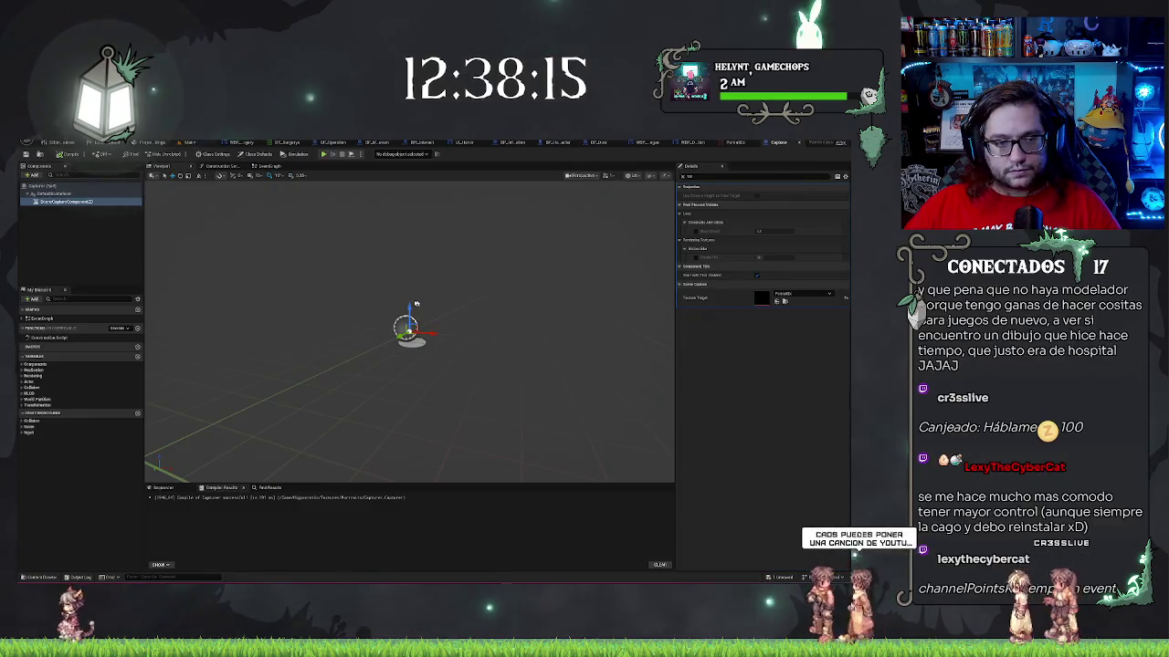
click(40, 229)
click(51, 202)
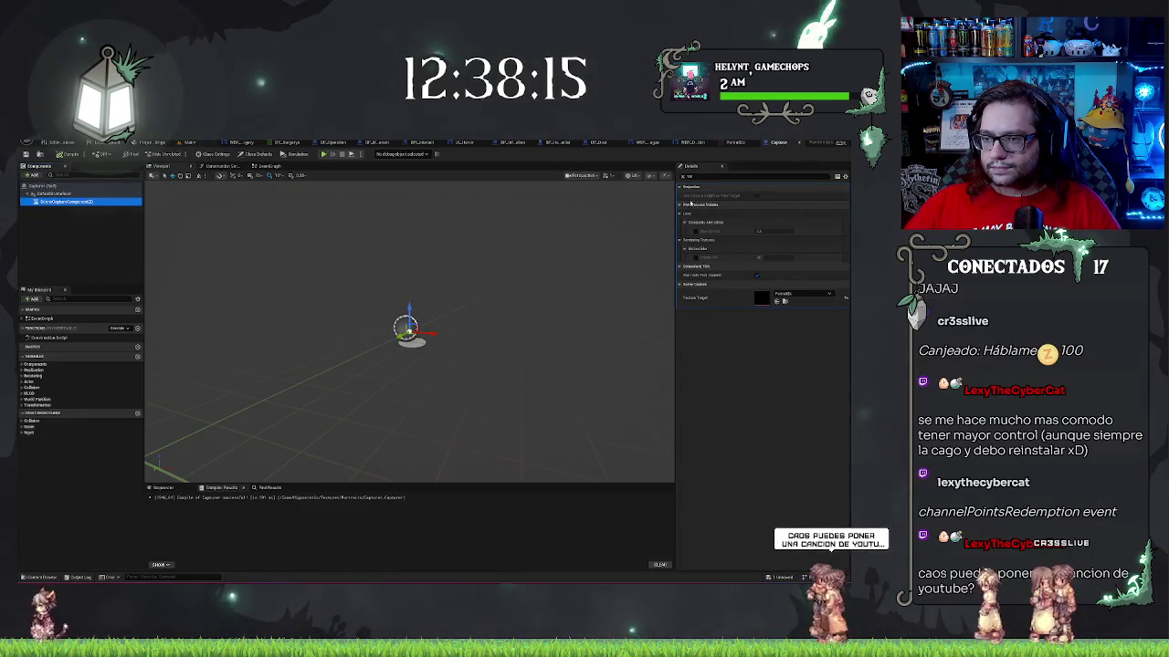
click(682, 179)
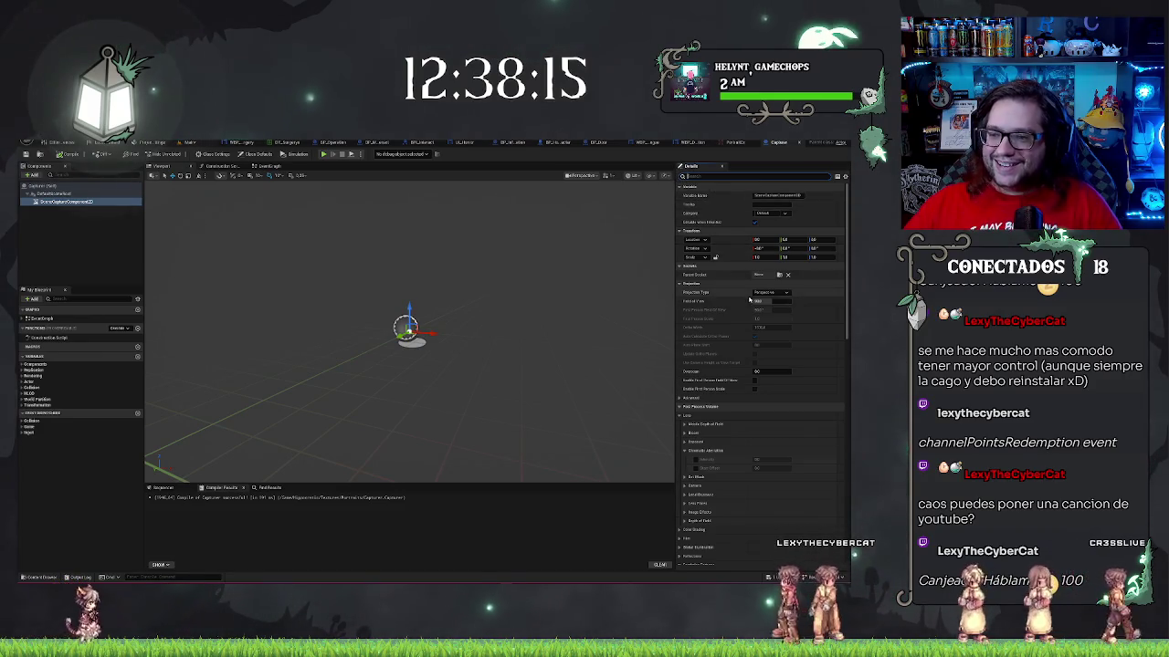
scroll(749, 299, down, 2)
scroll(738, 294, up, 2)
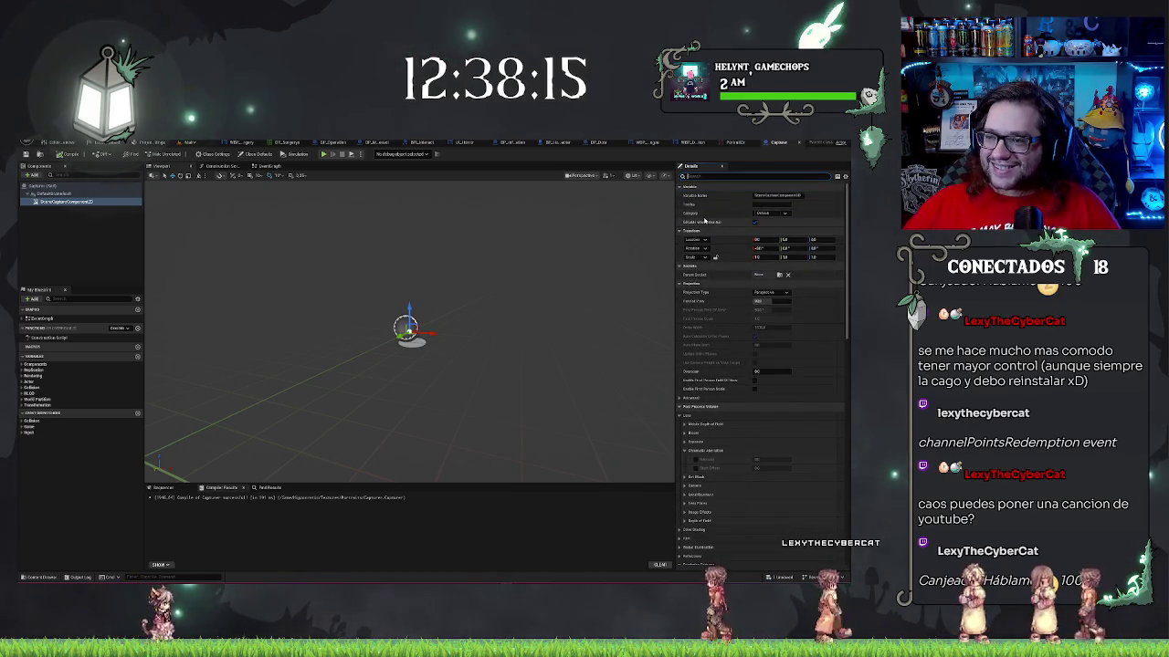
scroll(722, 274, down, 2)
scroll(703, 278, up, 2)
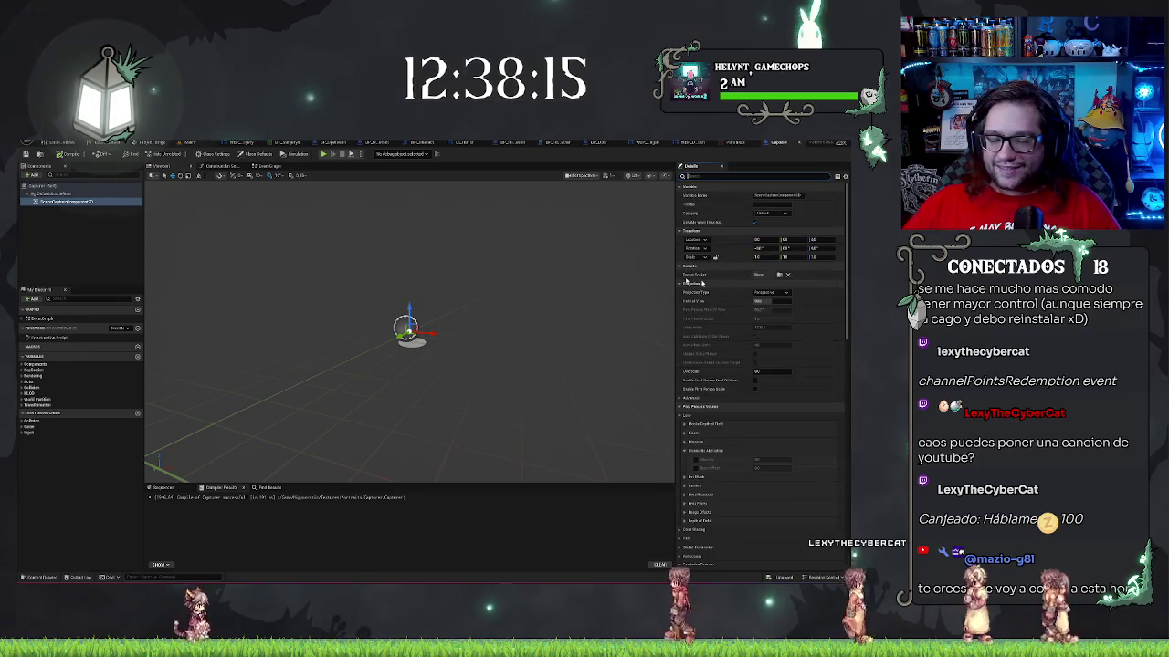
right_click(72, 203)
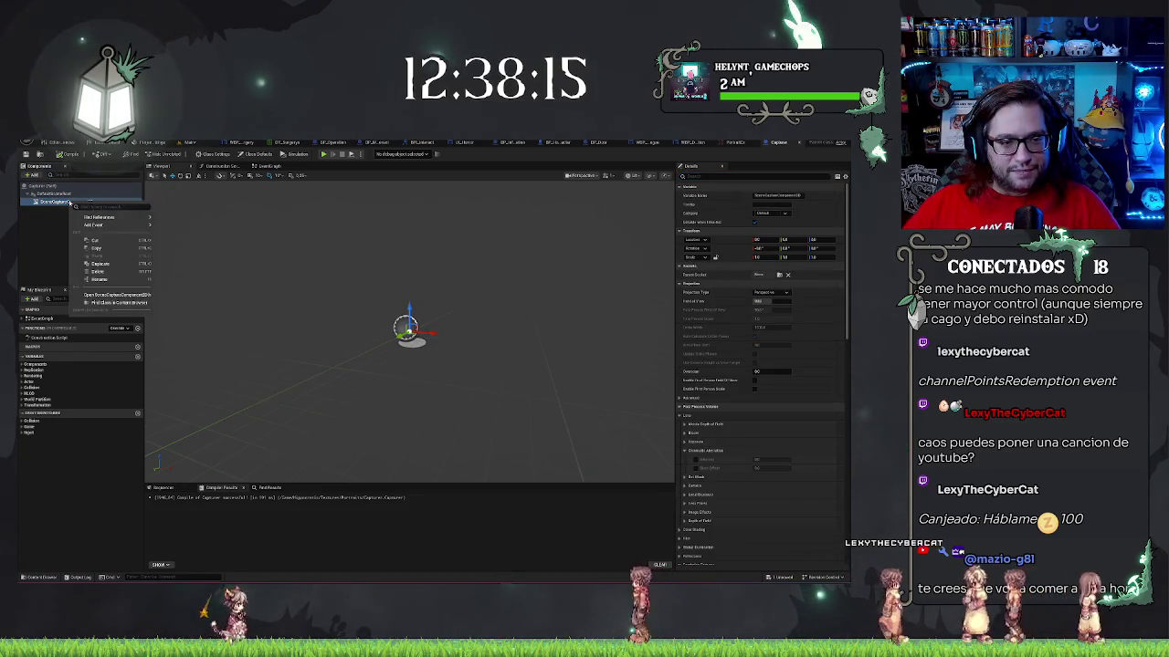
click(33, 239)
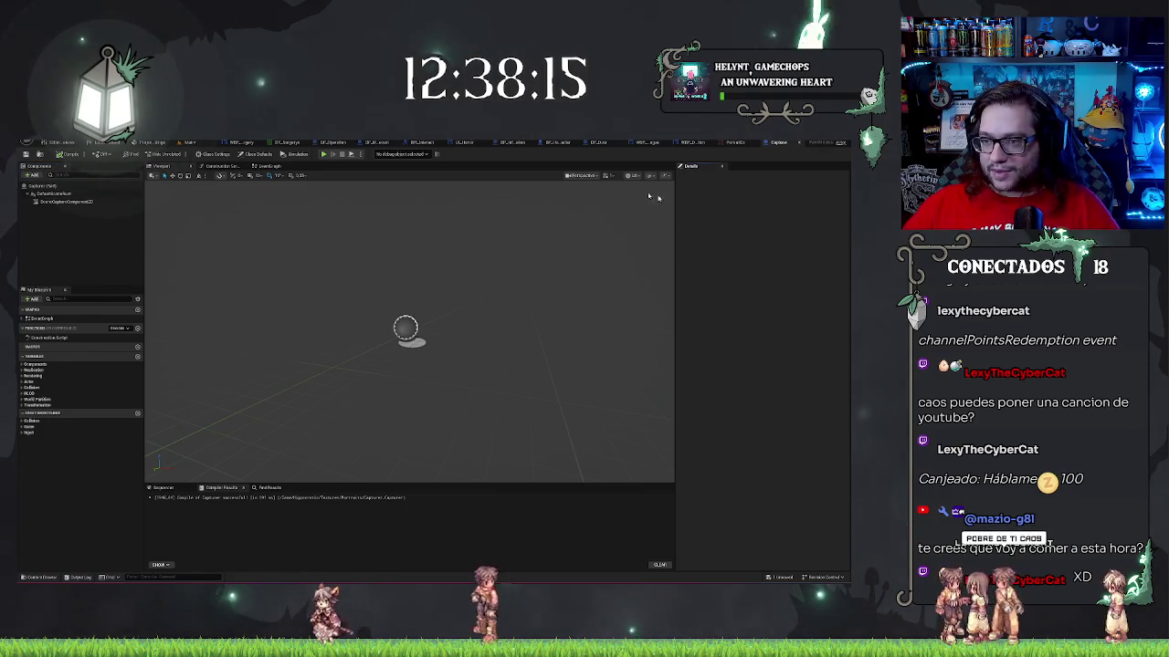
click(82, 195)
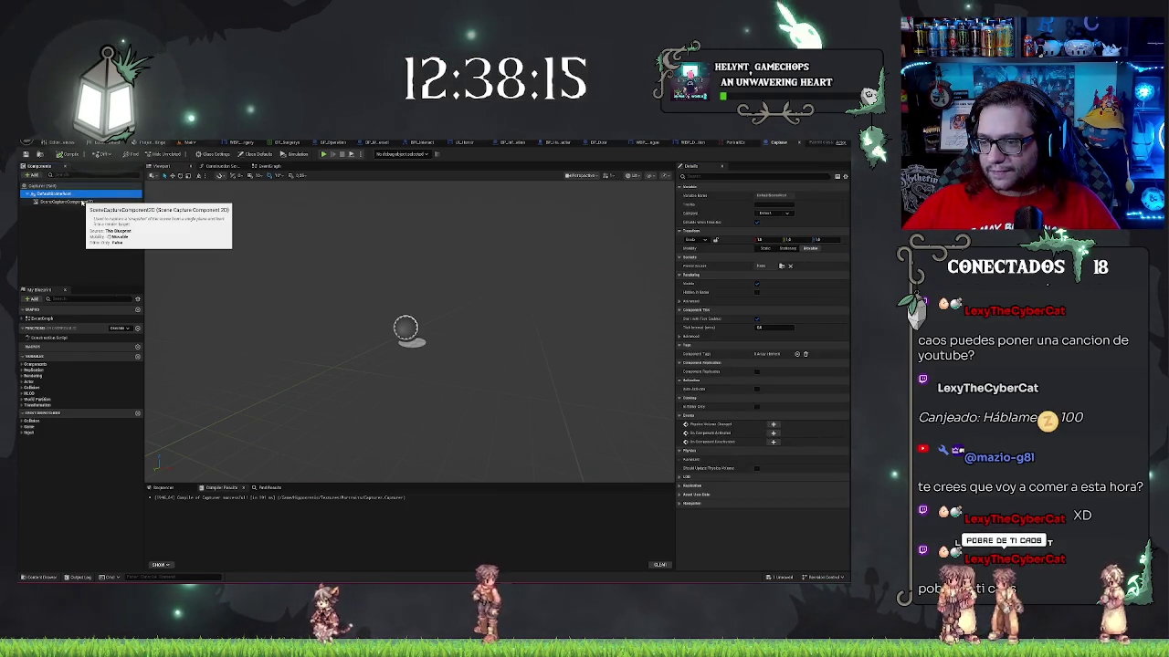
click(69, 201)
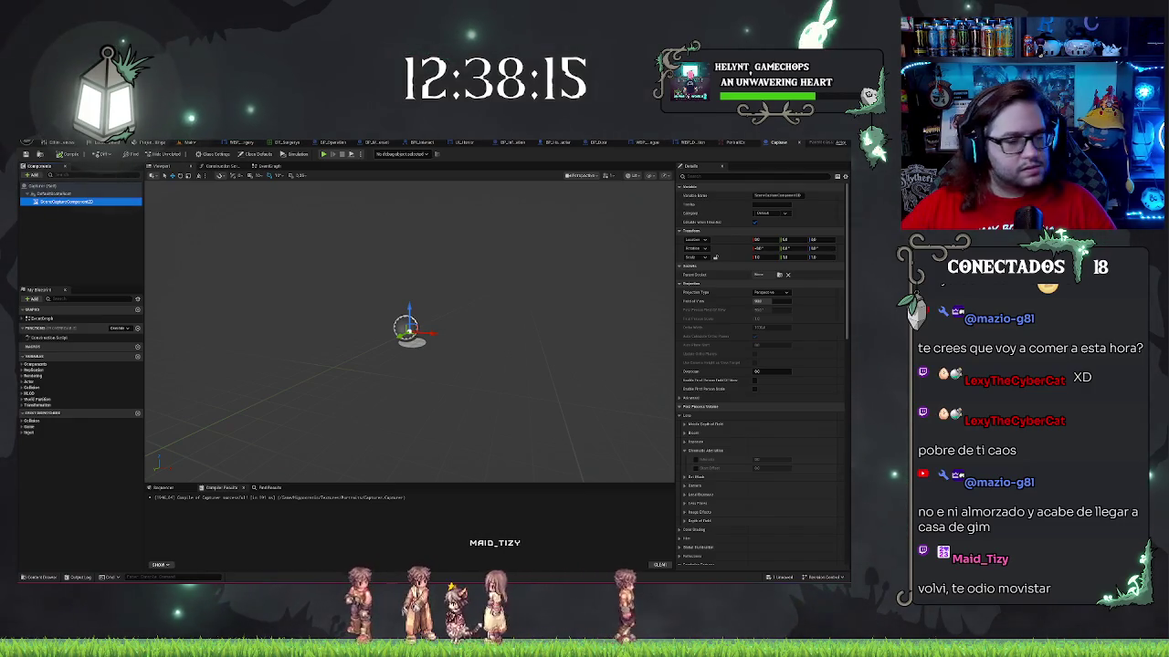
mouse_move(434, 348)
mouse_down()
mouse_move(347, 346)
mouse_move(177, 241)
mouse_up()
- Select Capturer's existing scene capture component and start adding a new component
click(61, 203)
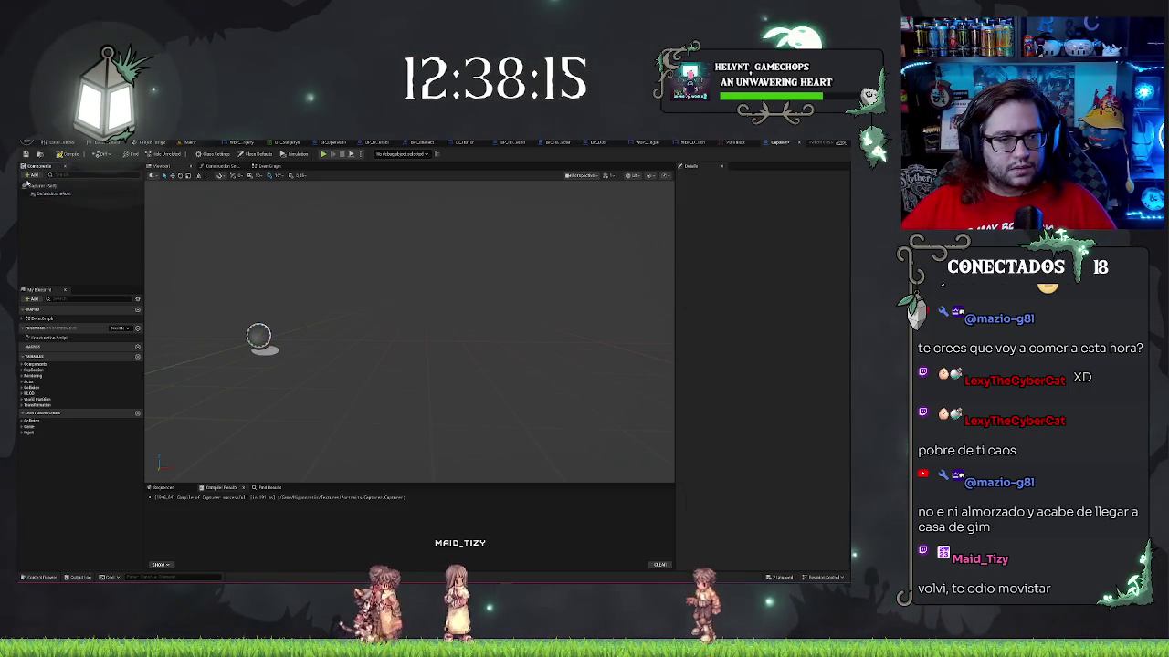
click(31, 179)
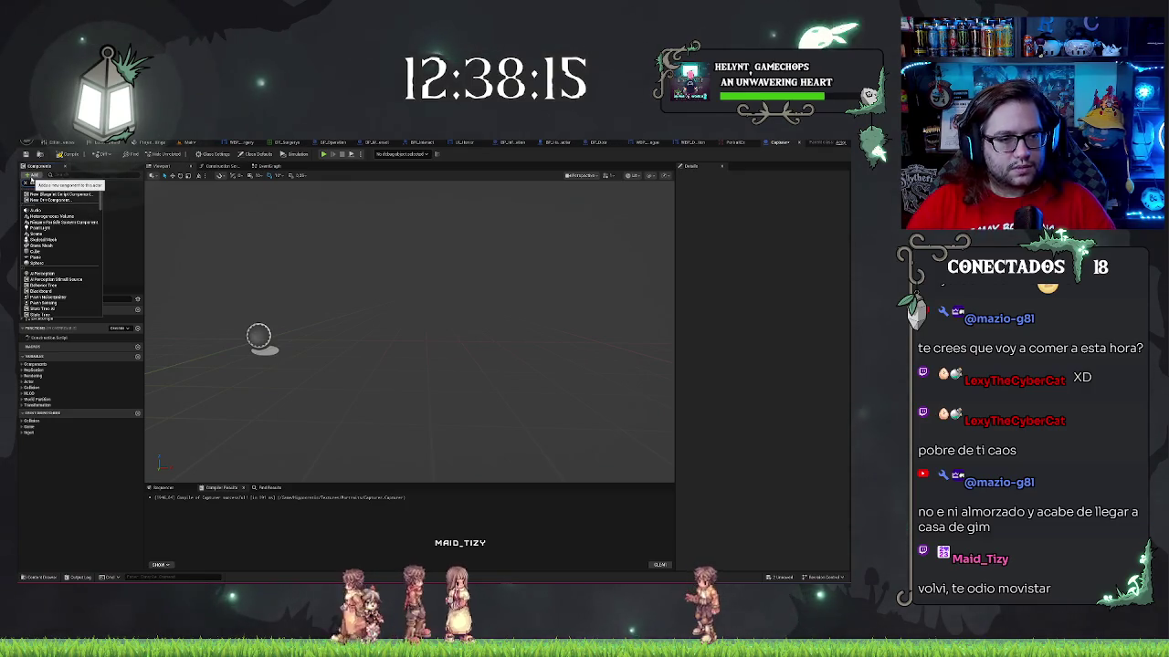
- Add a SceneCaptureComponent2D to Capturer with the Portrait render target as its Texture Target
text(scene)
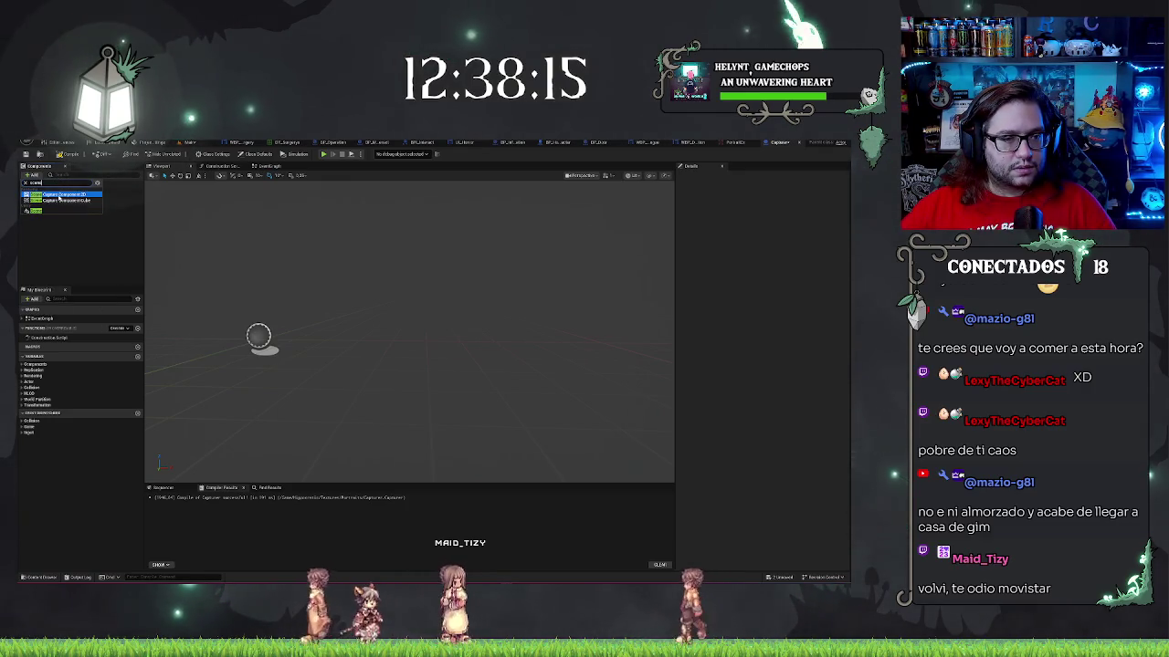
click(60, 196)
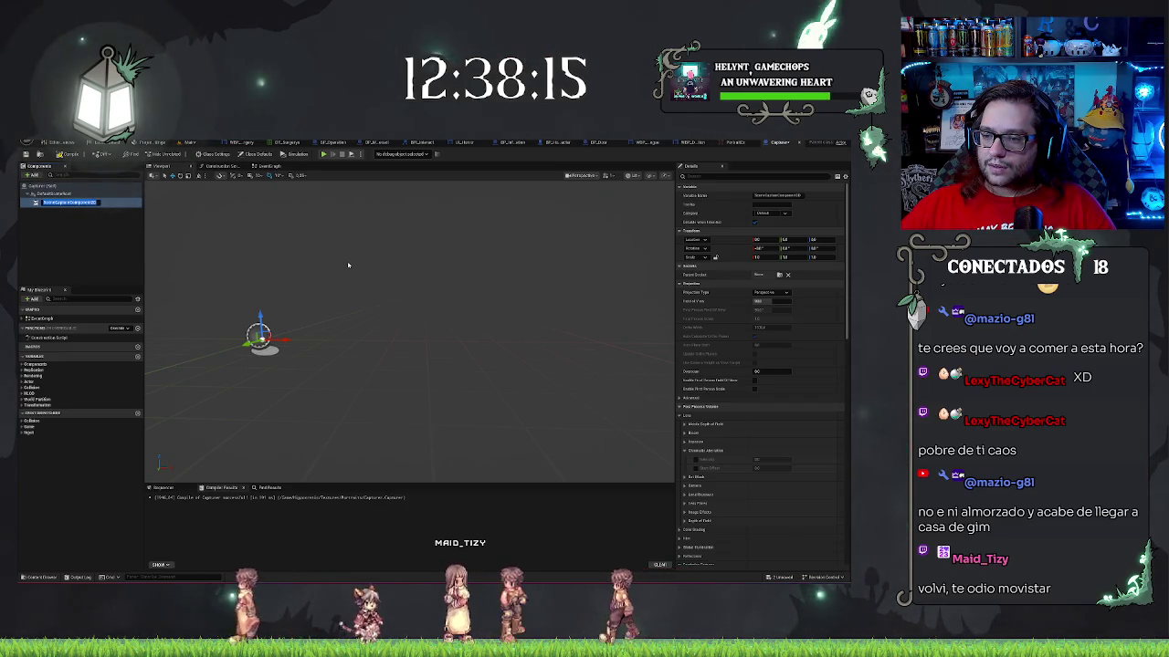
scroll(719, 413, down, 5)
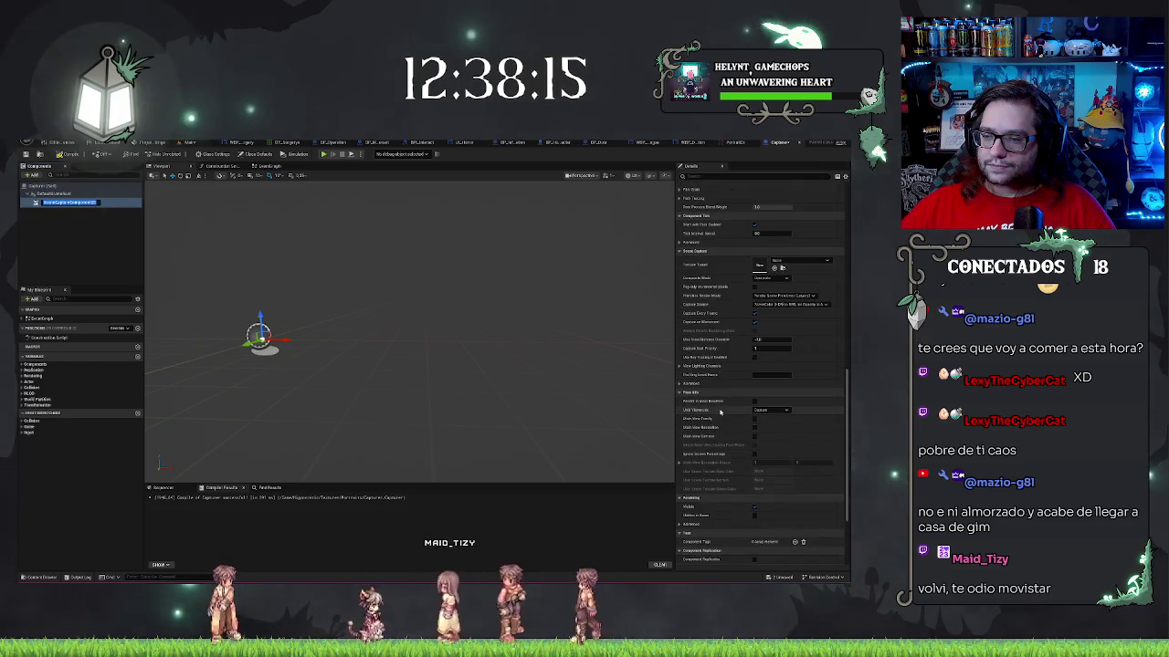
scroll(719, 413, down, 5)
scroll(719, 412, up, 2)
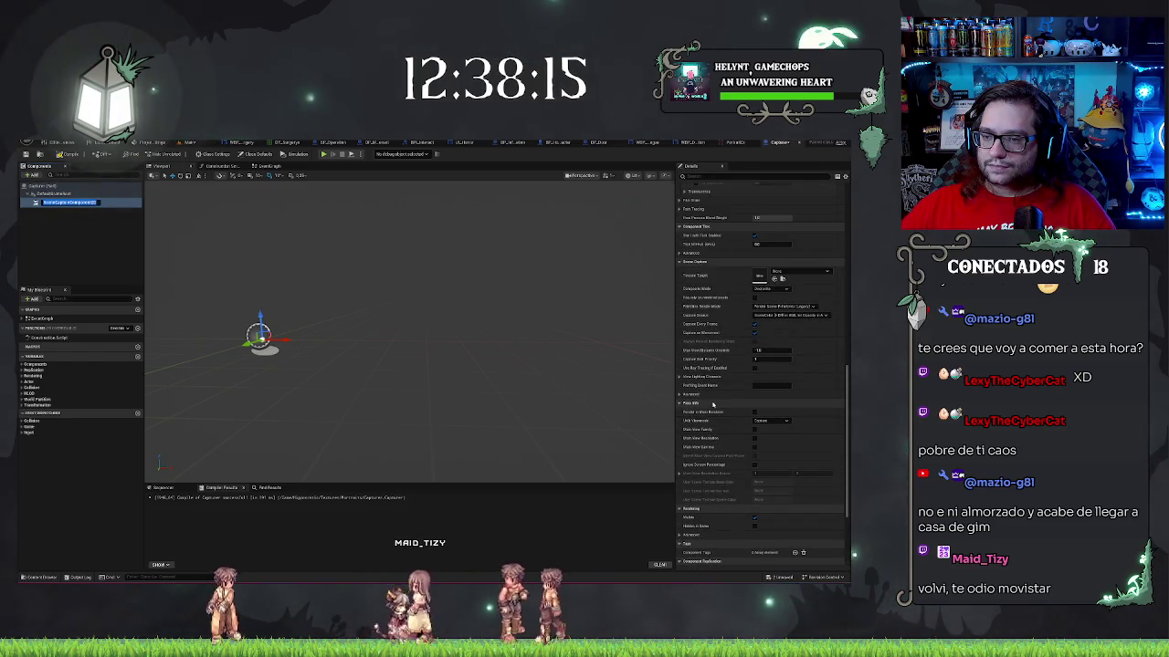
click(788, 272)
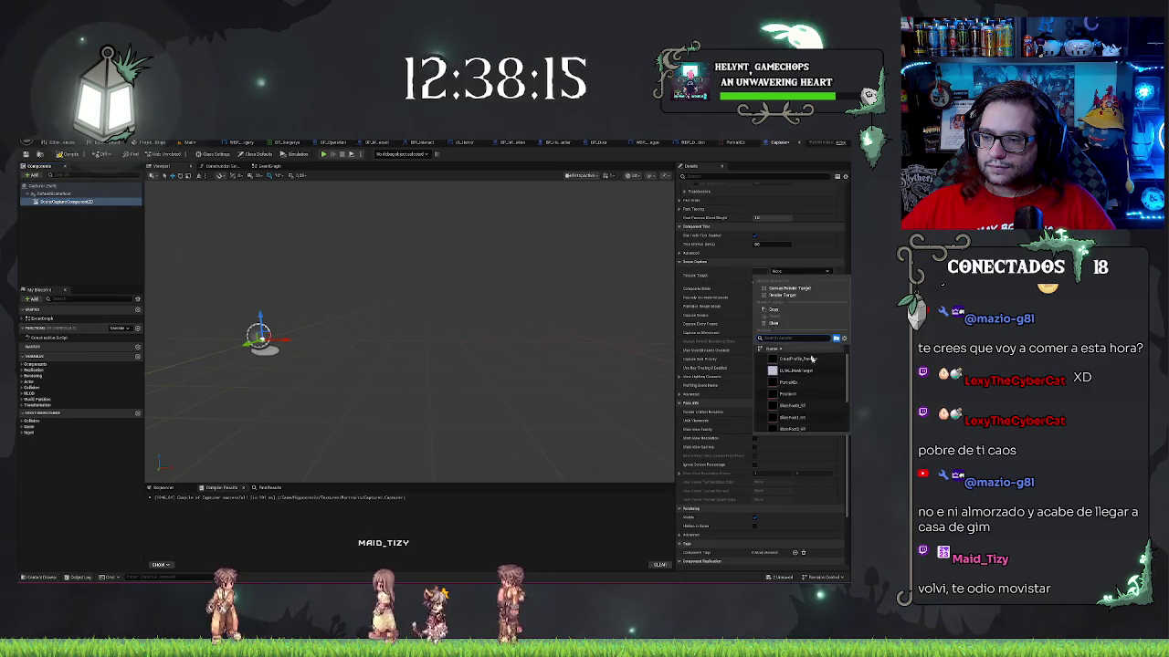
click(794, 384)
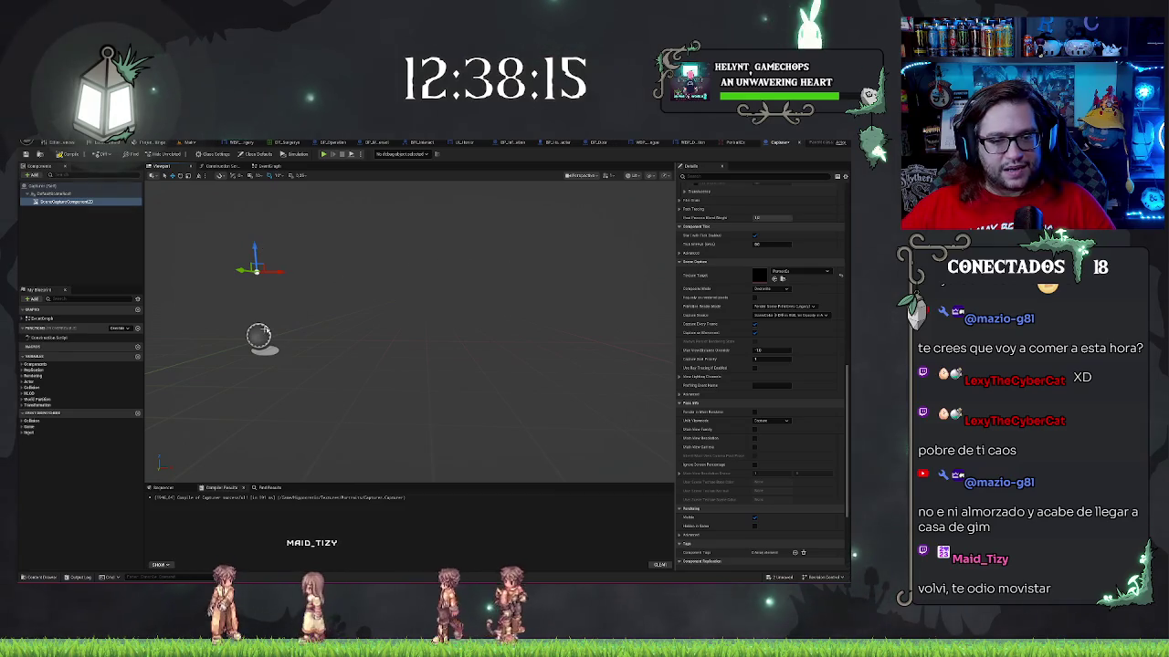
drag(338, 299, 274, 301)
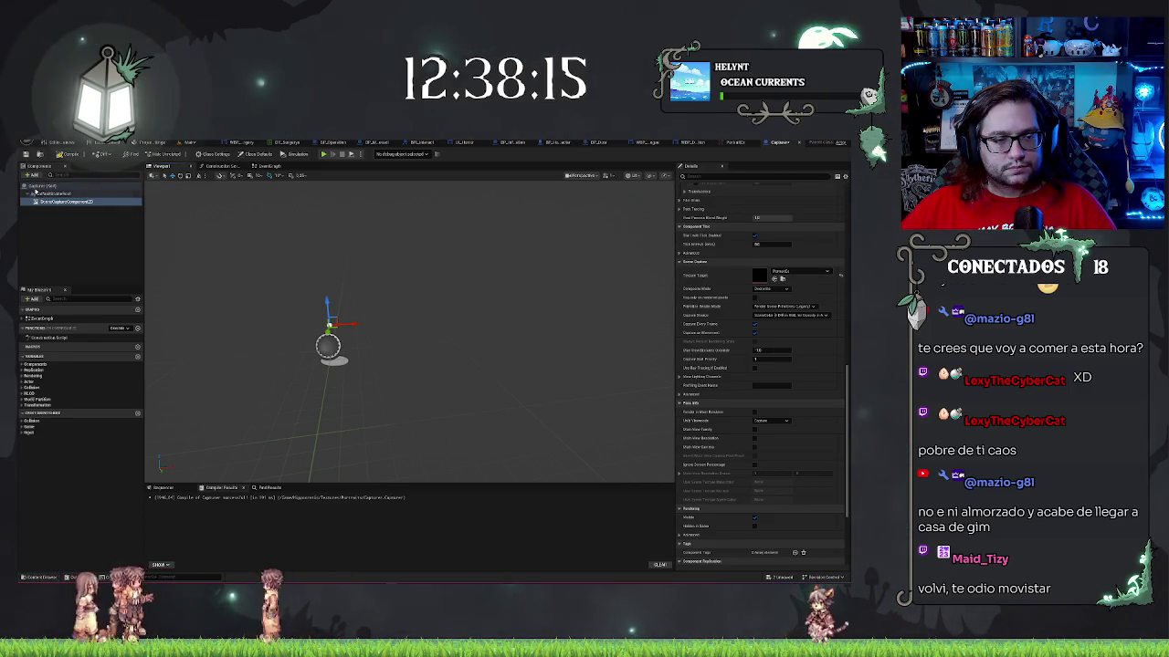
- Add a StaticMesh component under the scene capture using the character body mesh
click(32, 174)
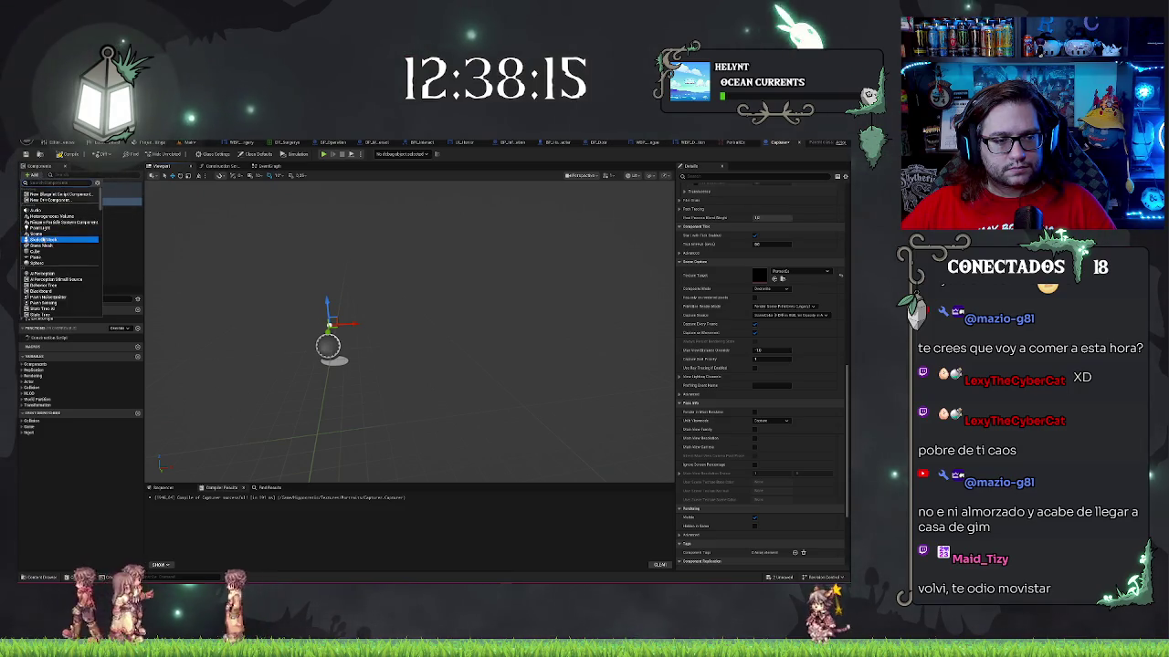
click(47, 247)
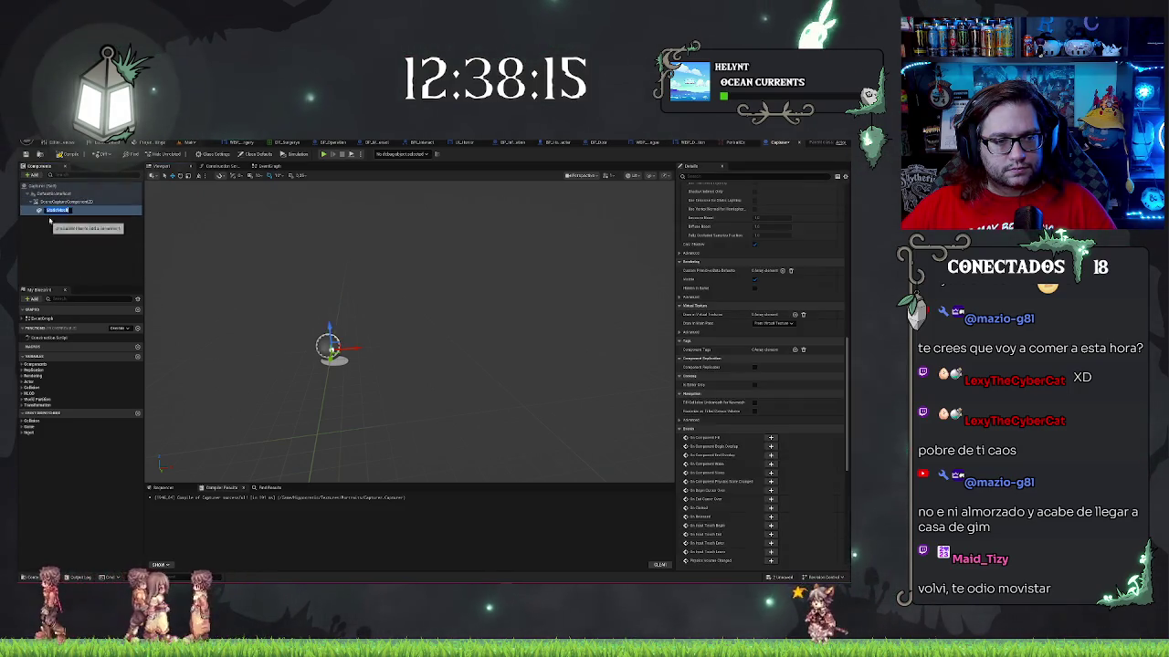
key(Return)
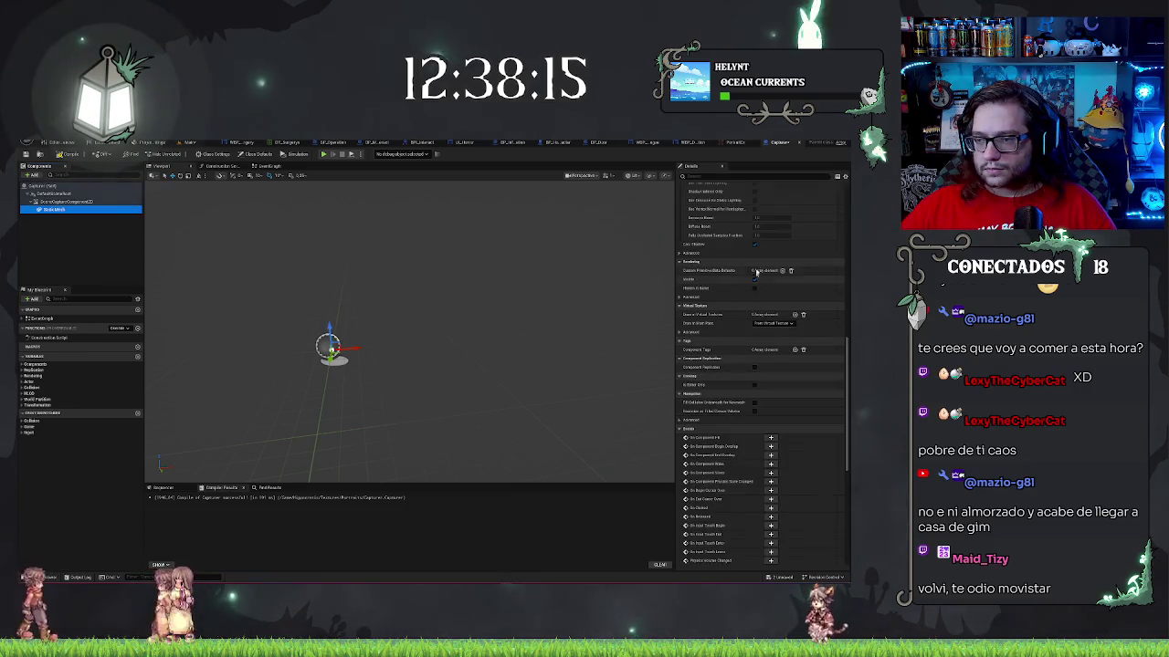
scroll(779, 287, up, 10)
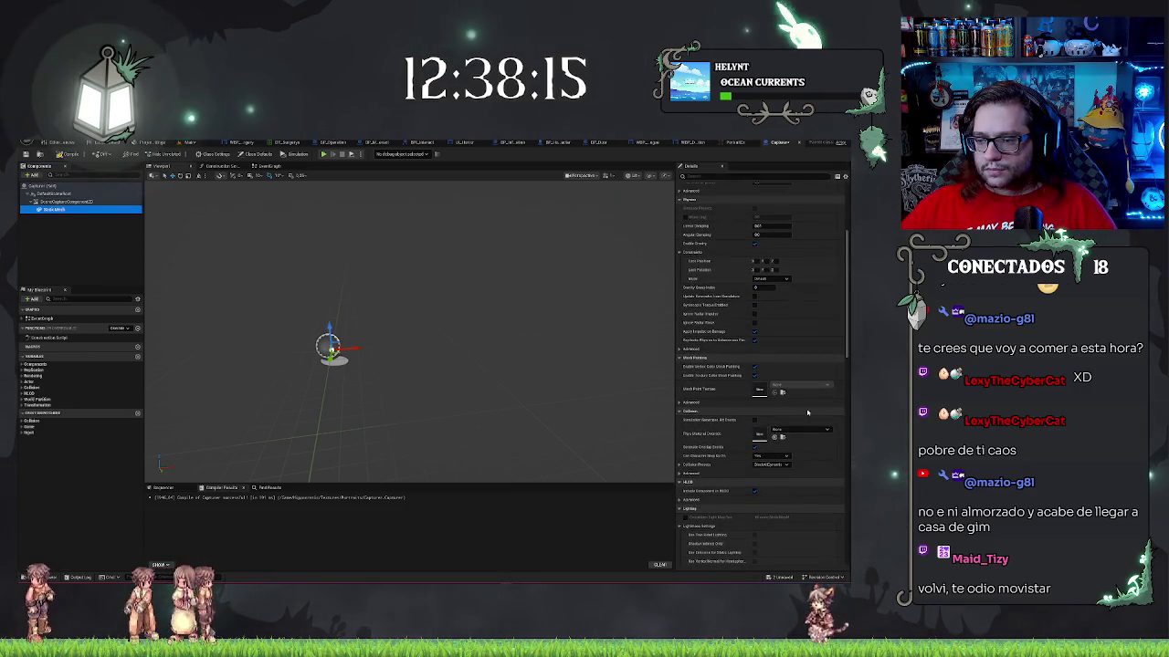
scroll(798, 434, up, 5)
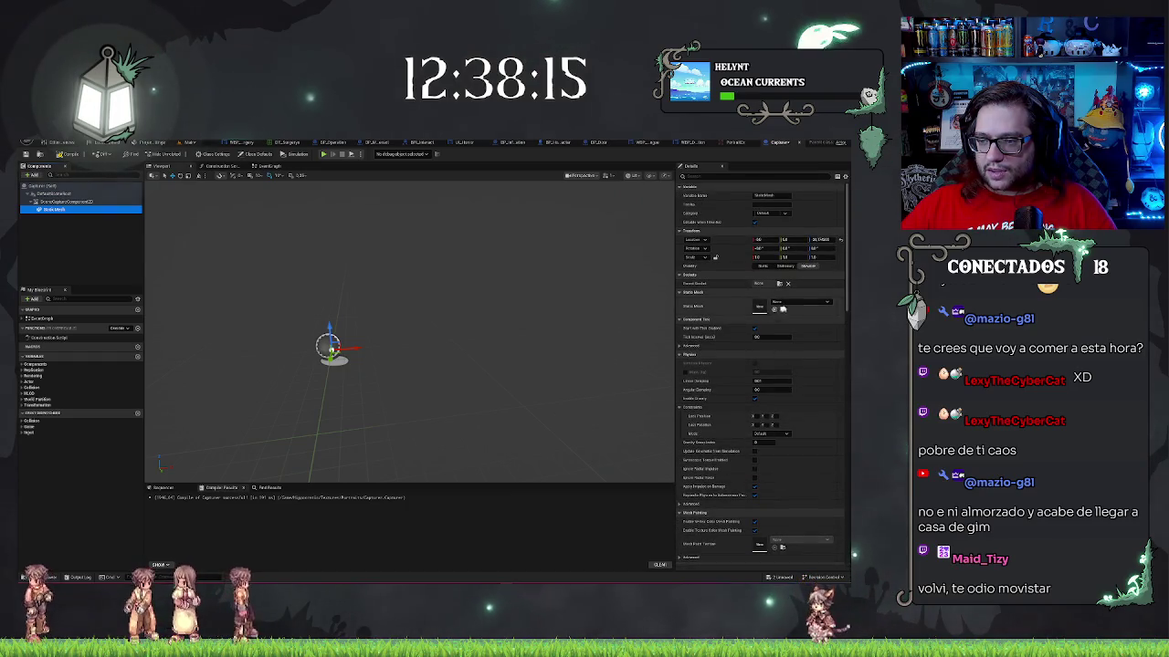
click(788, 302)
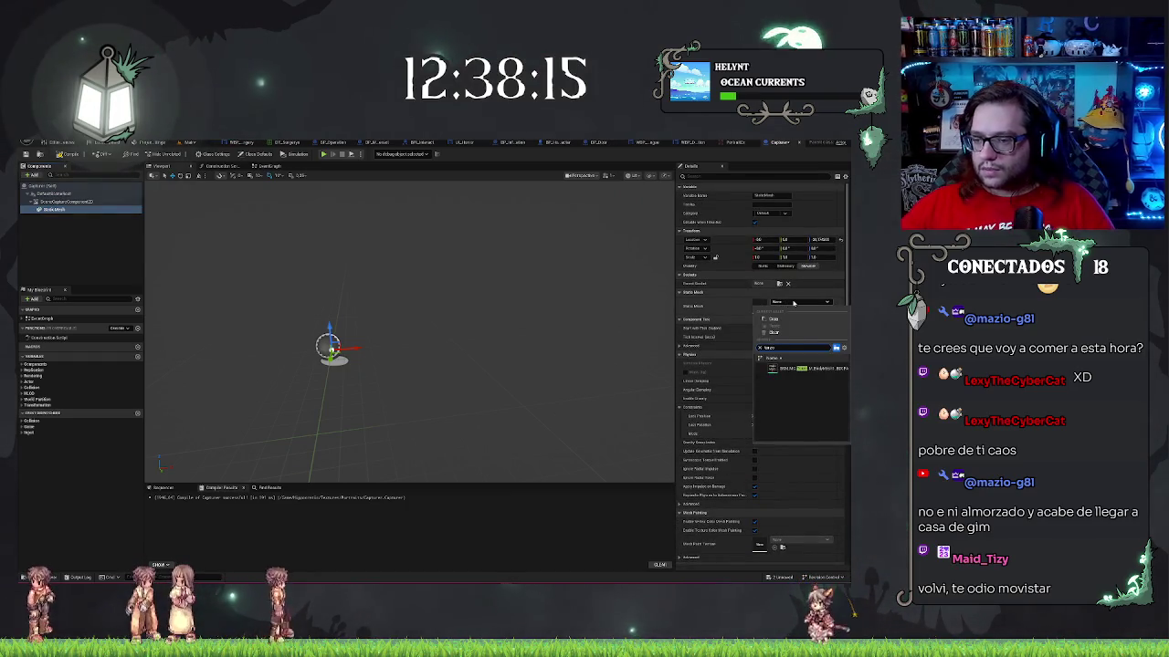
click(795, 367)
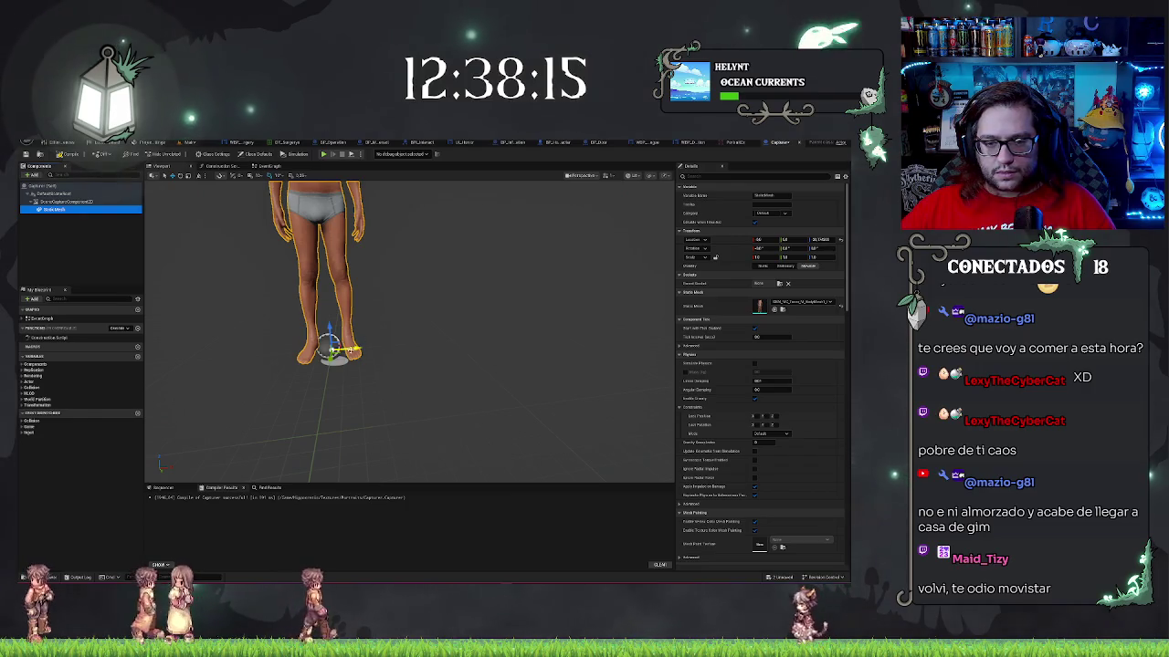
- Shift the body mesh right of the capture and preview it in the Portrait render target
mouse_move(339, 347)
mouse_down()
mouse_move(546, 360)
mouse_move(504, 365)
mouse_up()
key(e)
key(ctrl+Tab)
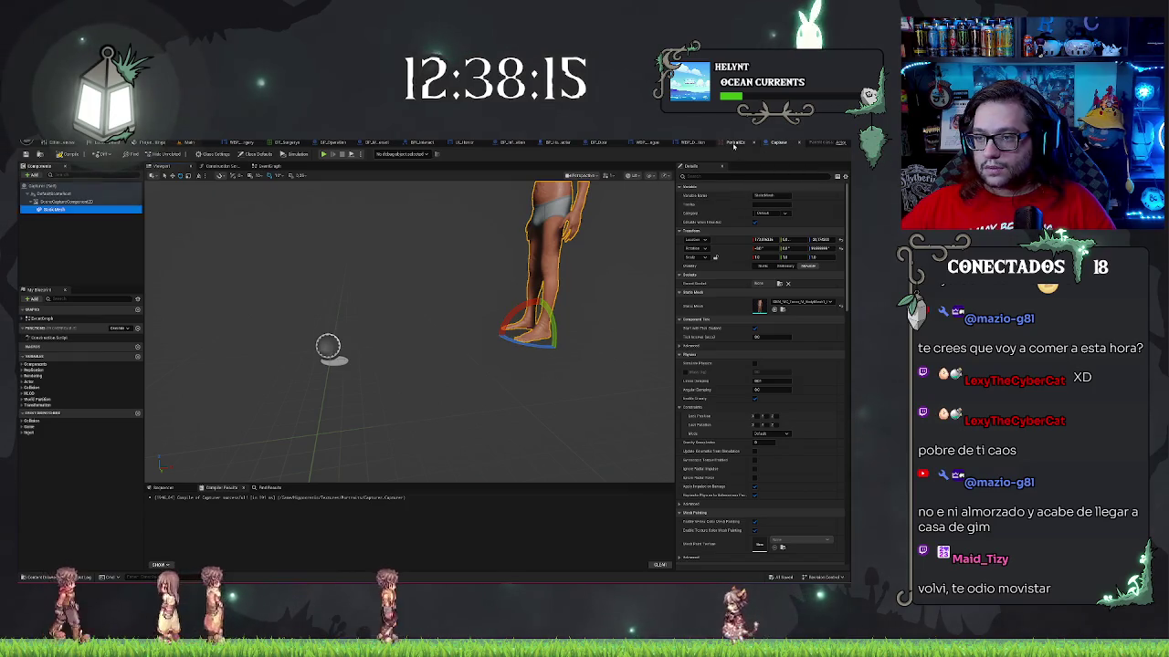
scroll(354, 383, up, 5)
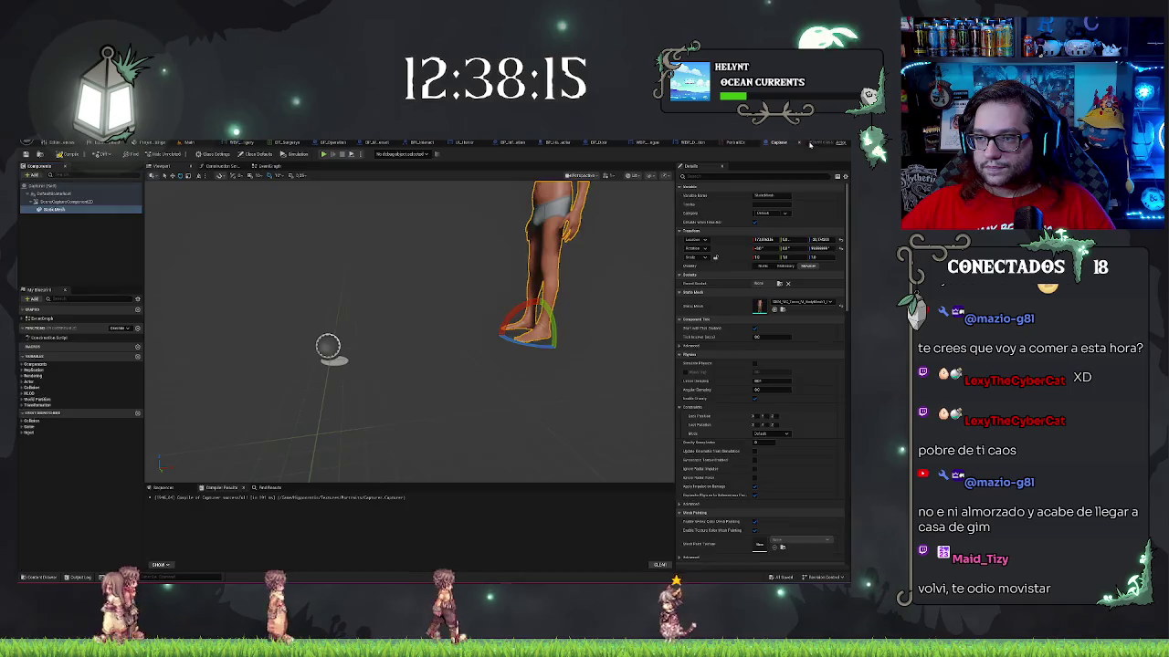
click(789, 143)
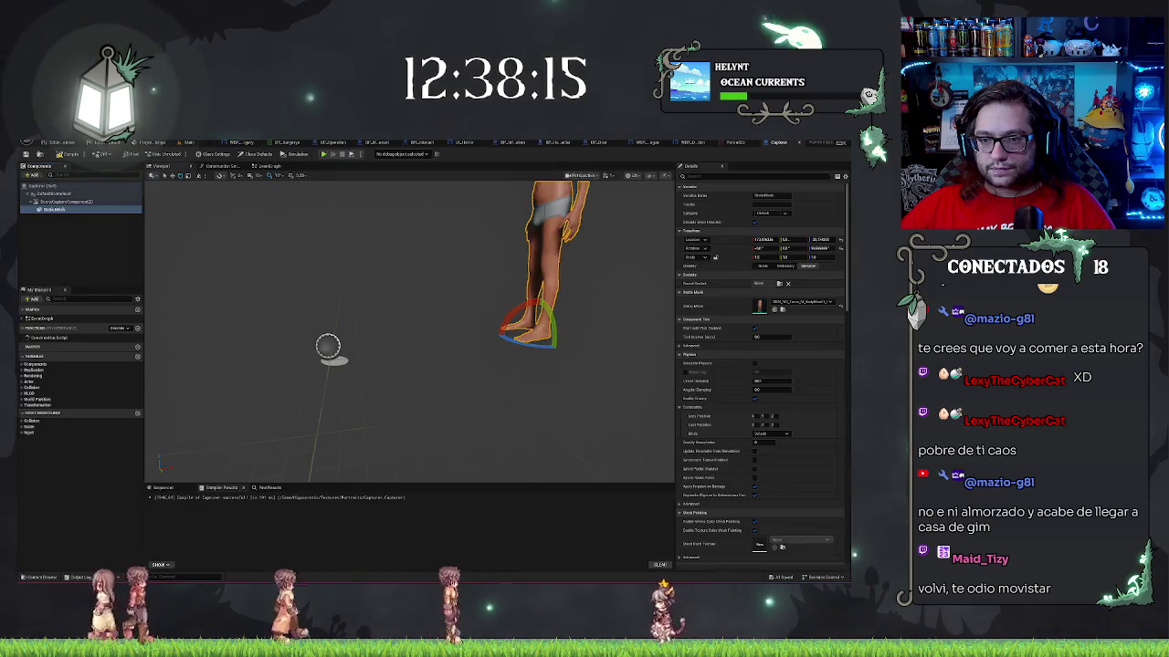
- Try a face mesh in the Static Mesh slot, then delete the StaticMesh component
click(808, 303)
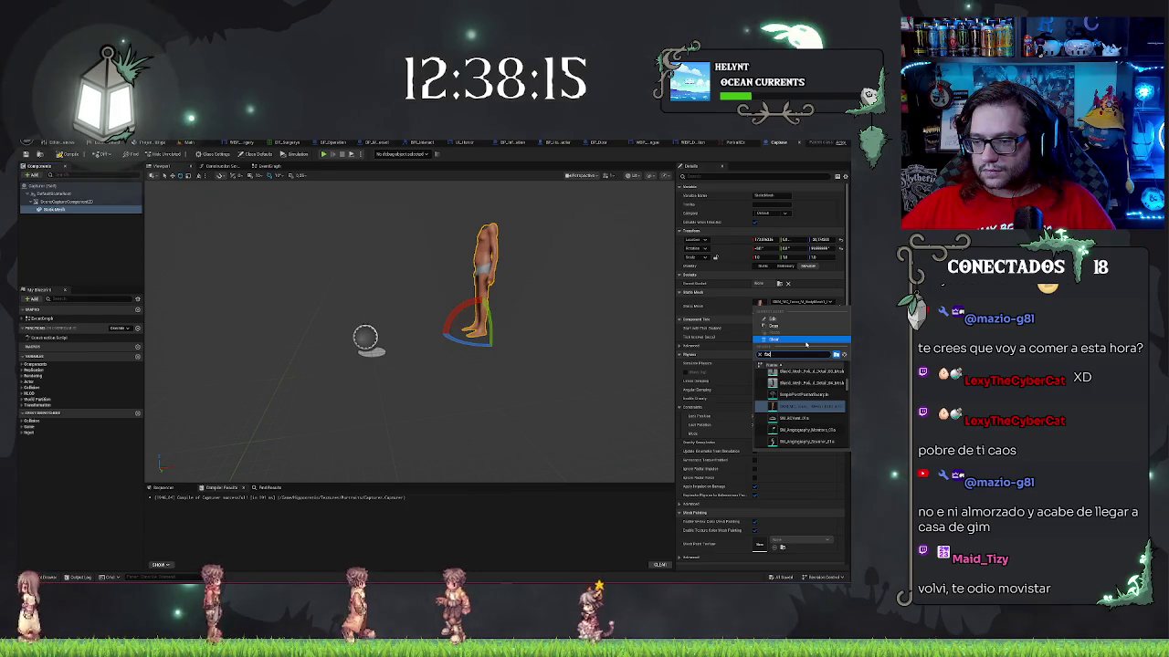
text(face)
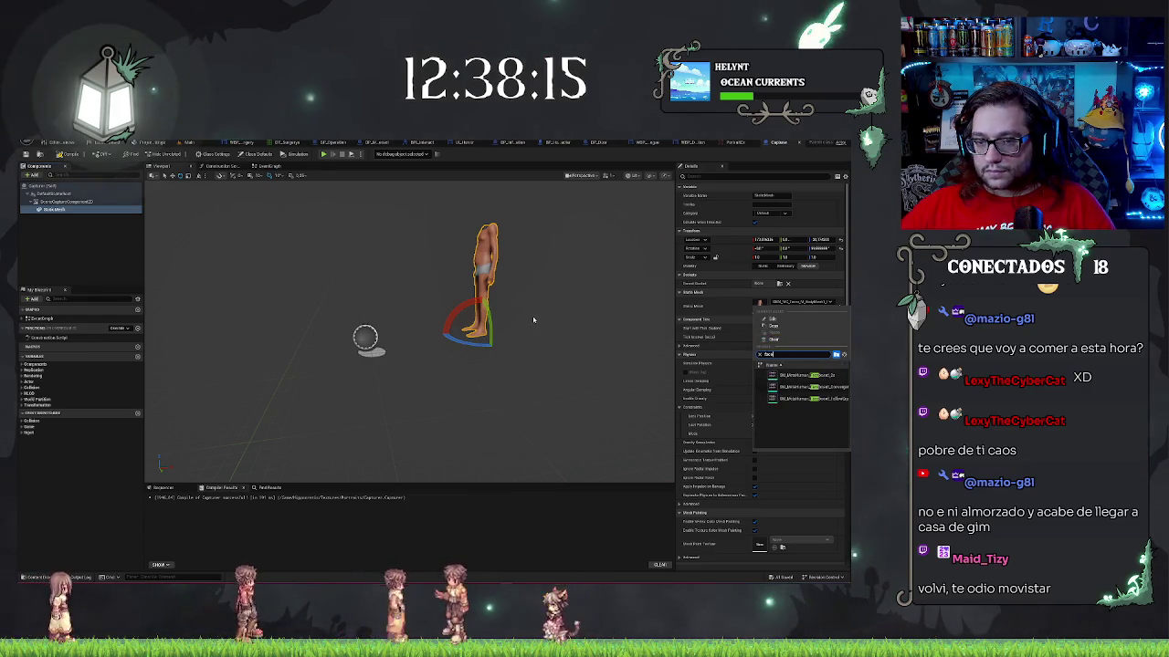
click(794, 375)
drag(531, 317, 543, 318)
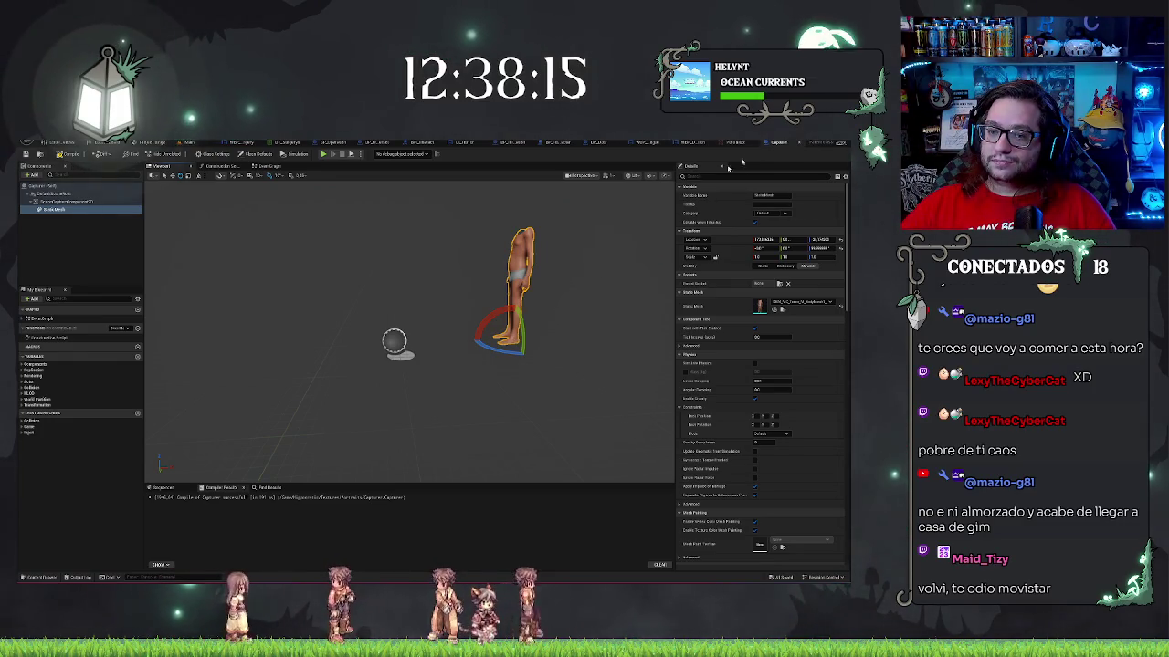
key(Delete)
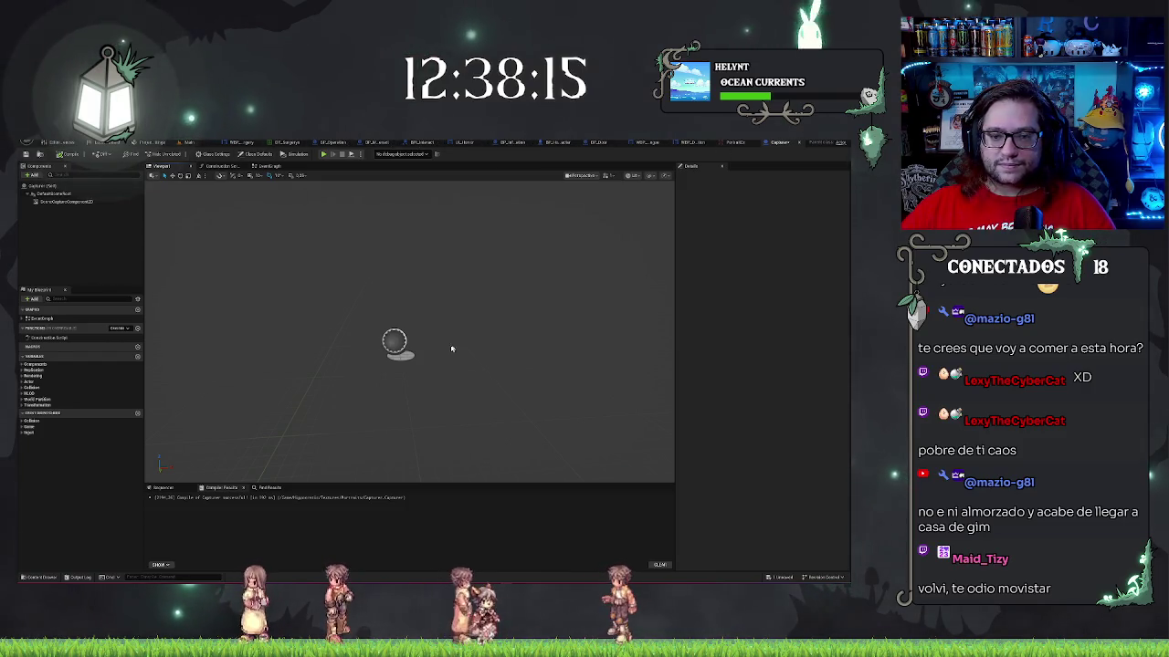
- Drag the Capture Blueprint from the Content Browser into the main hospital level
click(67, 202)
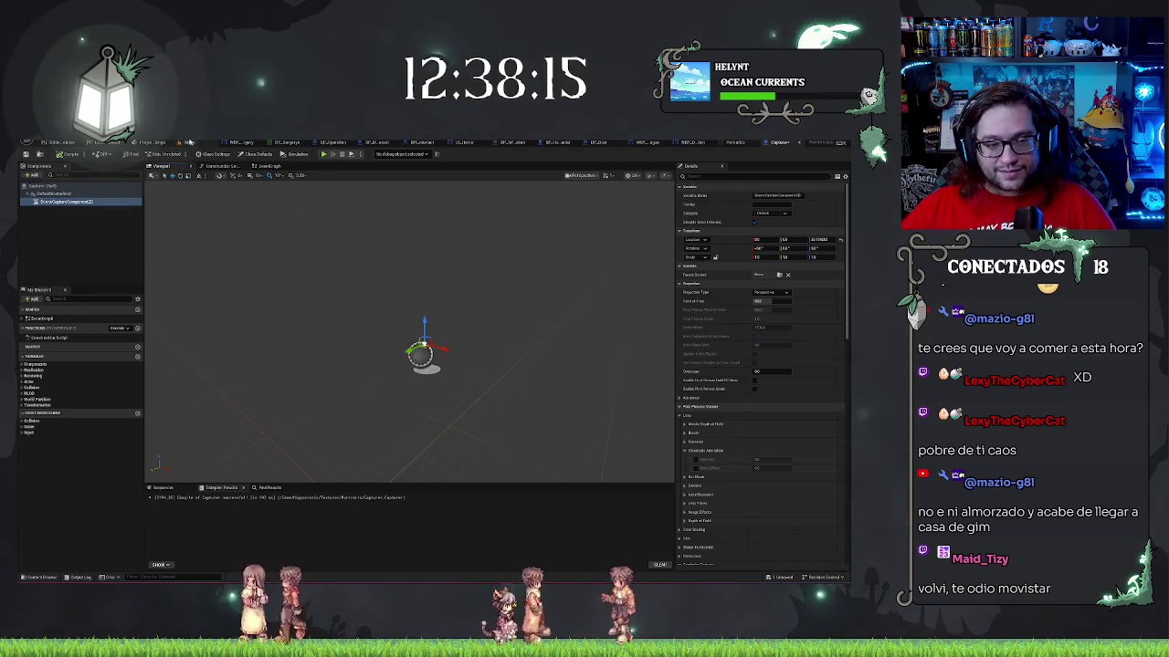
click(197, 143)
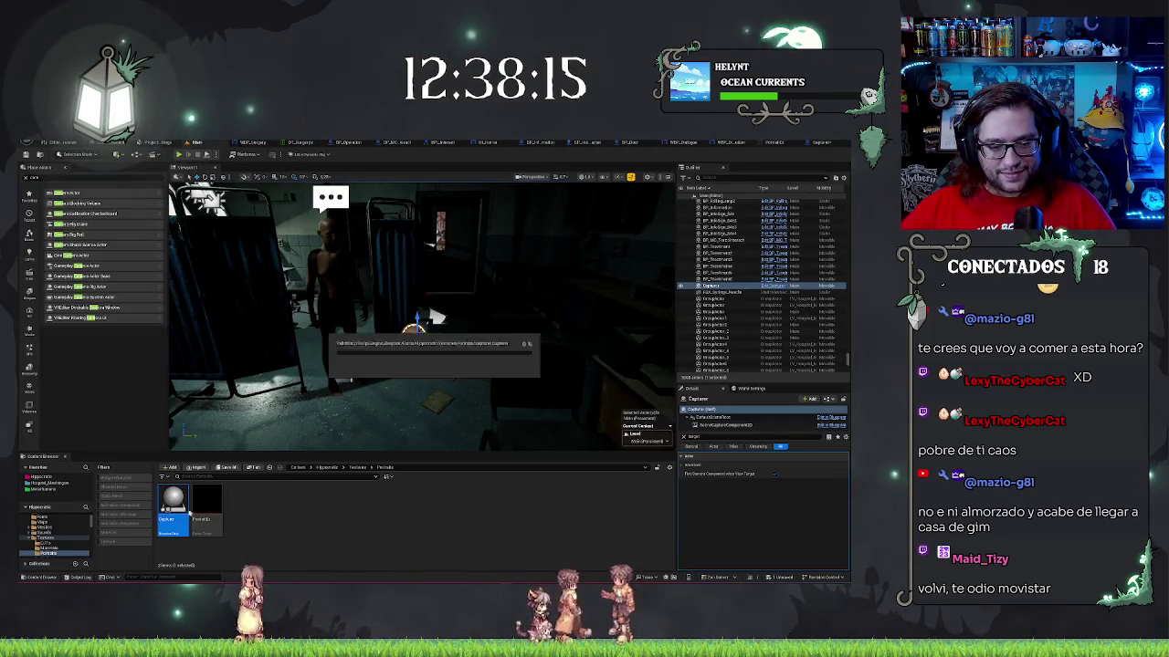
mouse_move(169, 516)
mouse_down()
mouse_move(336, 427)
mouse_move(358, 374)
mouse_move(354, 347)
mouse_up()
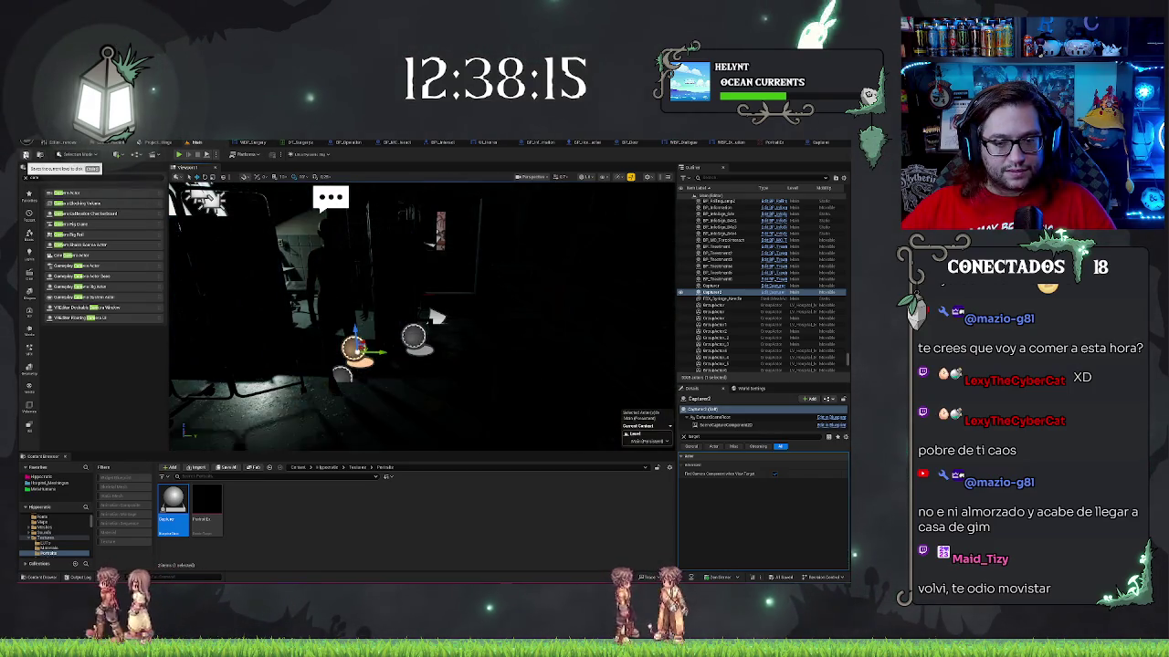
click(248, 518)
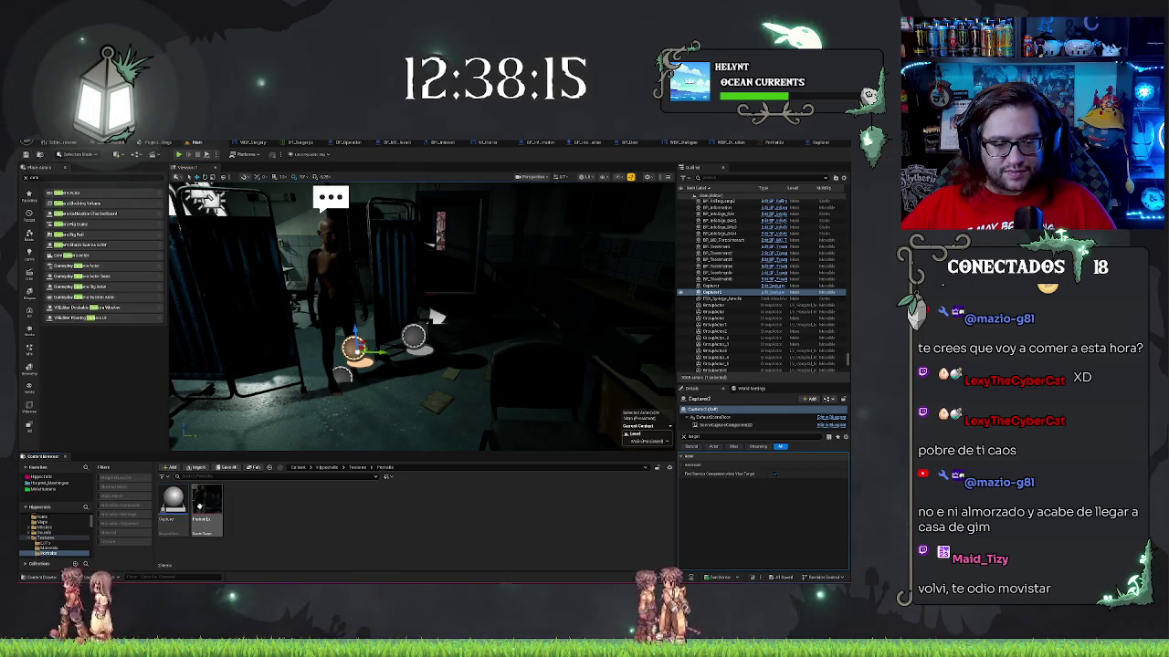
- Raise the Capture2 actor and rotate it toward the patient
mouse_move(420, 315)
mouse_down()
mouse_move(379, 315)
mouse_move(498, 295)
mouse_up()
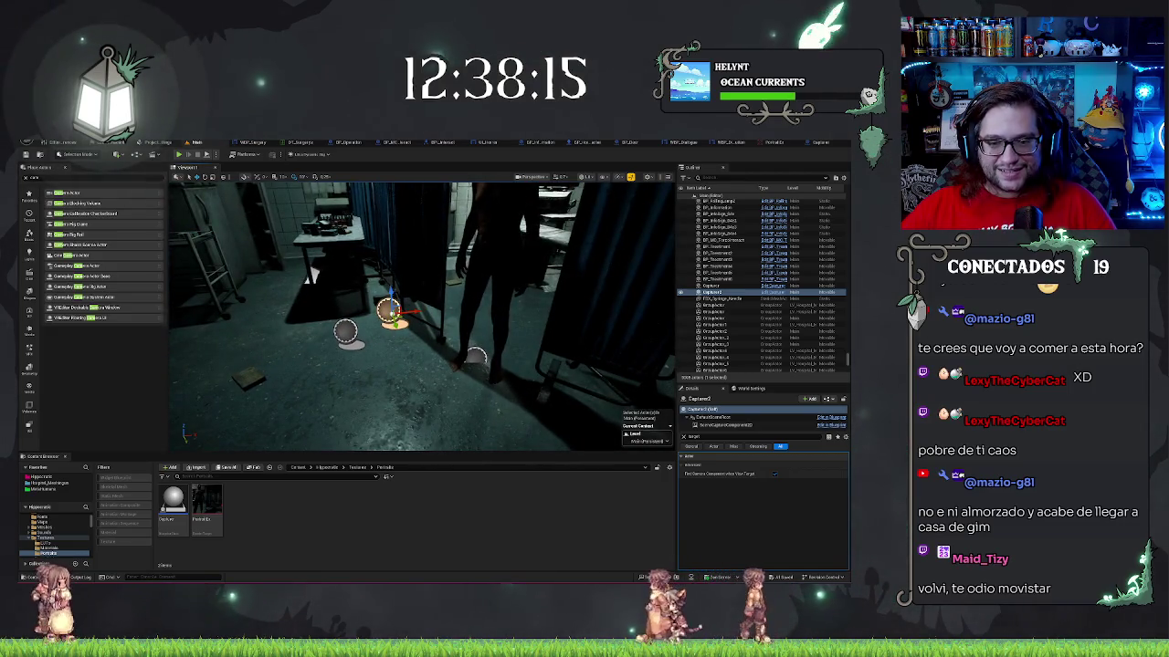
drag(390, 294, 390, 262)
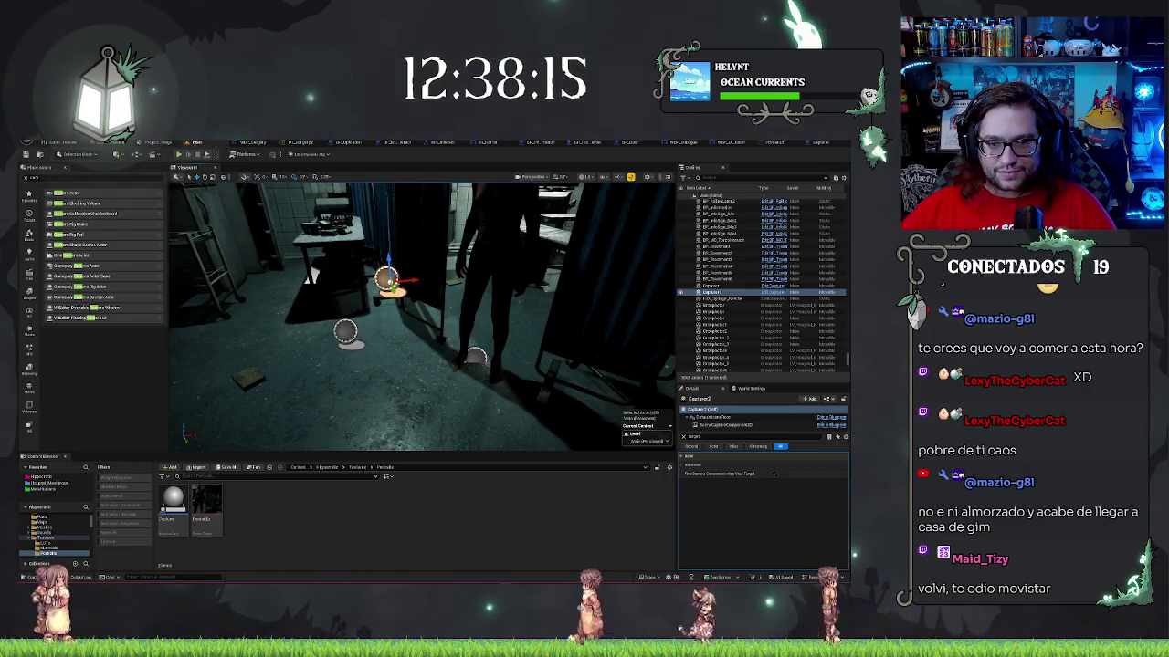
drag(312, 274, 269, 362)
key(e)
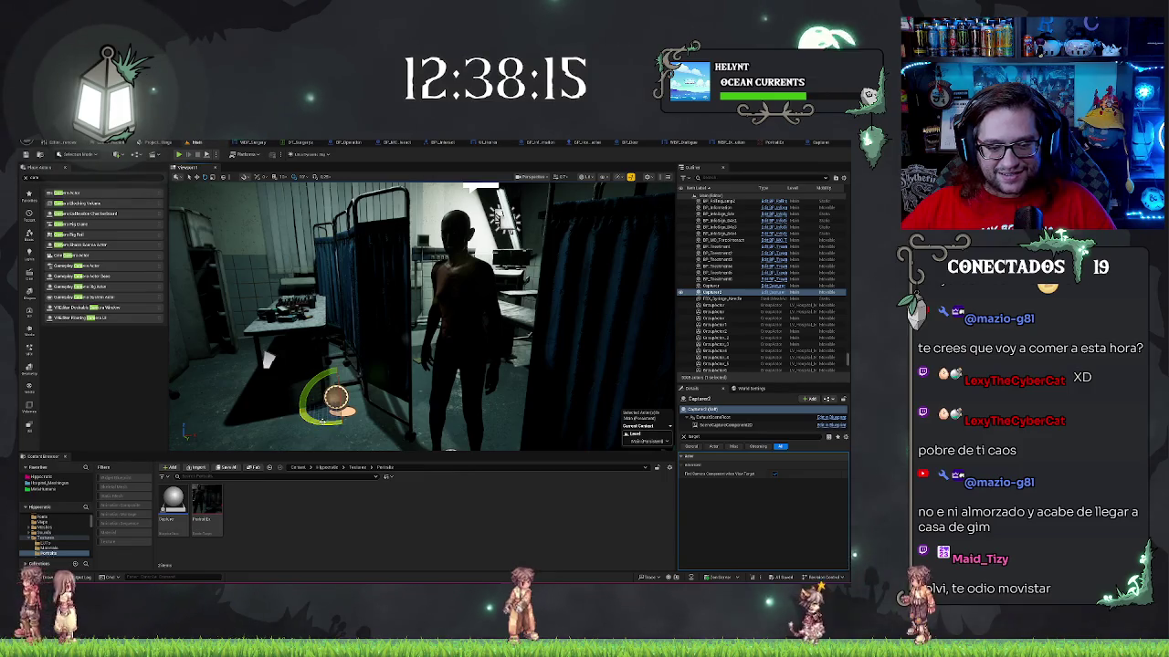
drag(323, 421, 328, 418)
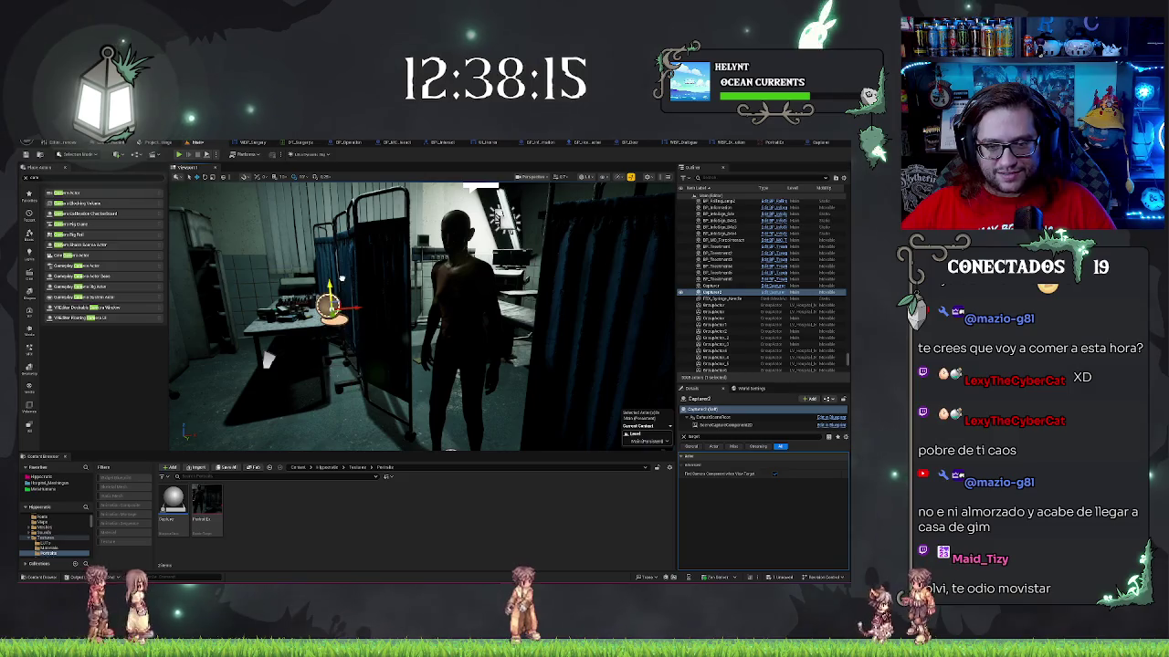
drag(406, 304, 406, 338)
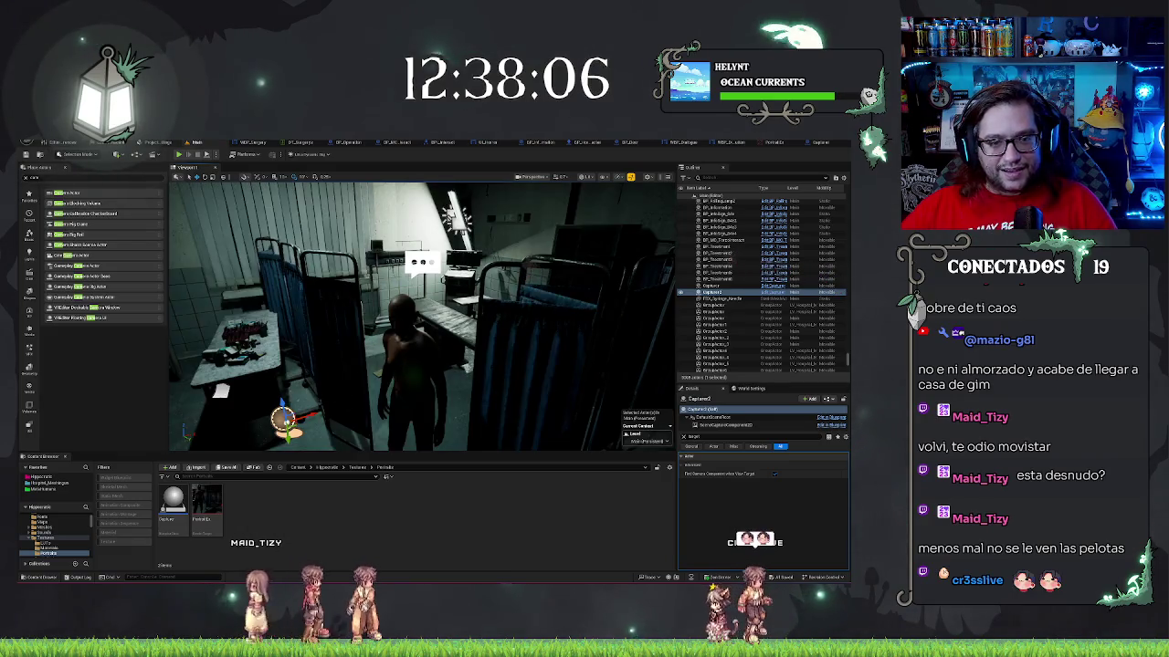
- Move Capture2 right and up beside the patient's head, then open the Portrait render target's options
right_click(339, 274)
key(Escape)
key(Escape)
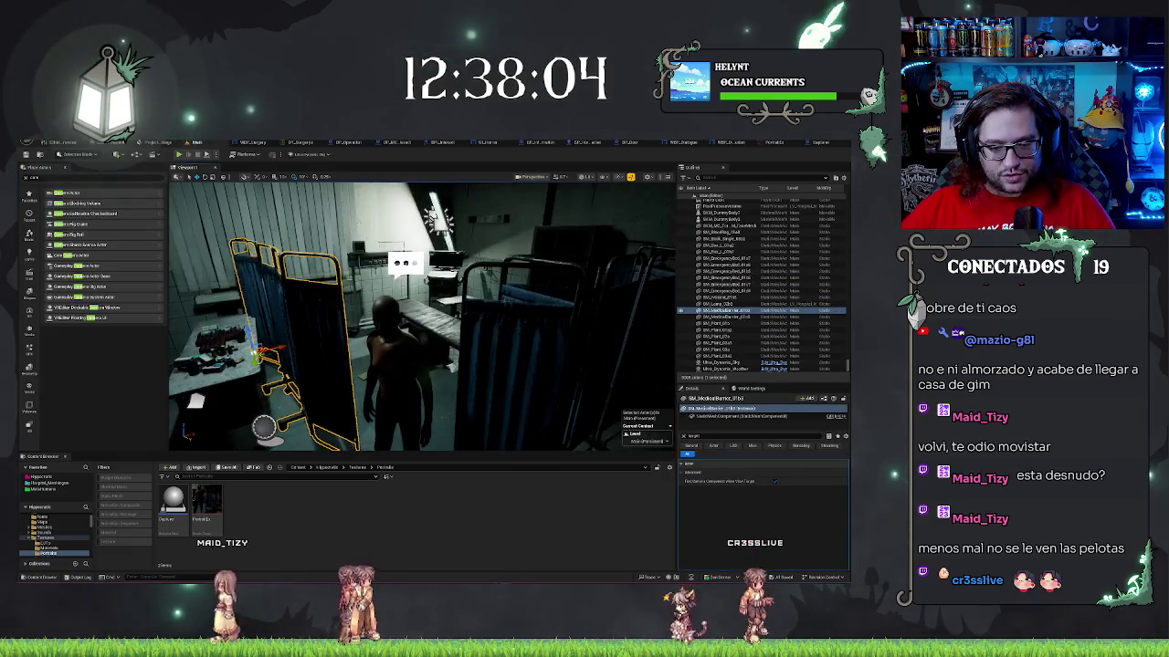
click(264, 427)
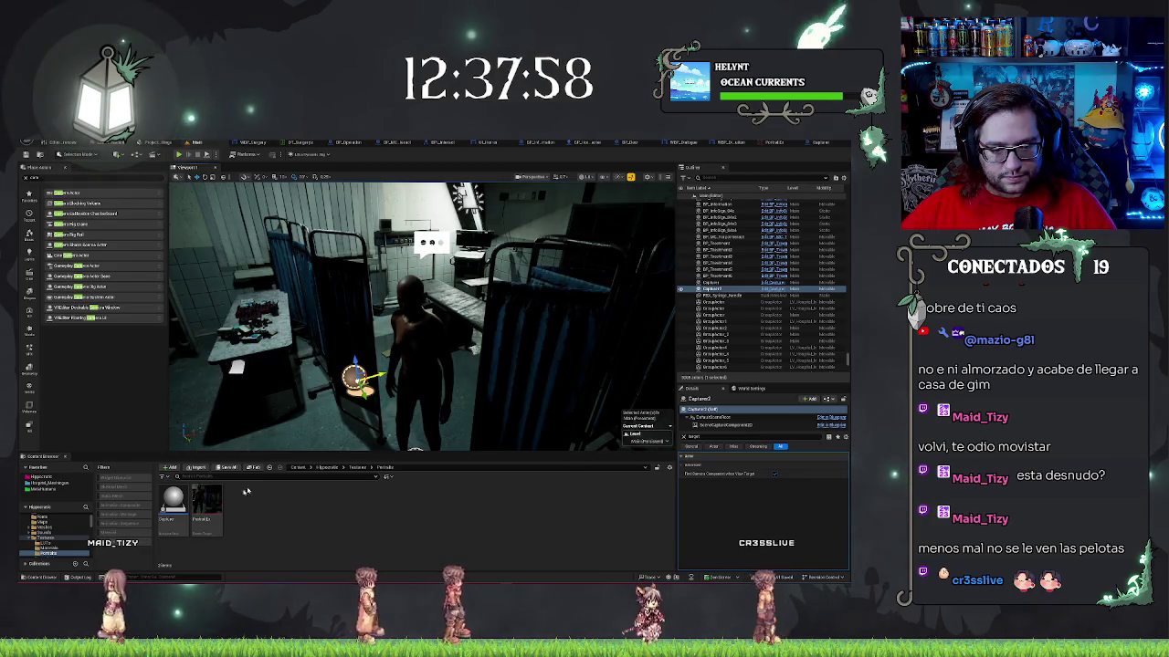
click(207, 502)
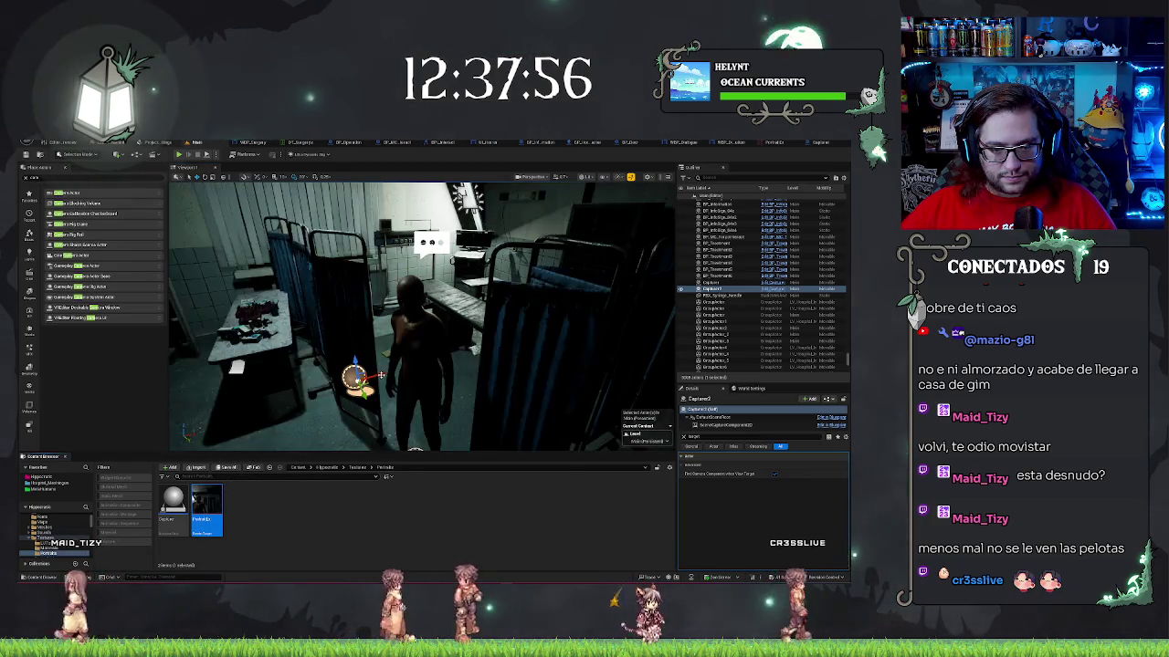
drag(361, 382, 387, 373)
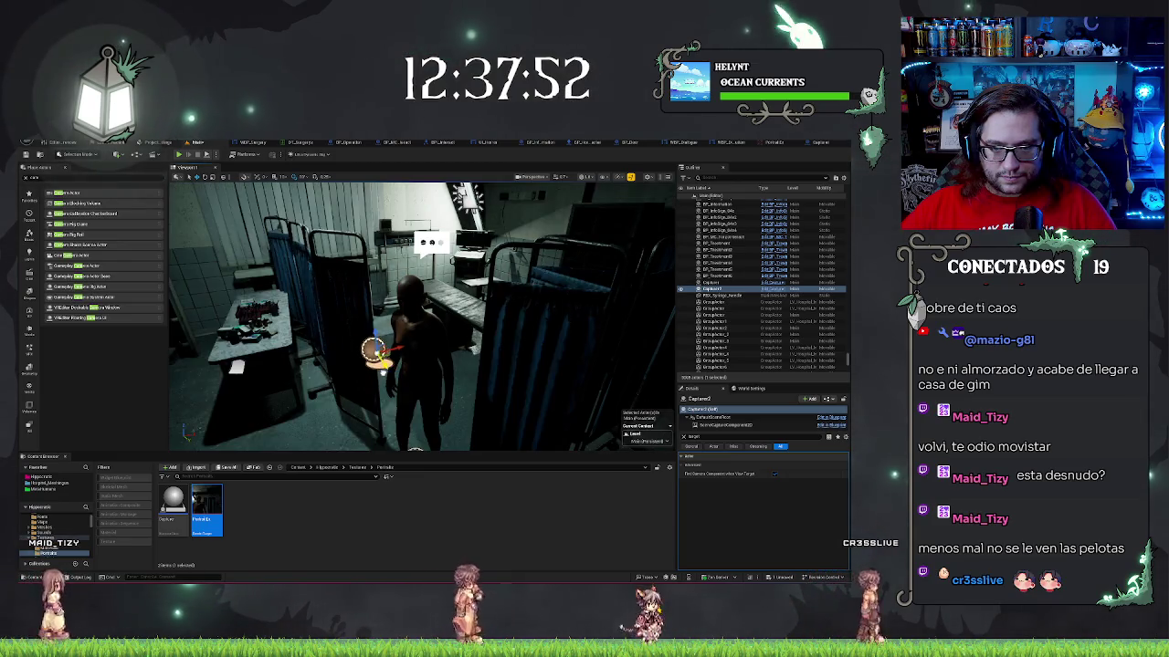
drag(387, 371, 364, 336)
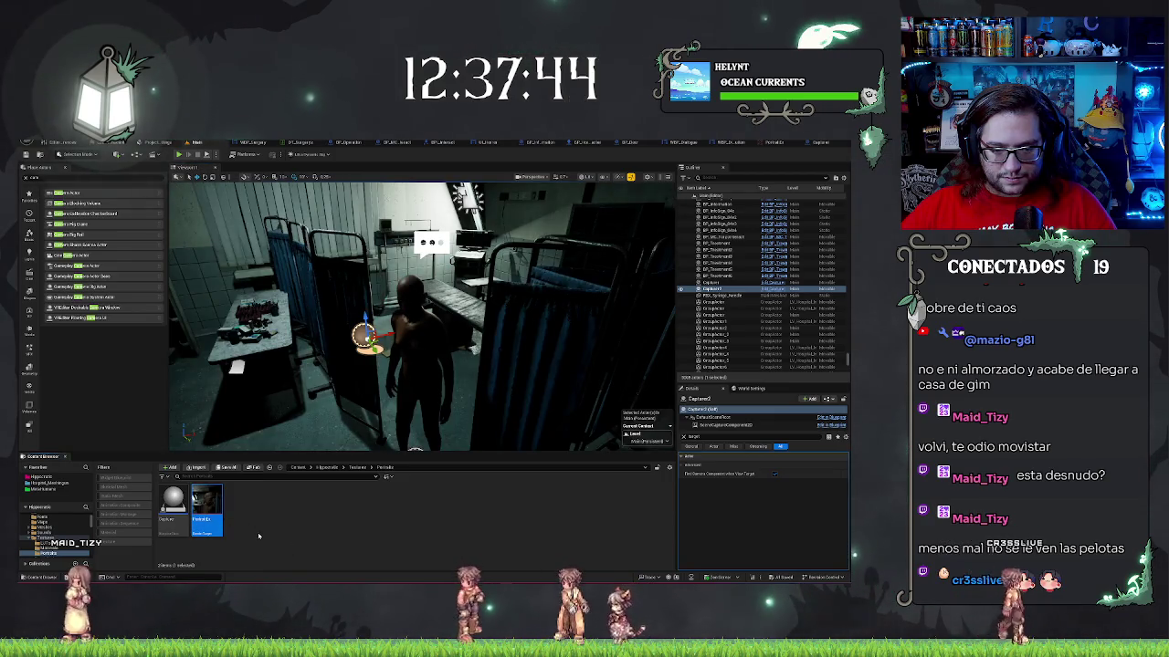
right_click(204, 502)
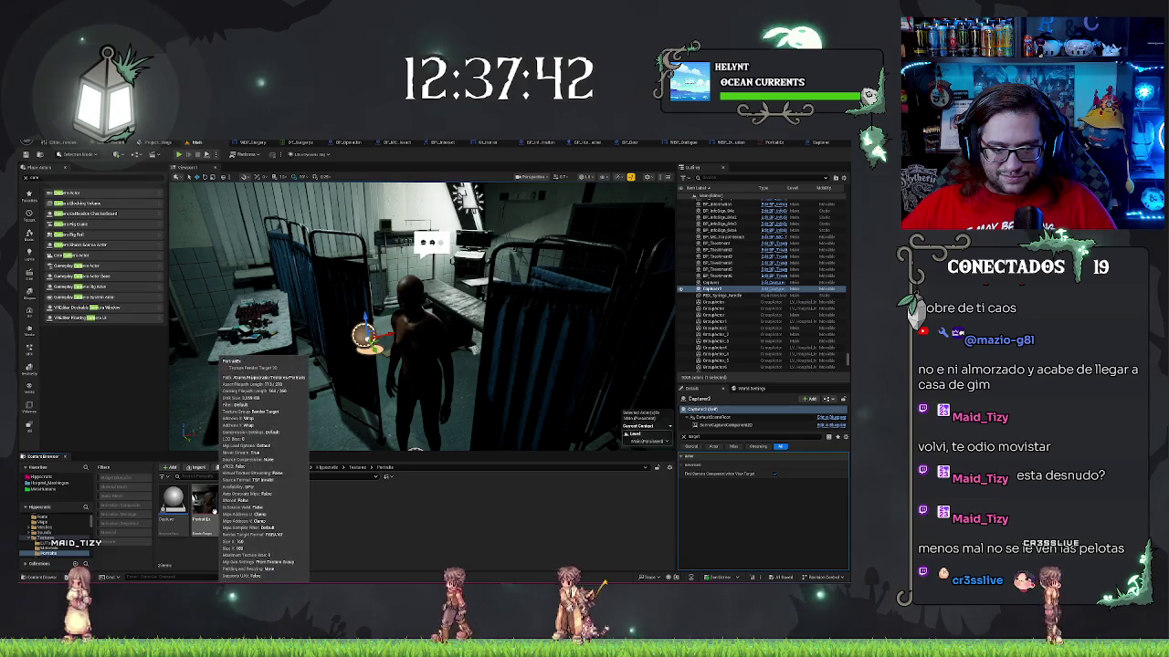
- Open the Portrait render target and zoom around its preview of the captured image
click(273, 409)
scroll(417, 397, up, 3)
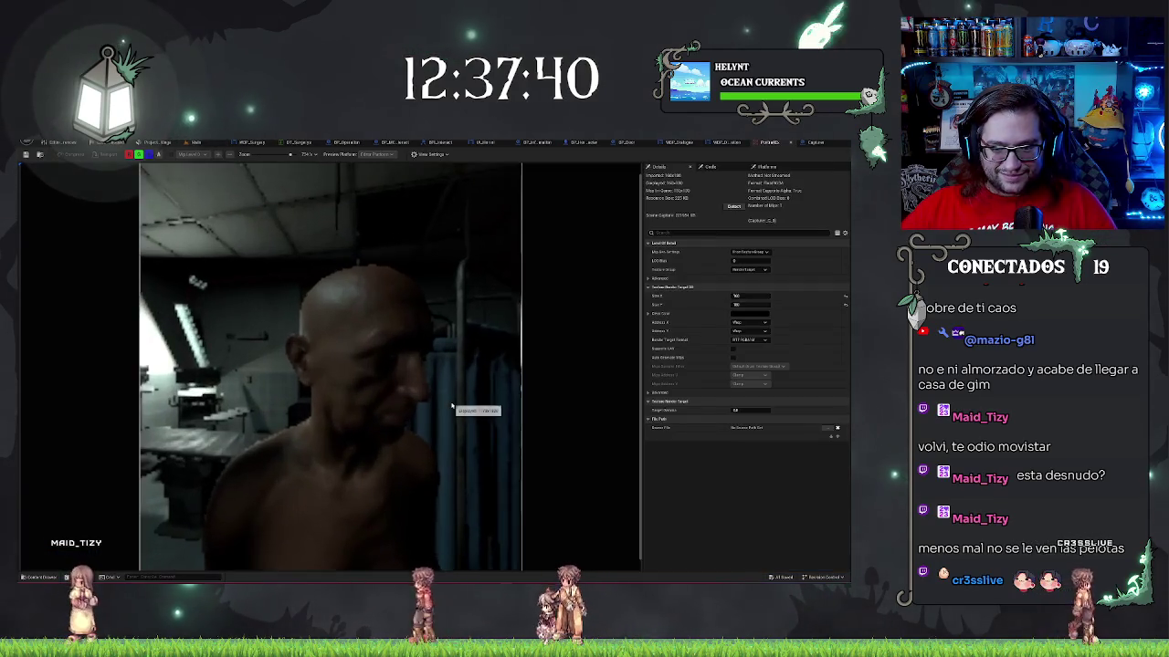
scroll(454, 410, down, 5)
scroll(451, 407, up, 1)
scroll(451, 407, up, 1)
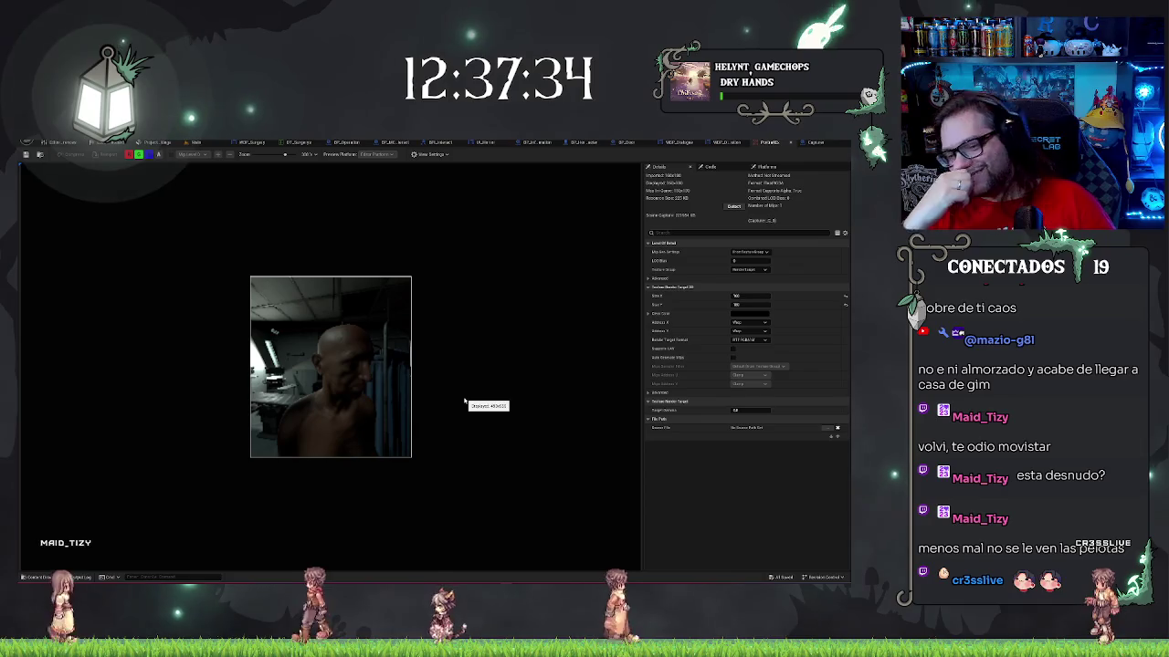
scroll(311, 382, up, 3)
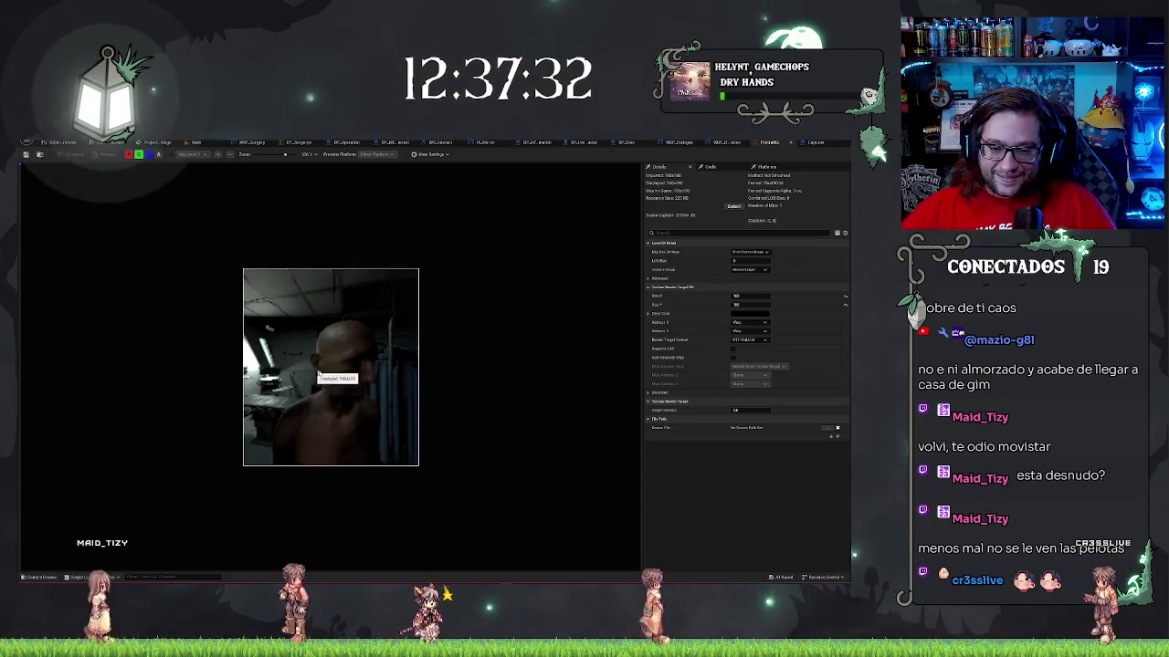
scroll(476, 363, down, 5)
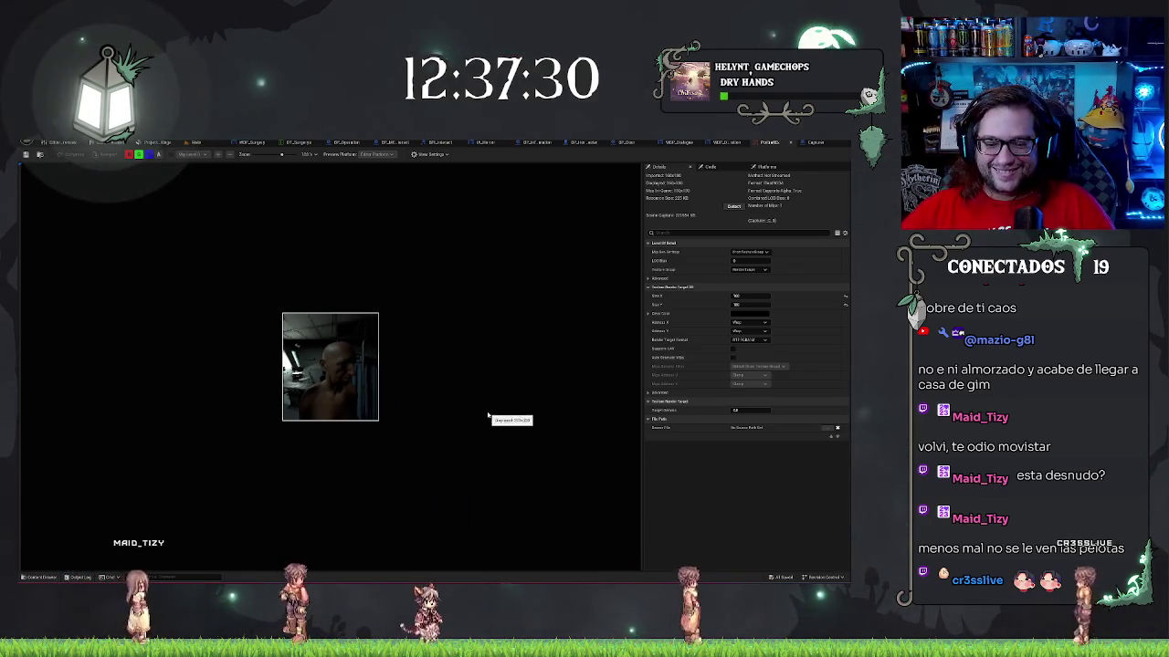
- Orbit around the patient in the level and recheck the Portrait render target's capture
click(199, 142)
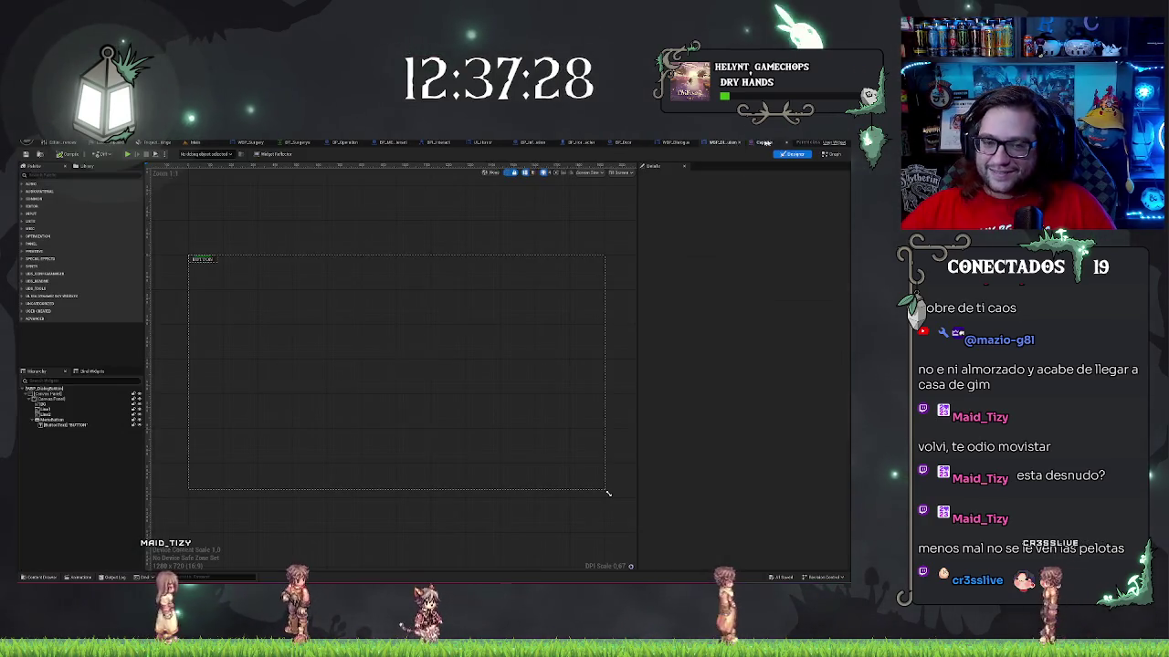
click(204, 142)
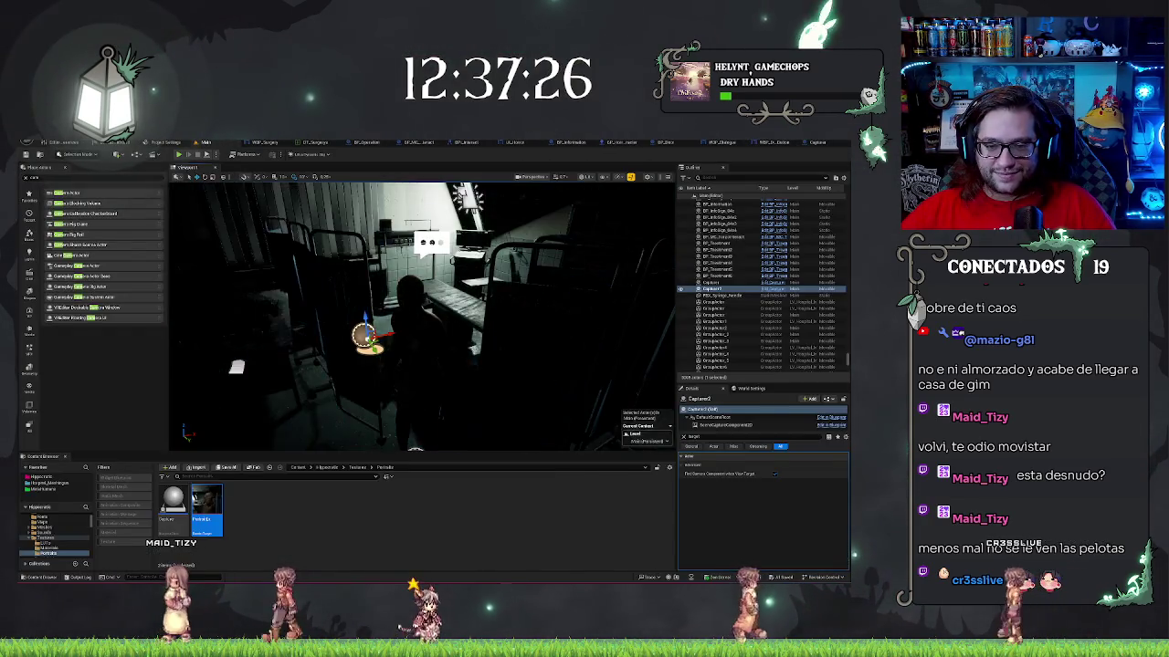
drag(585, 323, 652, 382)
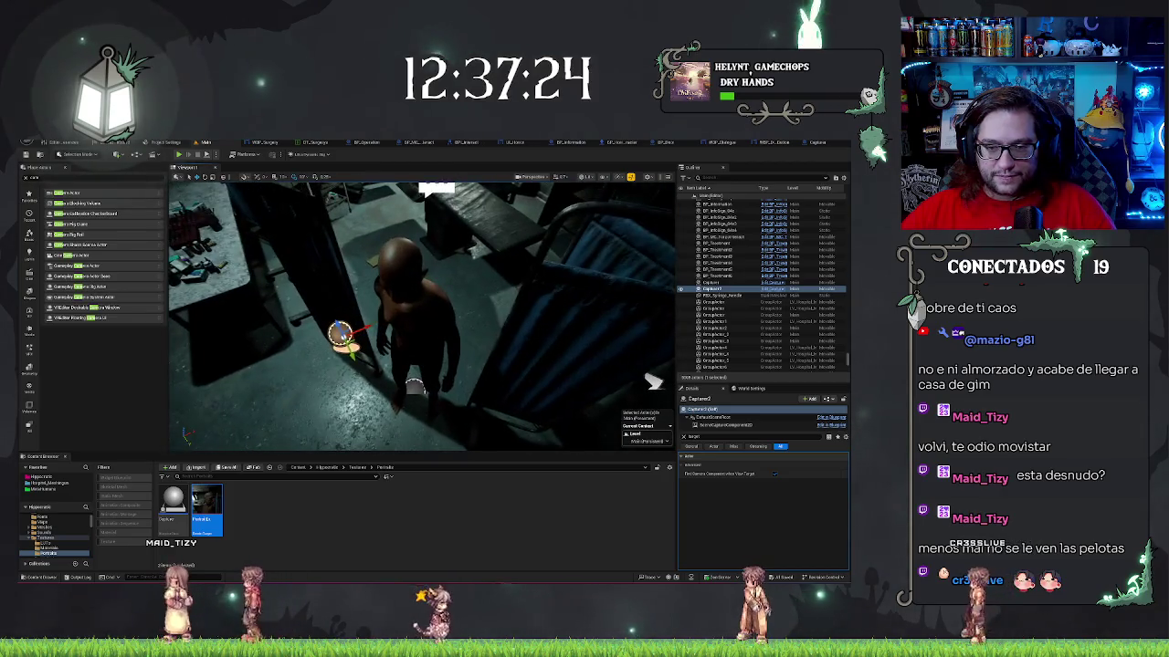
double_click(208, 501)
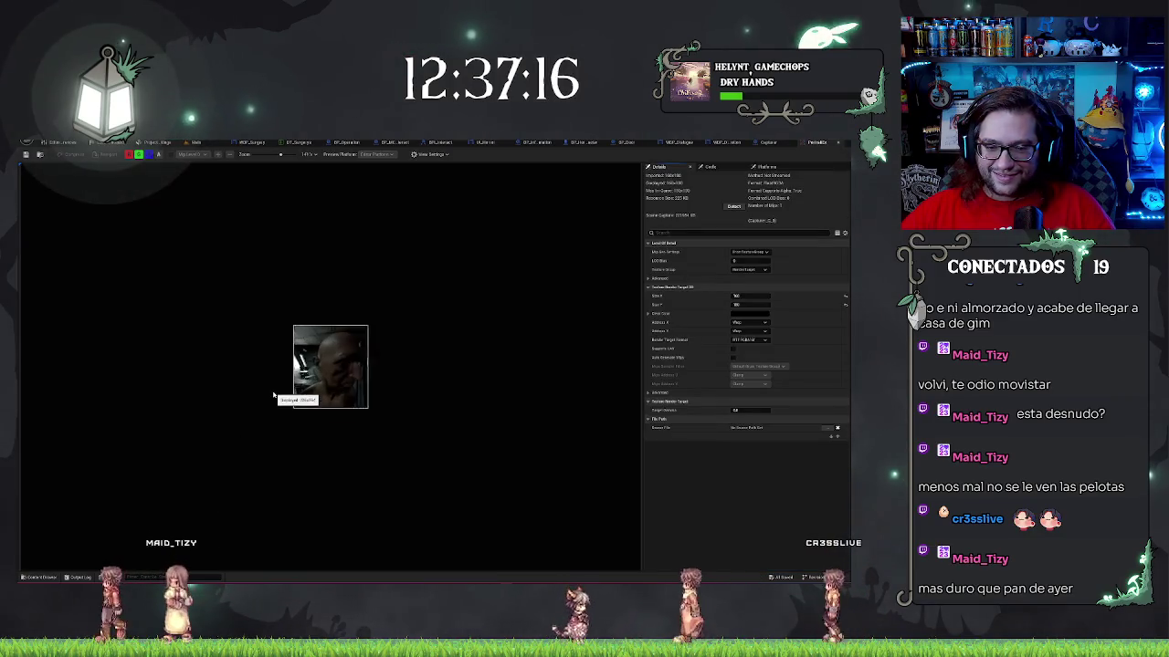
scroll(277, 396, down, 5)
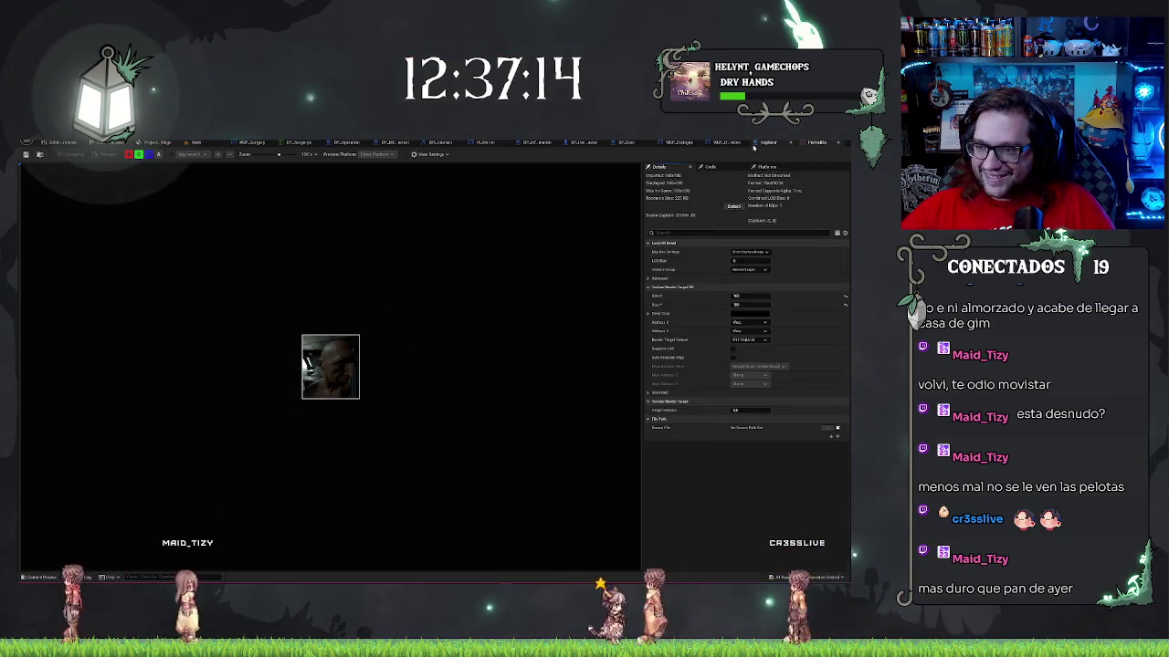
click(770, 142)
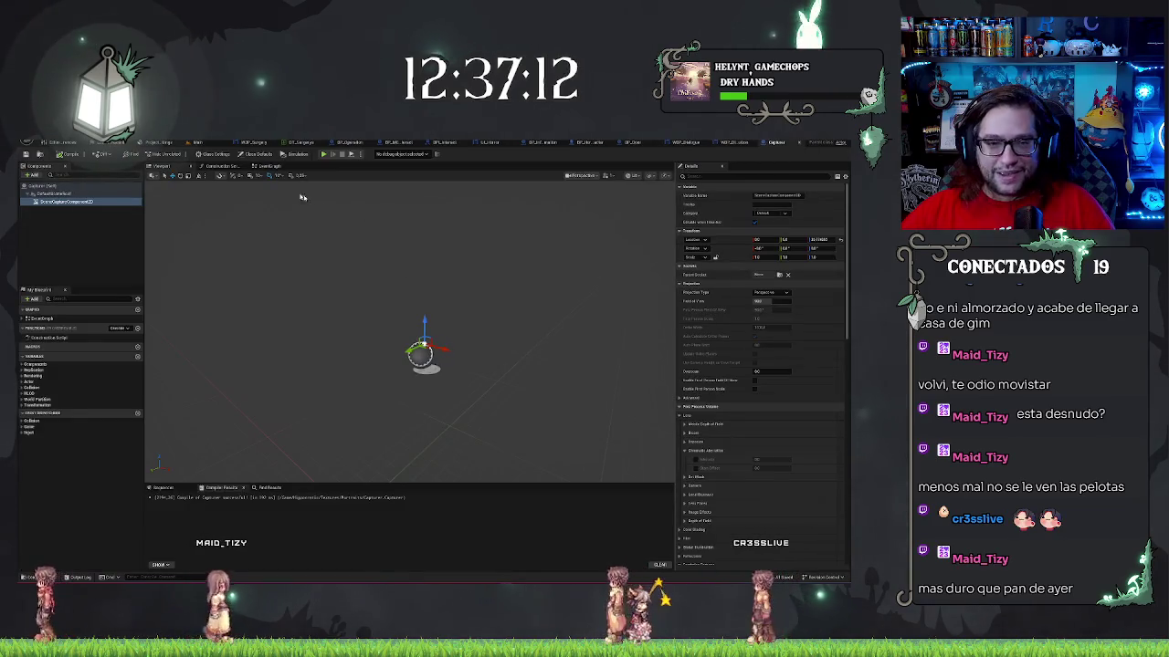
click(211, 143)
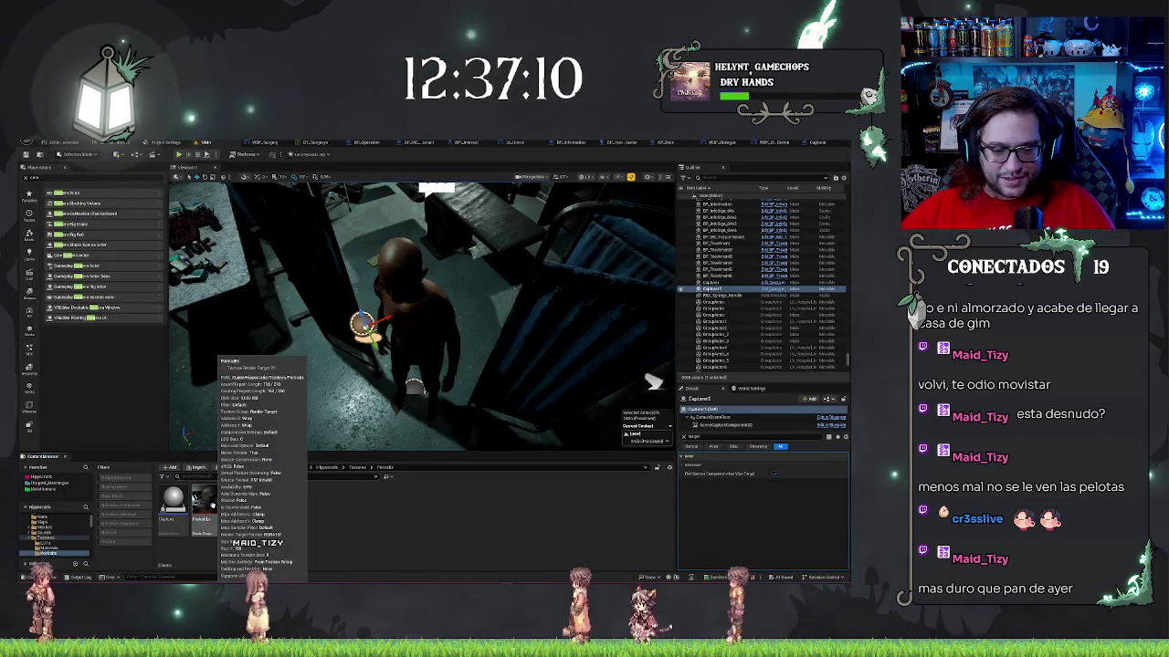
- Create a static texture from the Portrait render target and give it a name starting with 'Port'
right_click(210, 504)
mouse_move(276, 326)
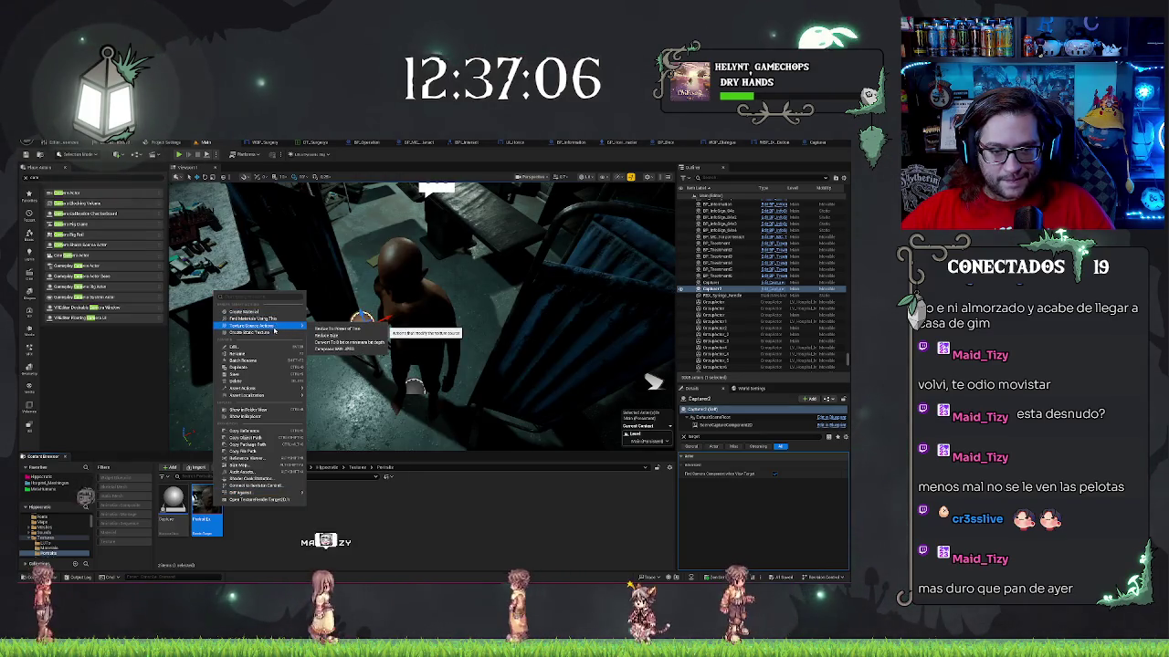
click(329, 335)
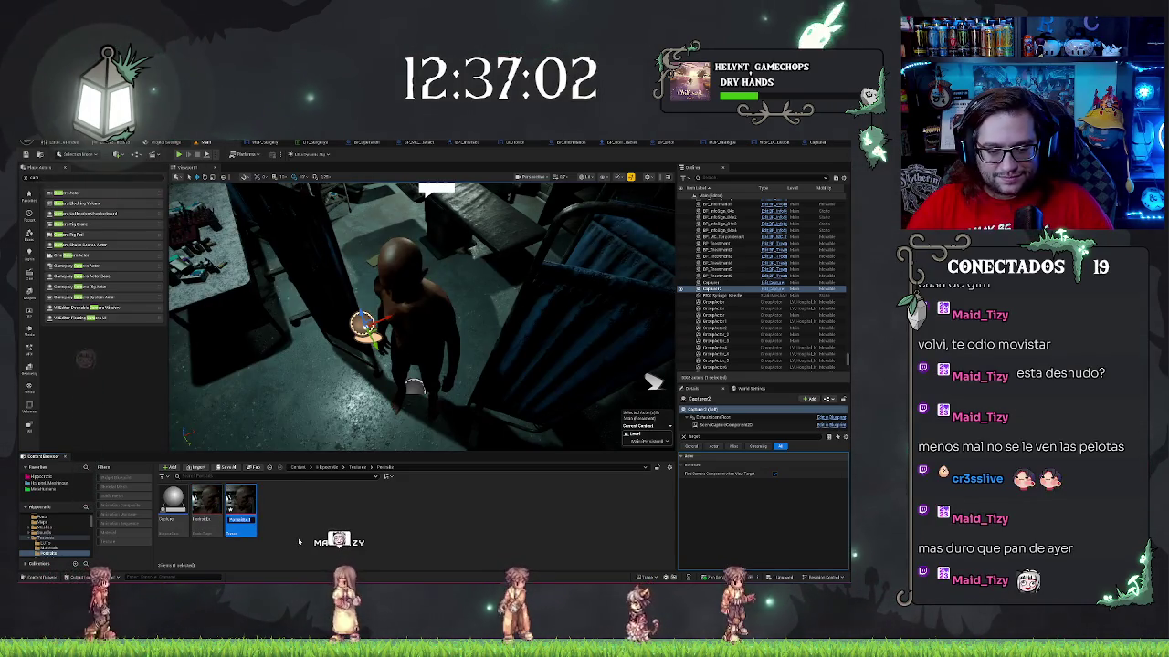
text(Port)
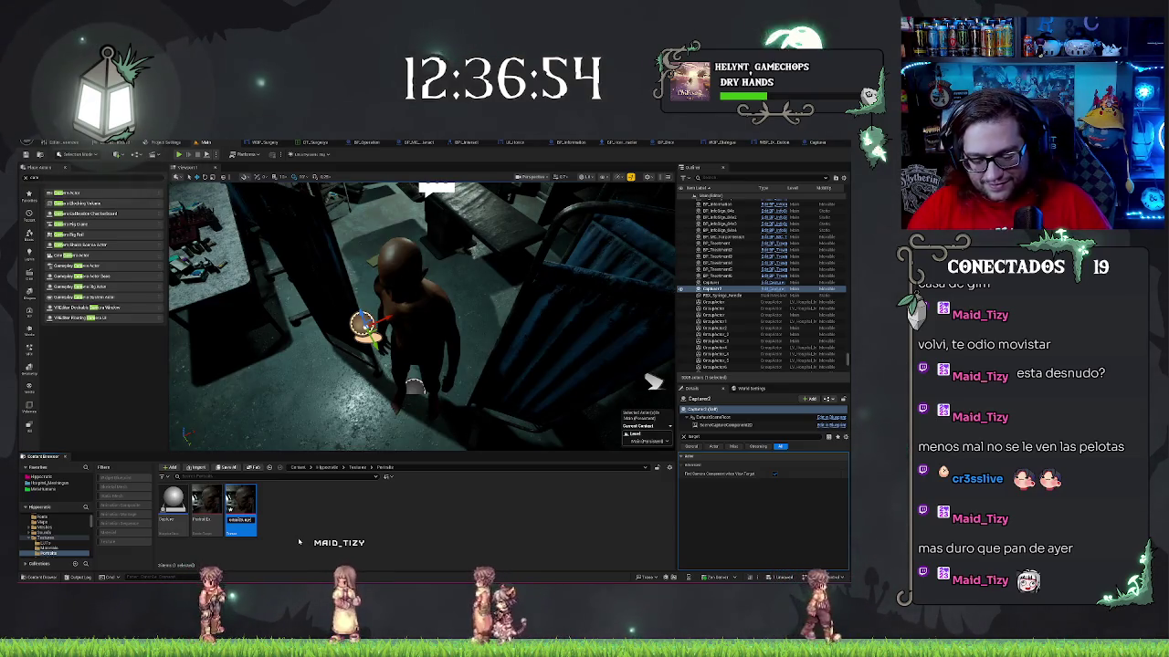
key(Return)
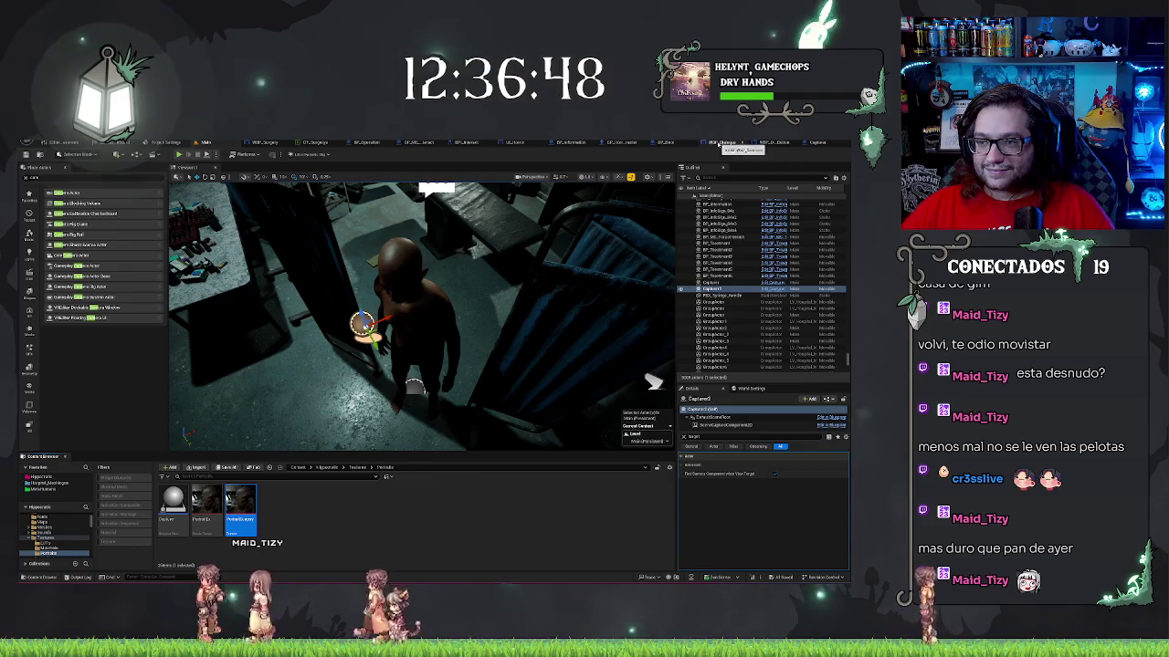
click(722, 144)
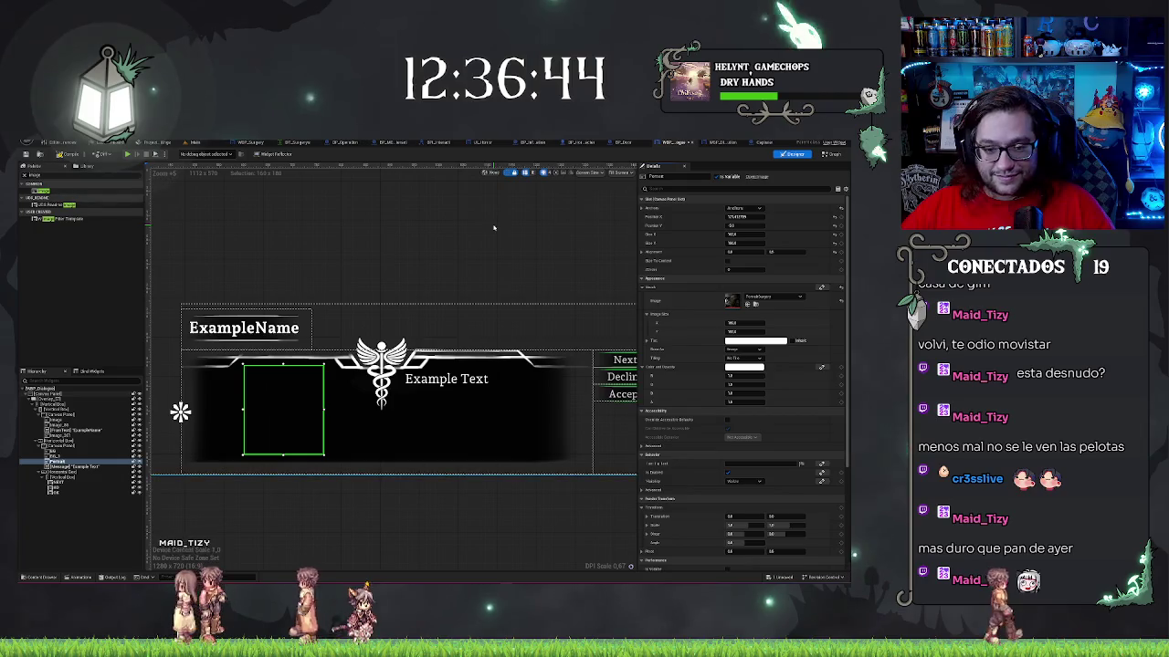
- Enable a compression option and adjust Hue and Max Alpha on the new portrait texture
drag(55, 462, 63, 454)
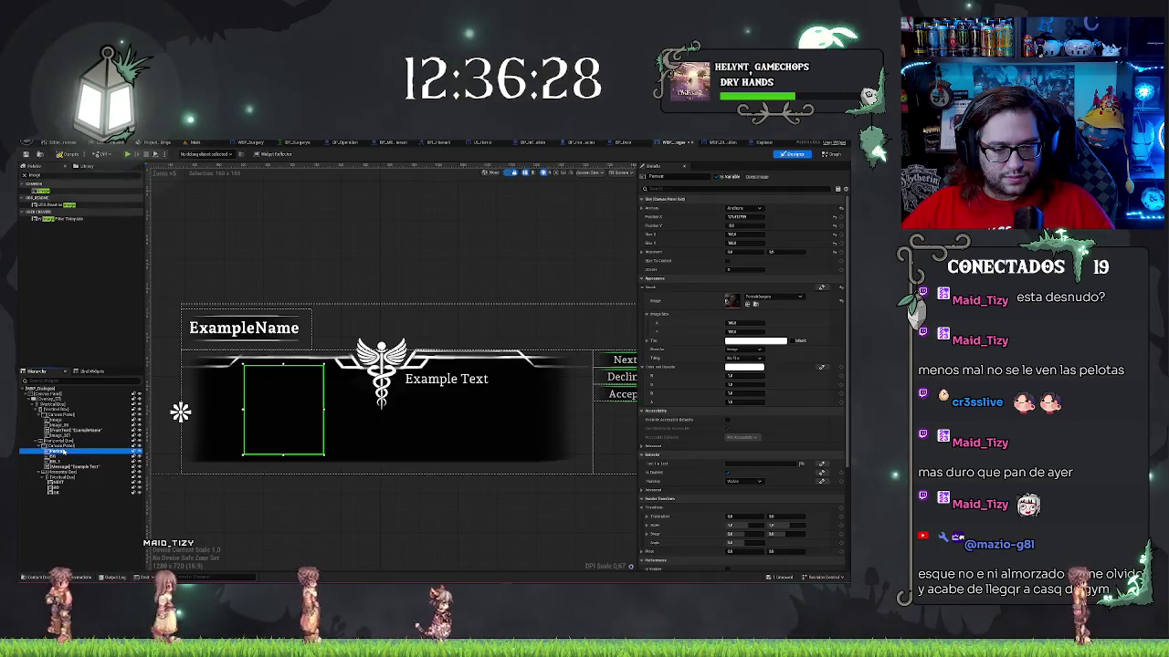
key(ctrl+z)
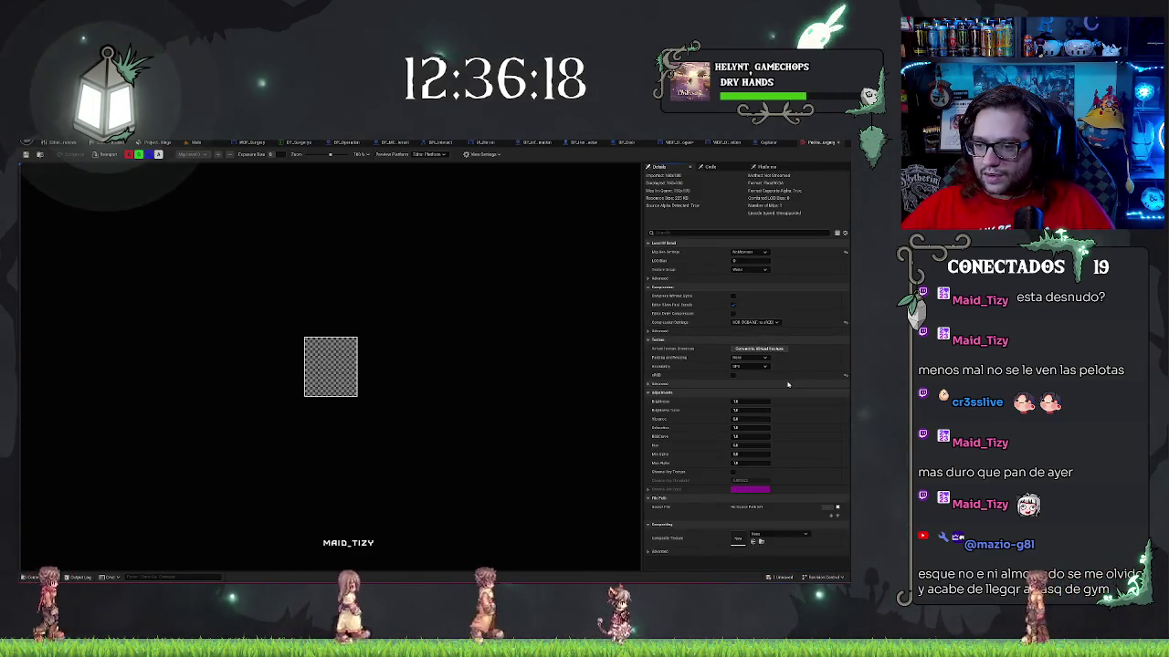
click(734, 304)
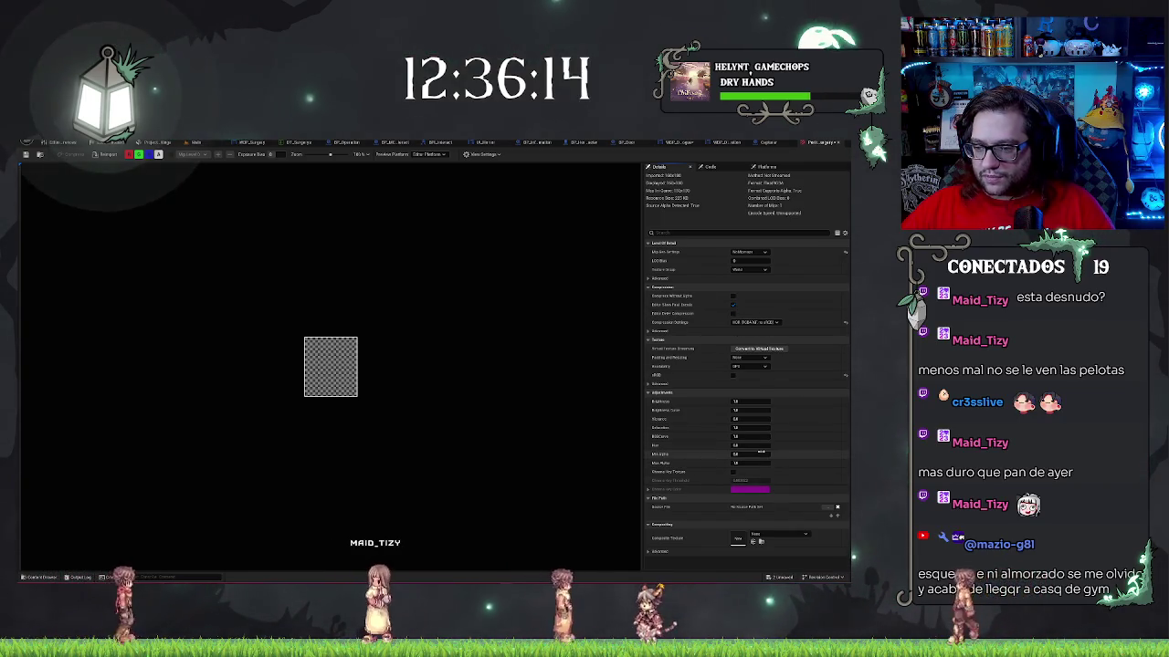
click(751, 445)
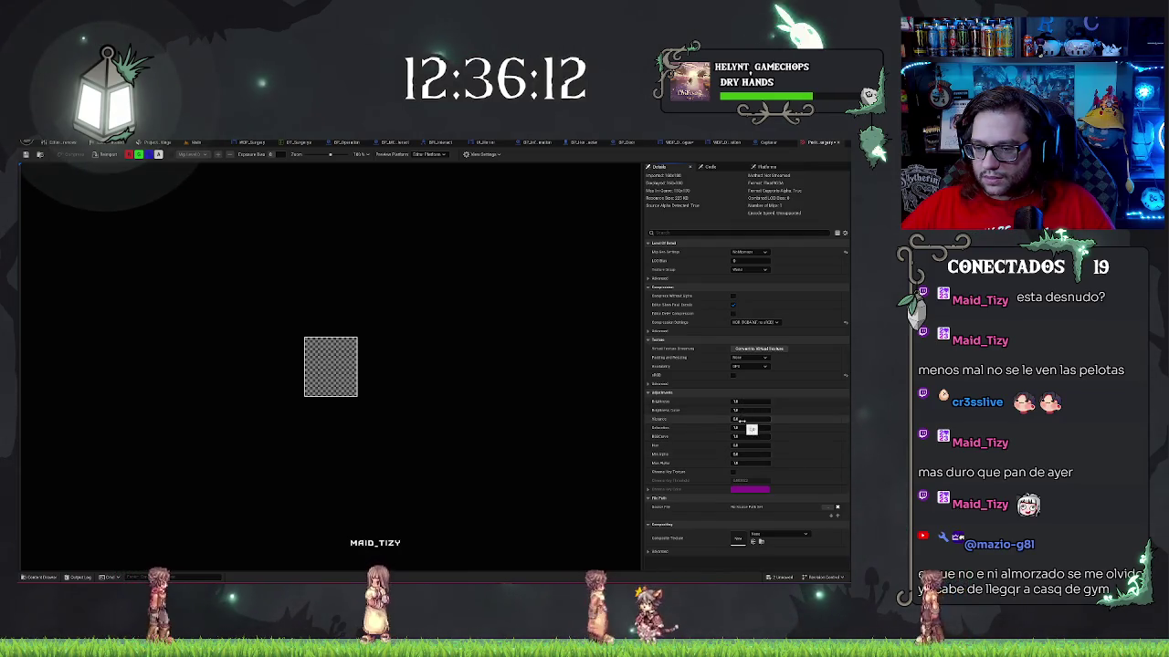
key(Return)
click(749, 462)
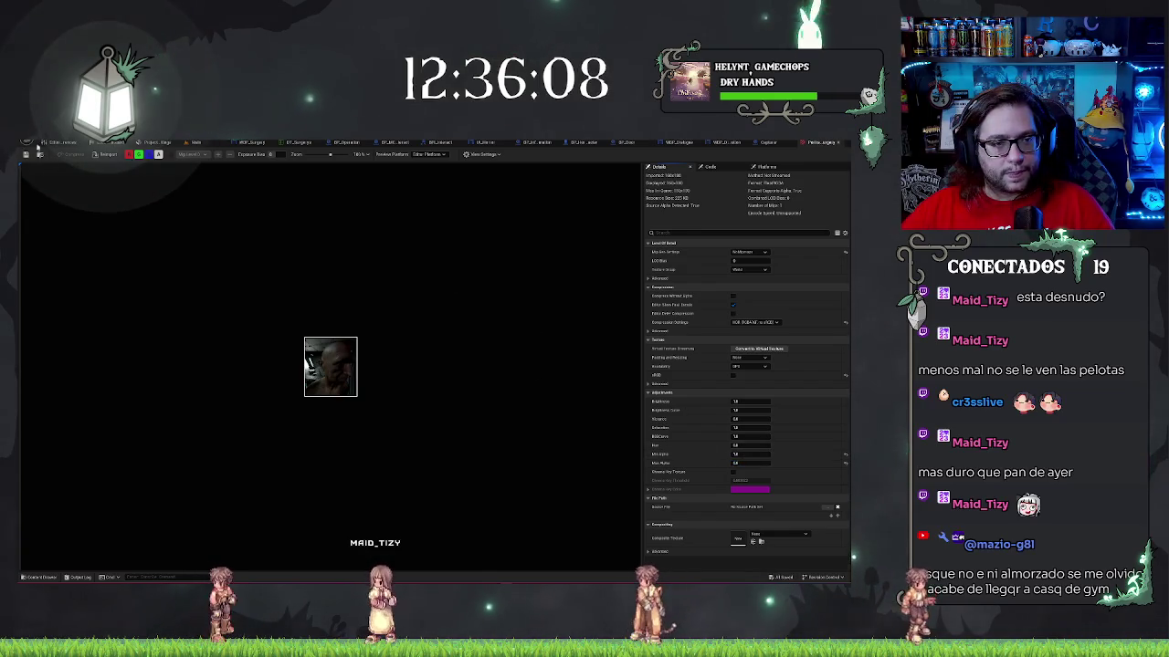
- Reopen the dialogue widget designer and deselect the portrait image to see the patient's face
click(191, 143)
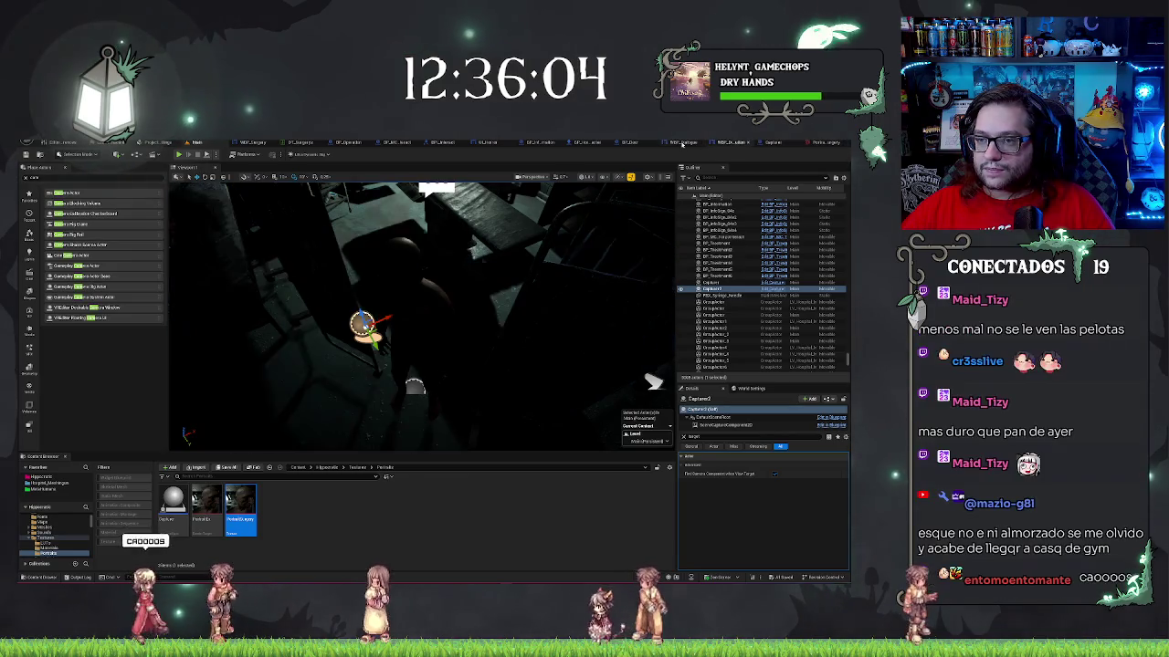
click(681, 144)
click(432, 547)
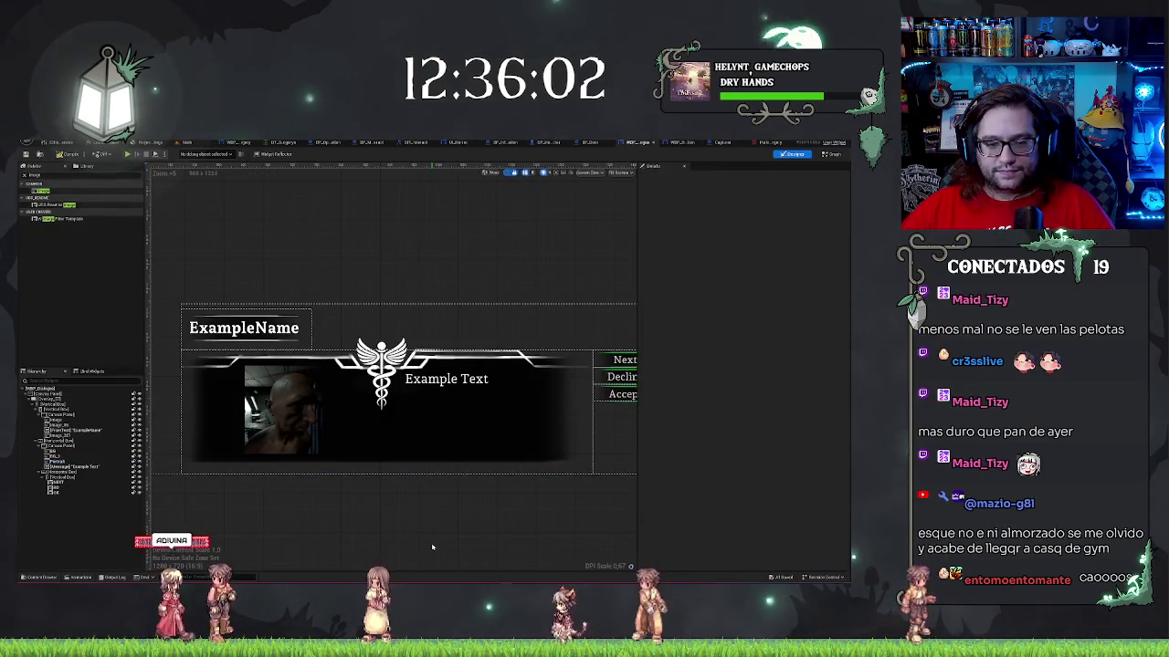
- Delete the Next/Decline/Accept button column, restore it with undo, and return to the Main level
drag(433, 546, 400, 540)
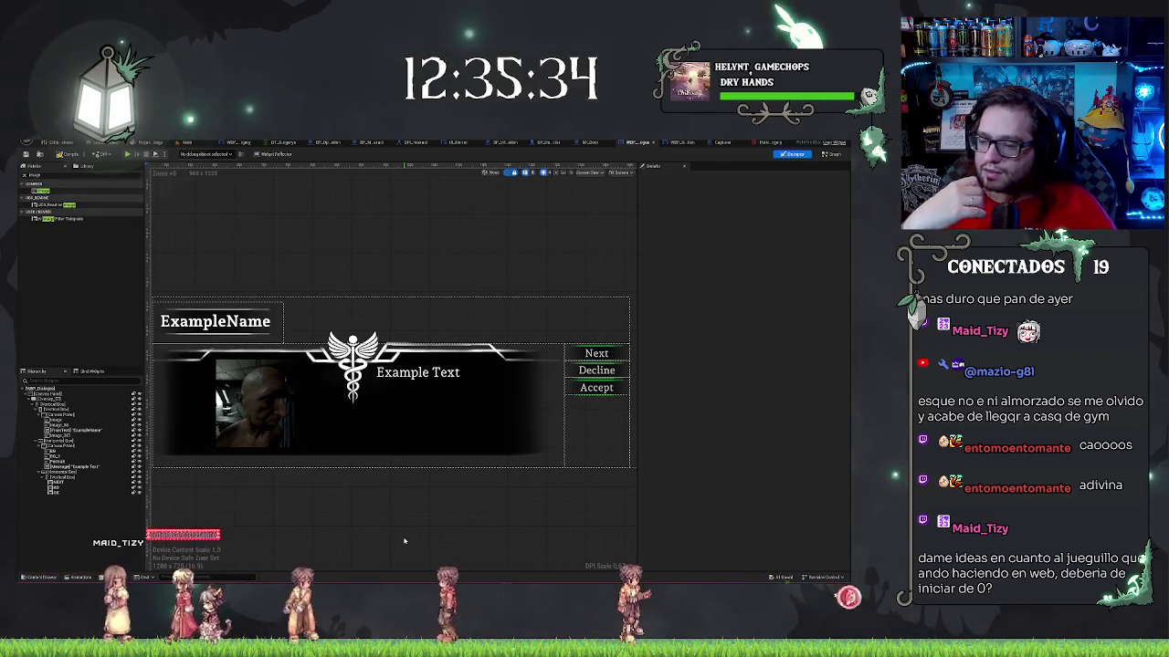
key(Delete)
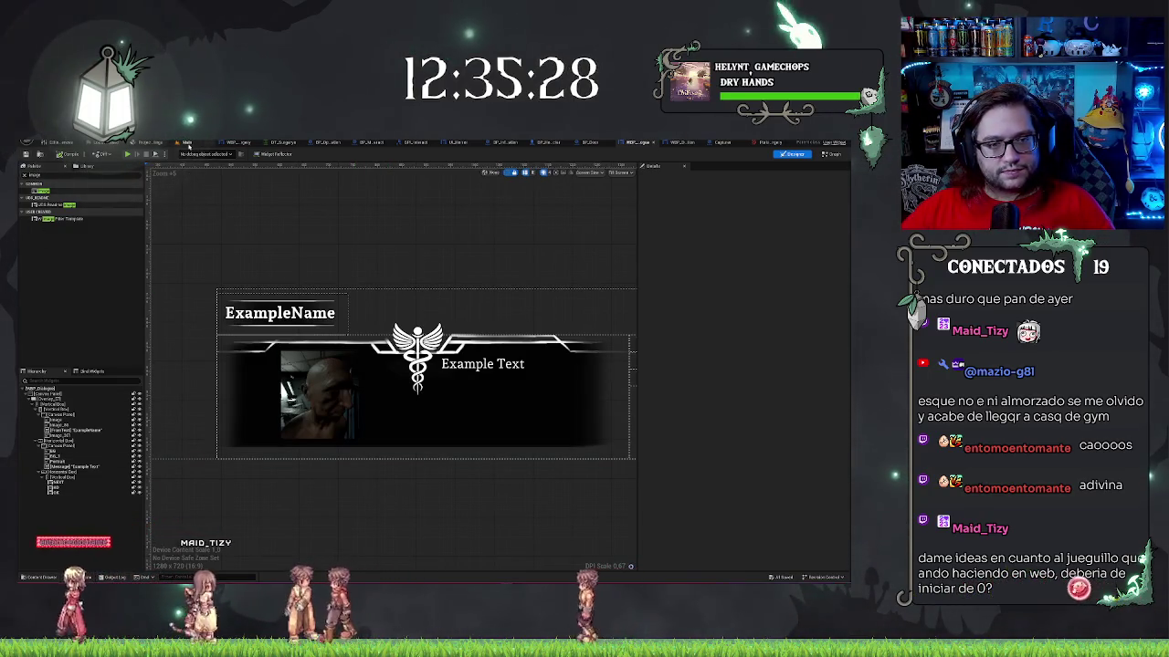
key(ctrl+z)
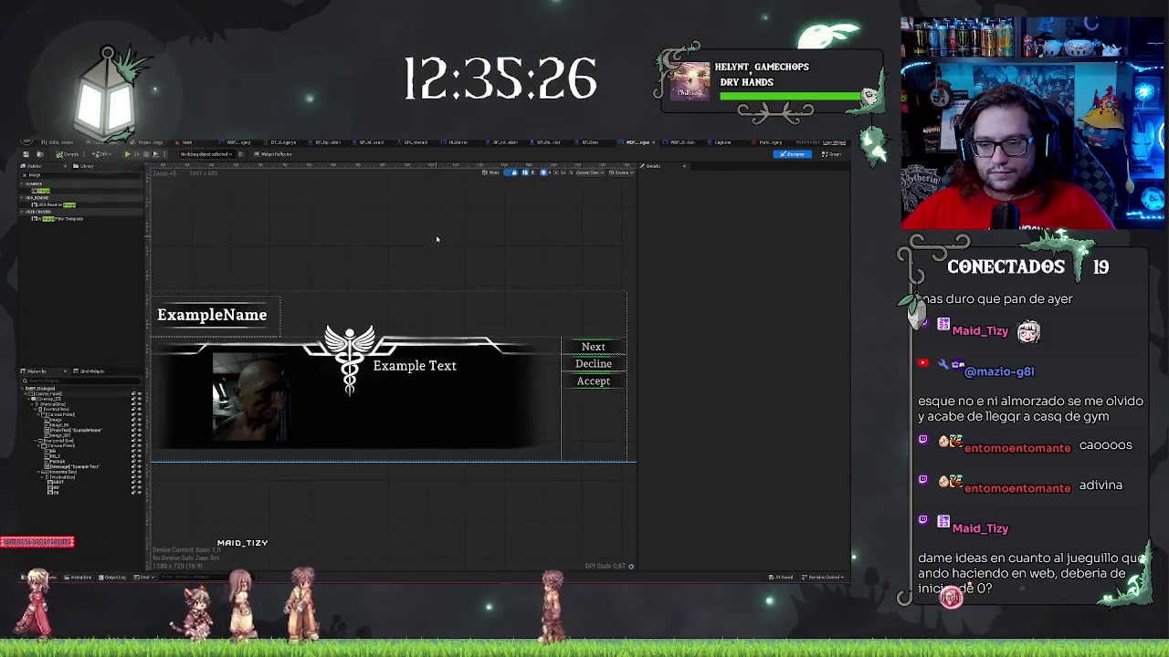
click(60, 142)
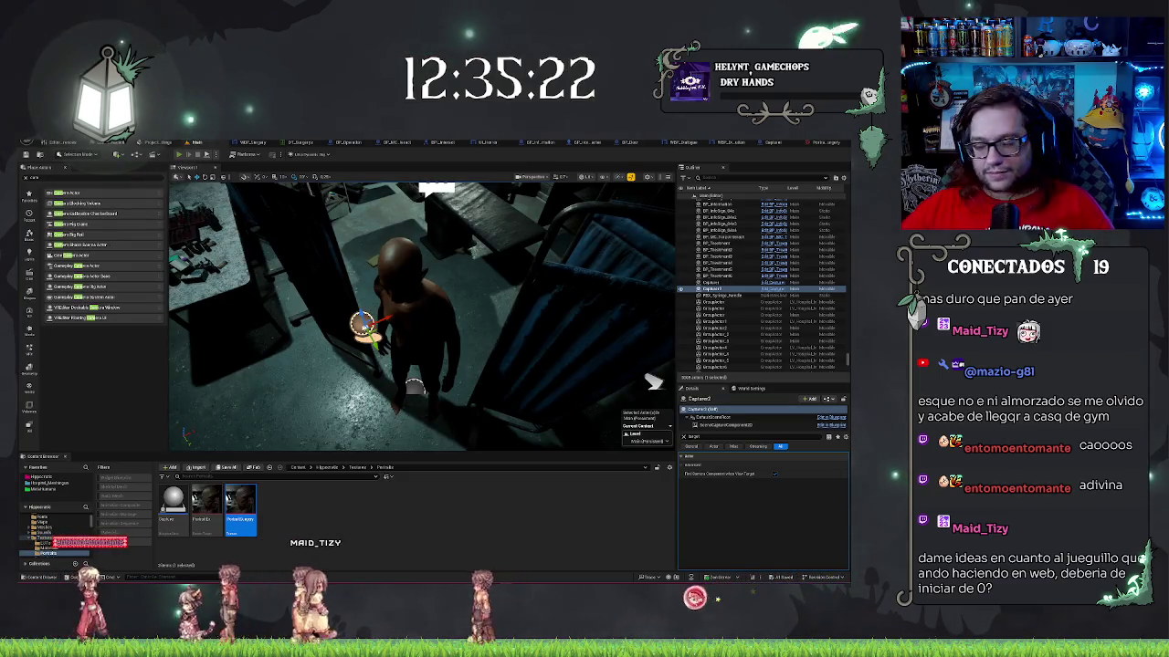
- Run a brief walk-forward playtest, stop it, and frame Capturer2 and then Capturer in the viewport
key(alt+p)
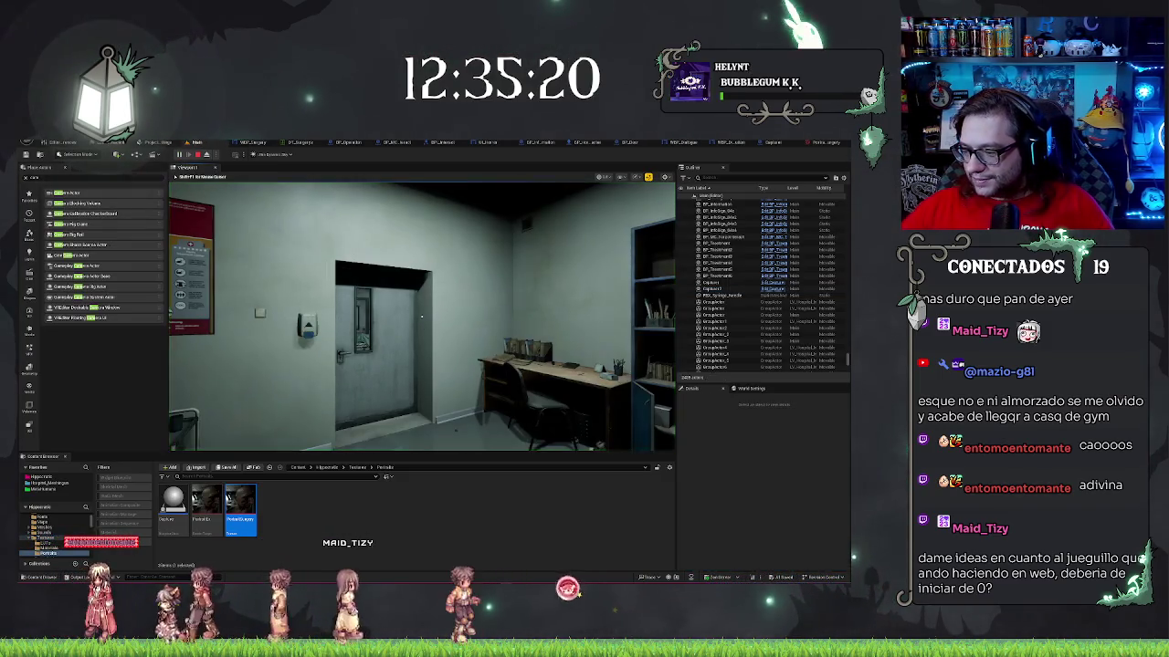
key(w)
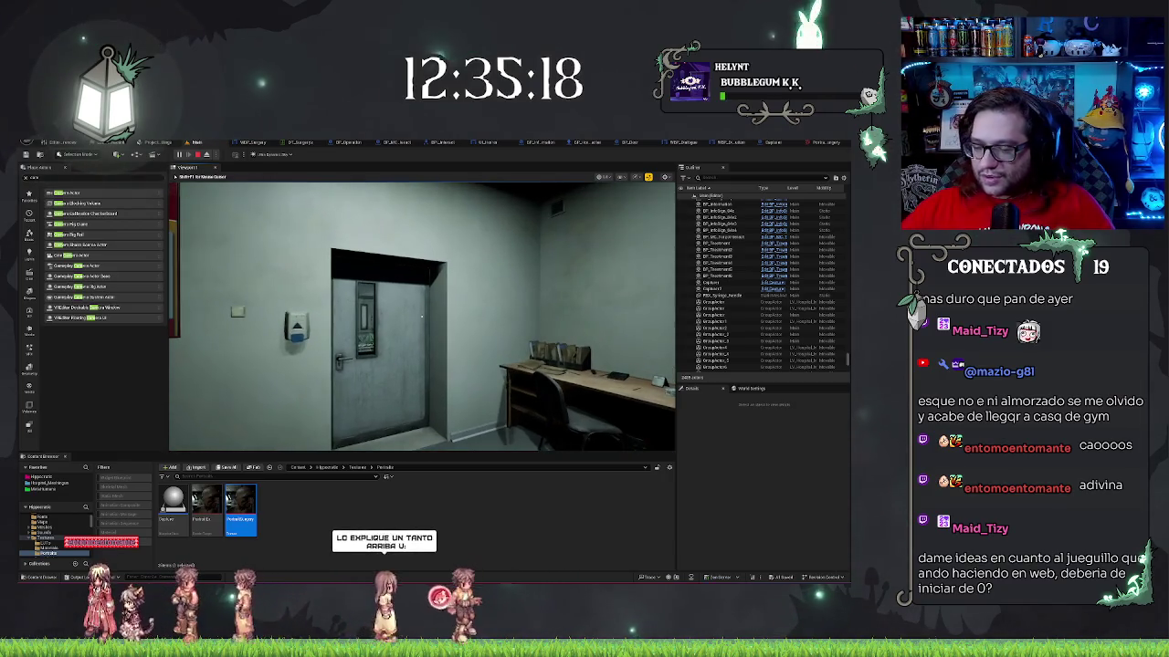
key(Escape)
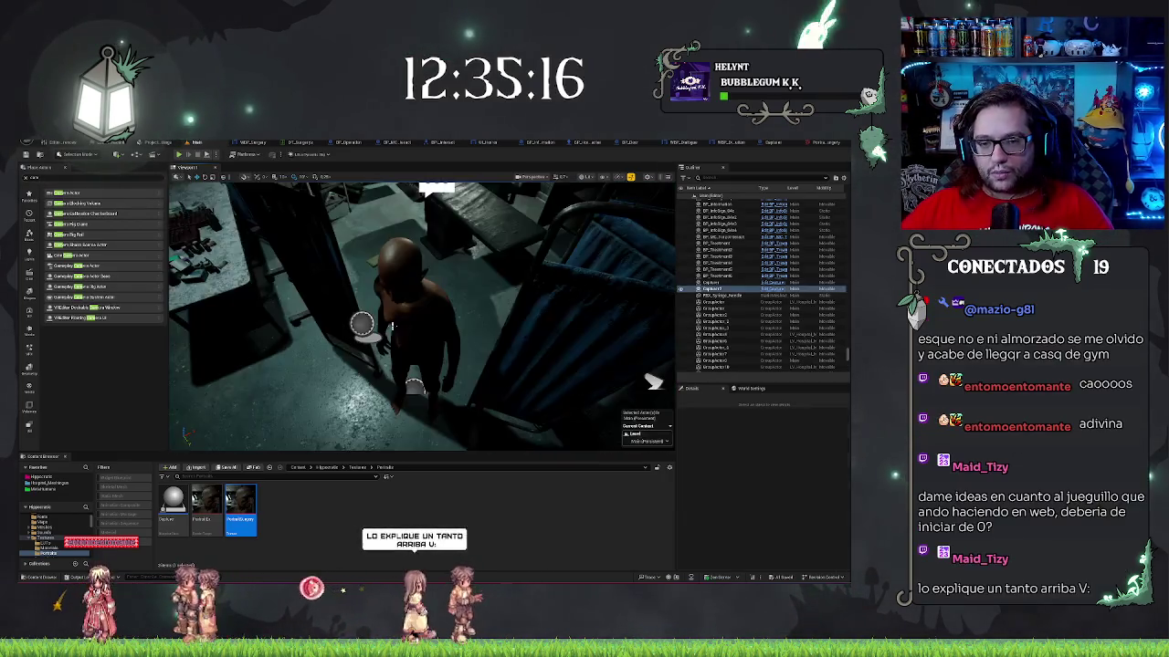
key(f)
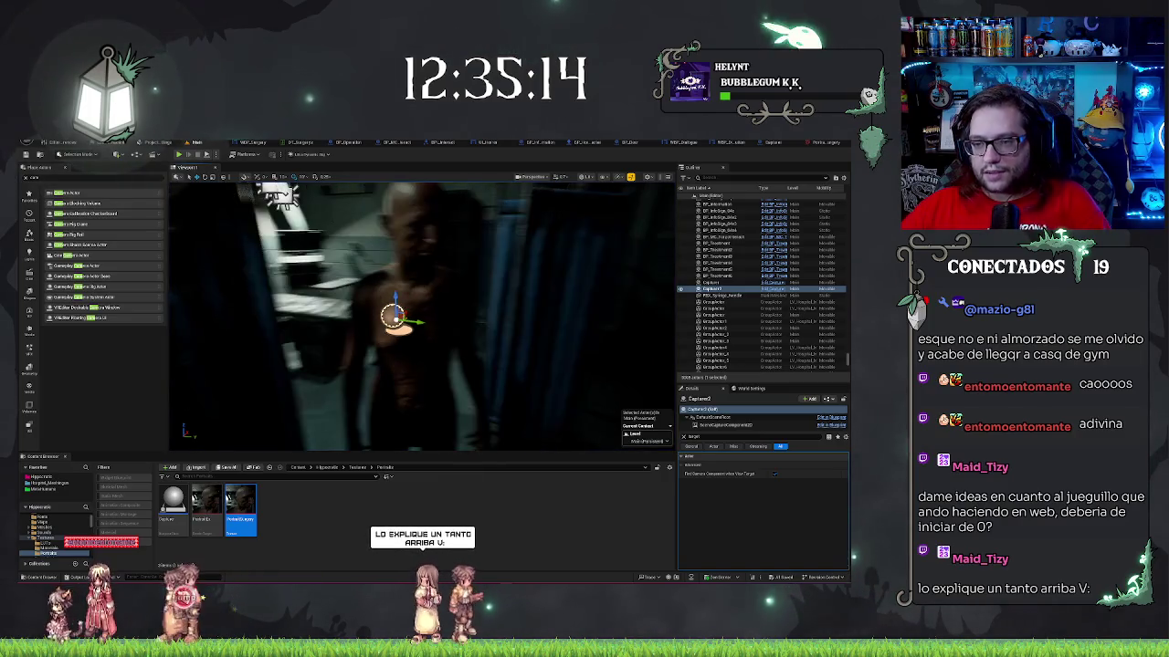
key(Escape)
double_click(710, 284)
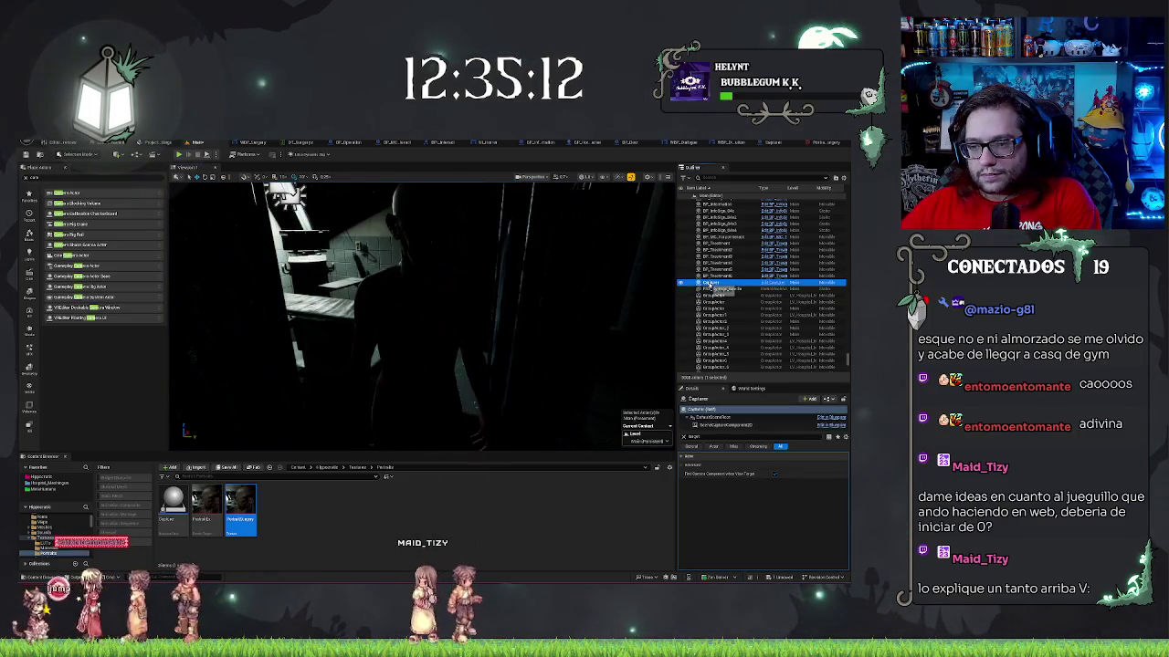
- Play the level again, walk to the room's door and open it into the corridor
click(179, 155)
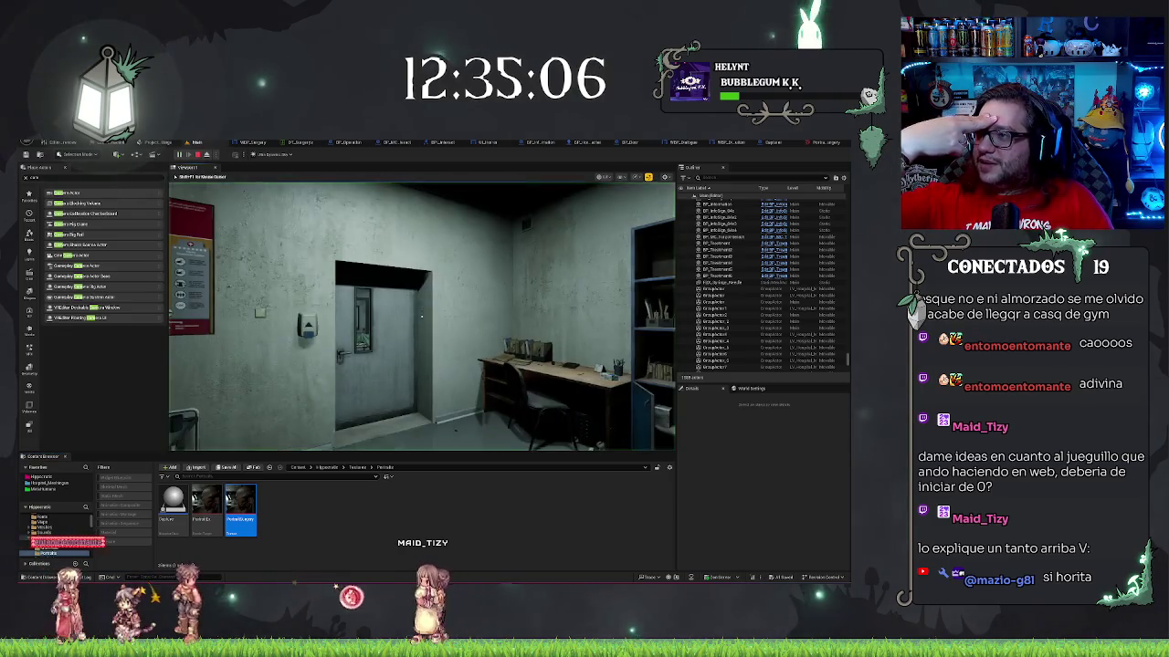
key(w)
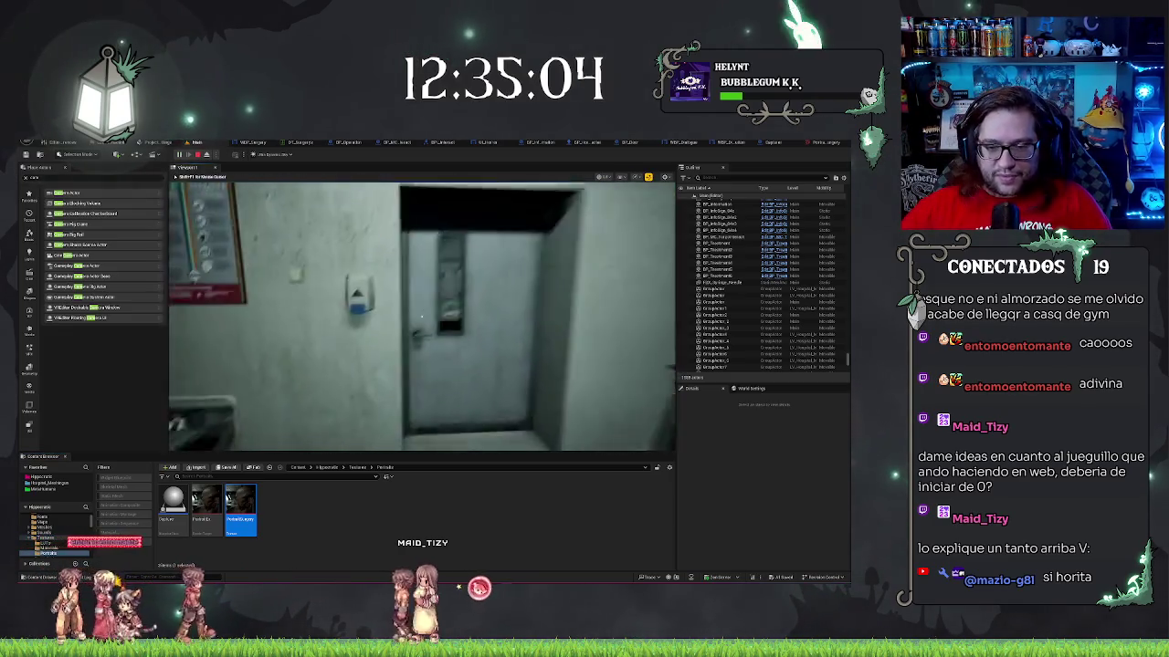
key(e)
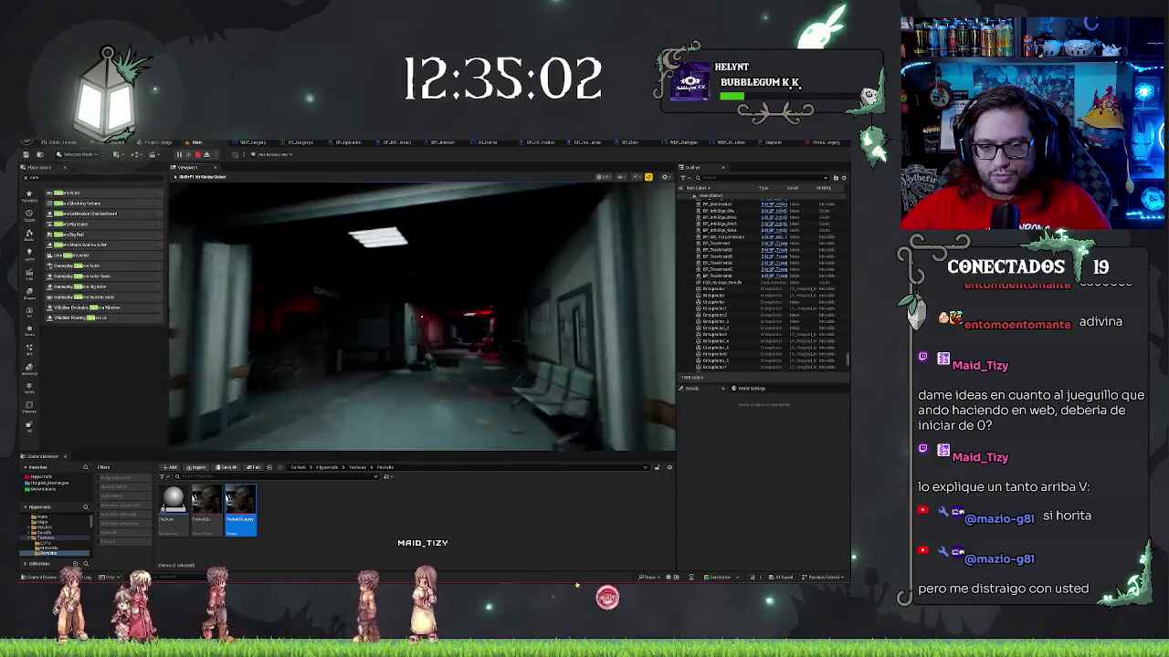
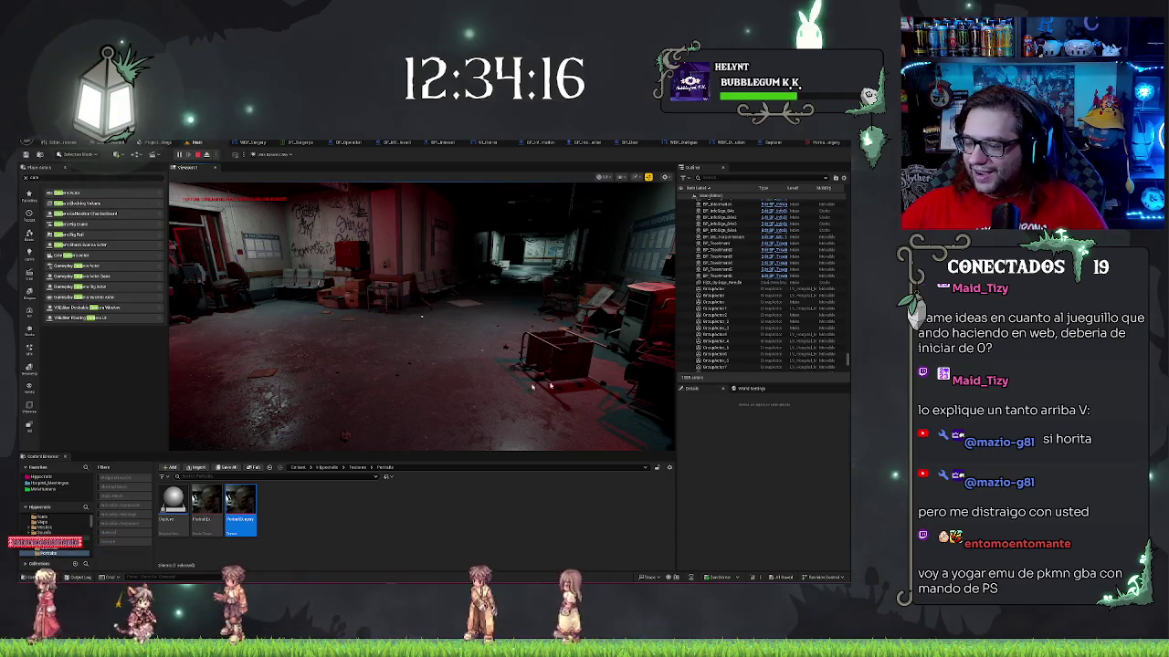
- Play the level and talk to the Naked Guy NPC to bring up his surgery dialogue
click(467, 338)
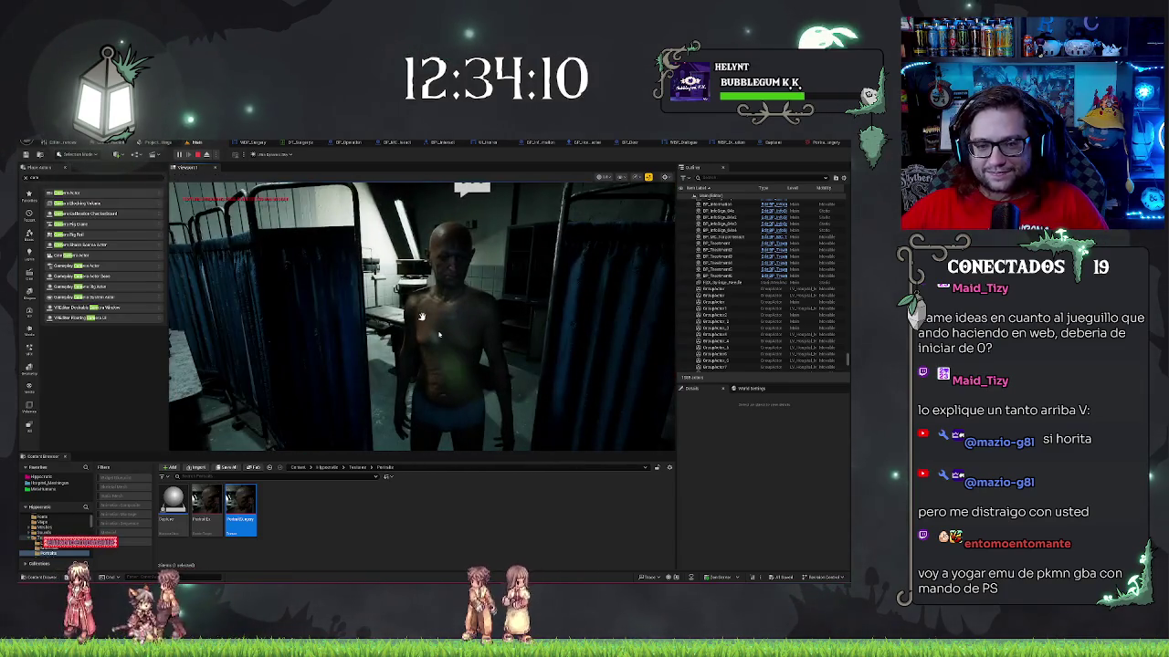
key(e)
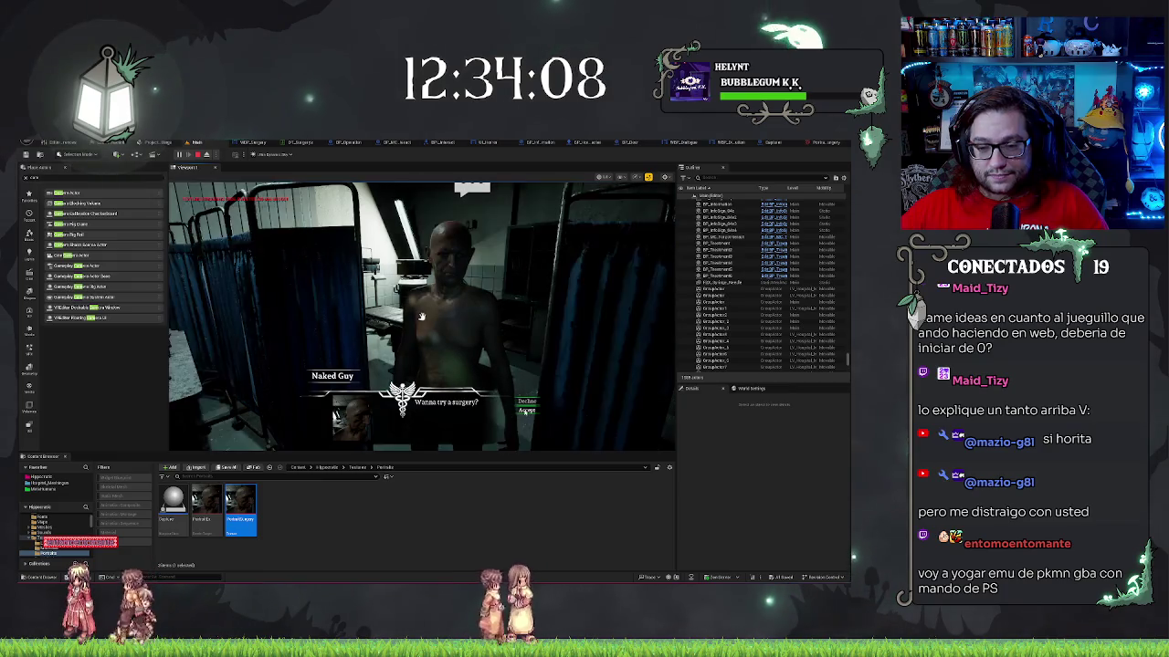
click(527, 402)
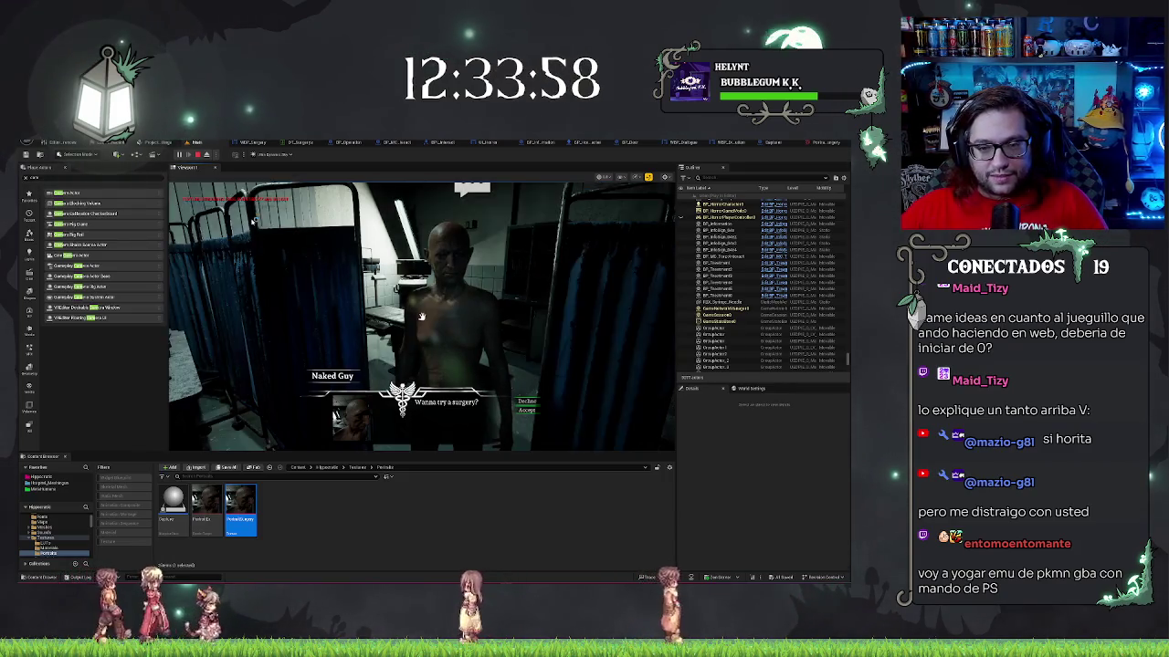
- Capture a region screenshot of the 'Wanna try a surgery?' dialogue, then close it
key(super+shift+s)
mouse_move(237, 208)
mouse_down()
mouse_move(507, 396)
mouse_move(526, 451)
mouse_move(581, 448)
mouse_up()
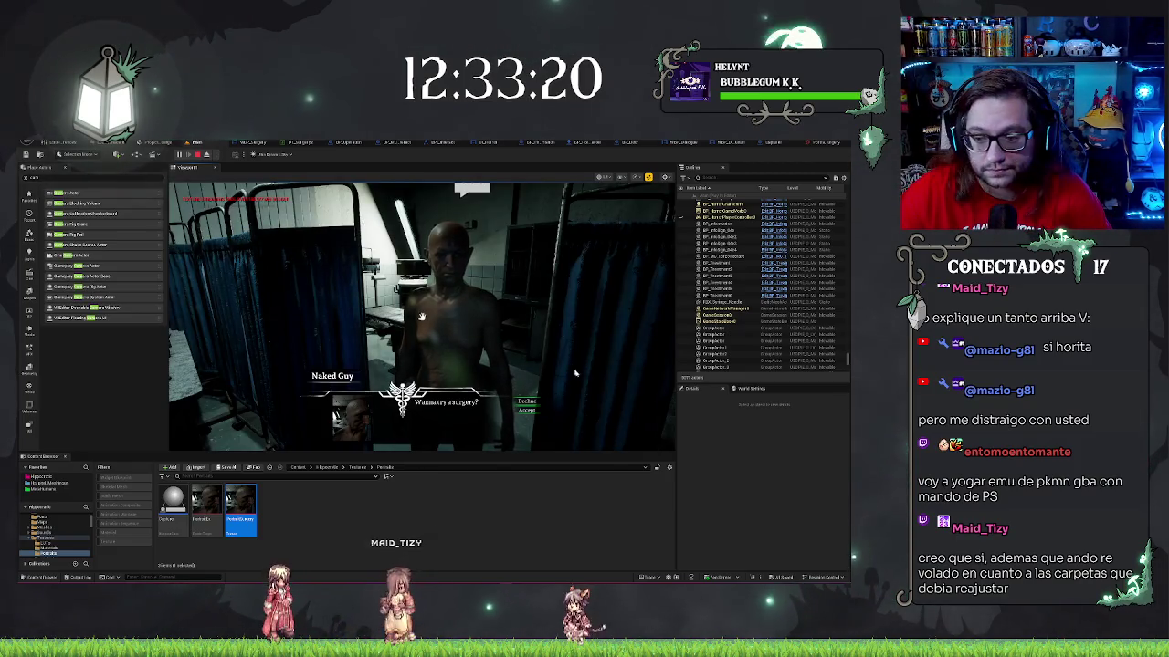
click(527, 402)
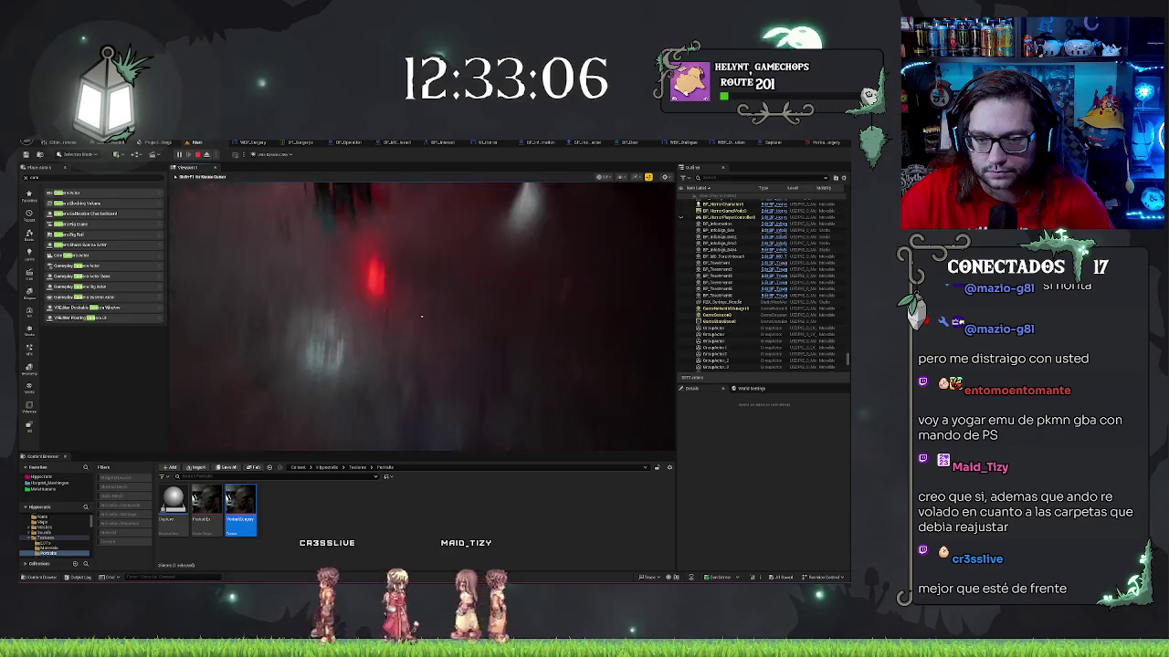
- Stop the play session and fly the editor camera toward the corridor doorway
key(Escape)
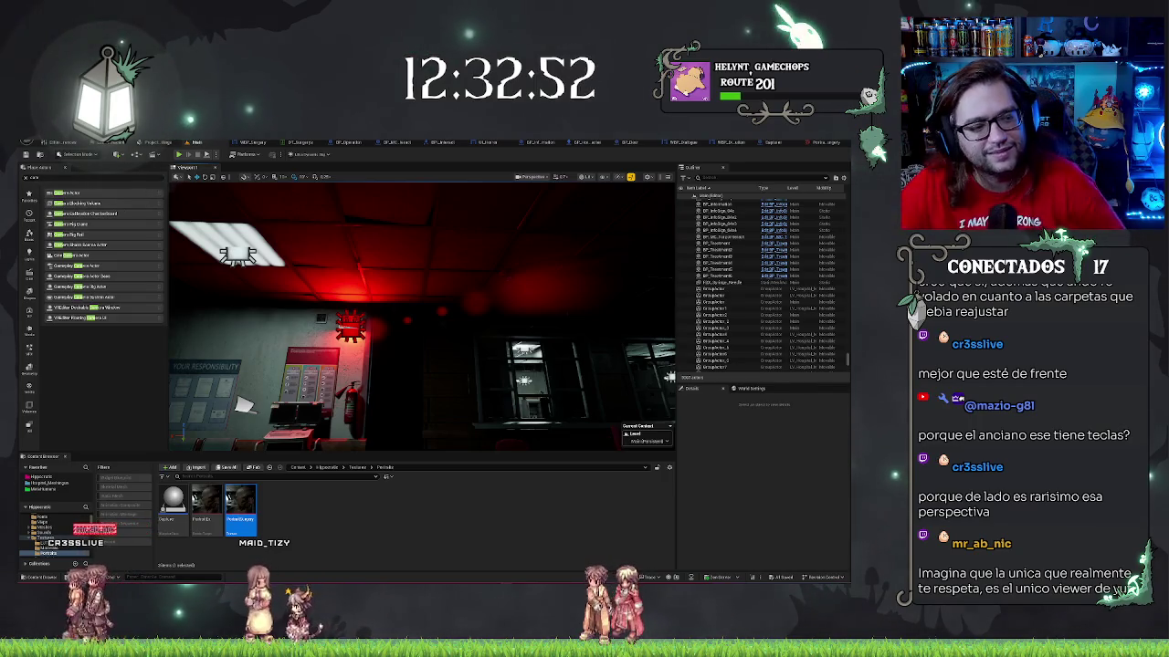
drag(612, 261, 612, 261)
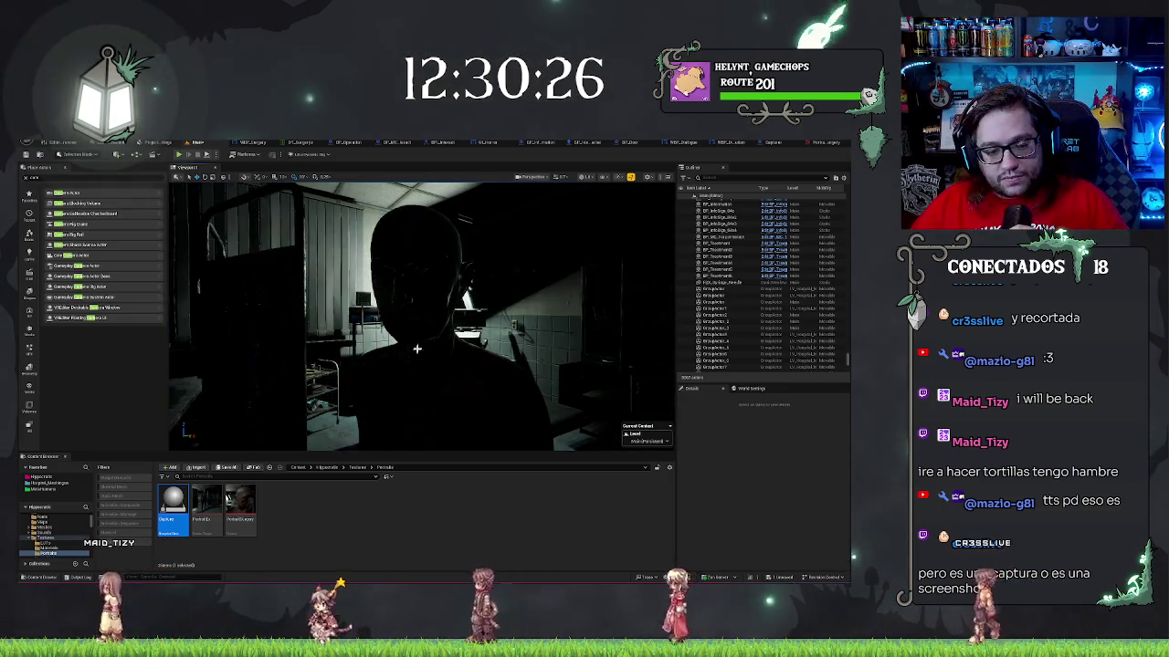
- Look over the PortraitA and PortraitB textures, then switch to the dialogue widget blueprint
mouse_move(189, 487)
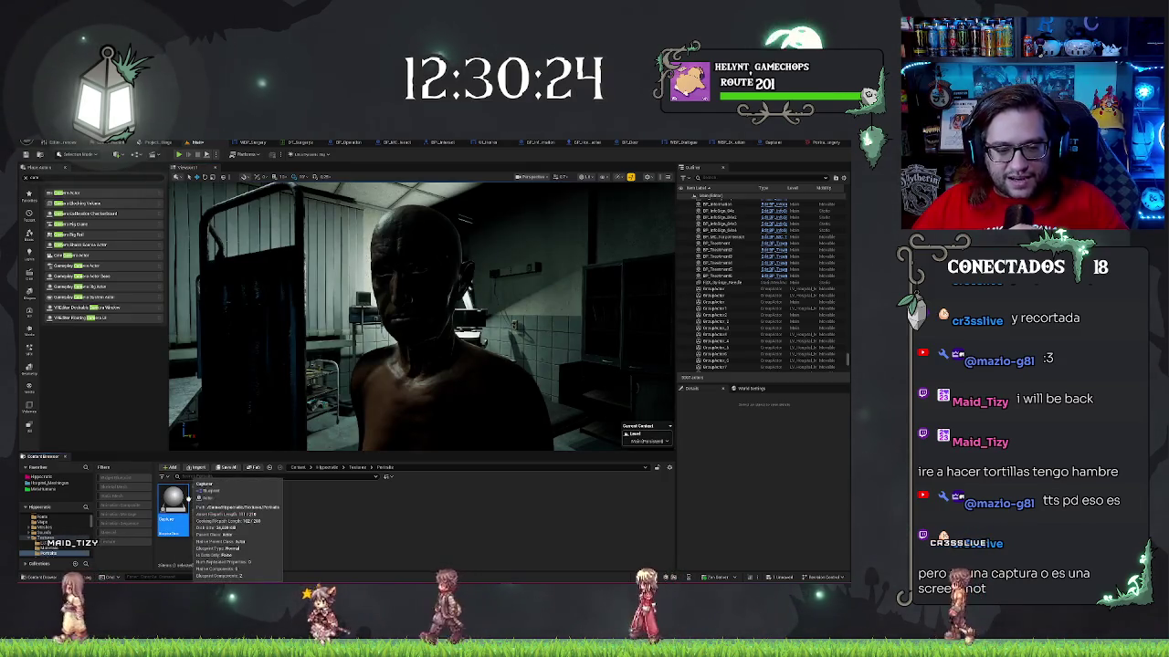
click(206, 502)
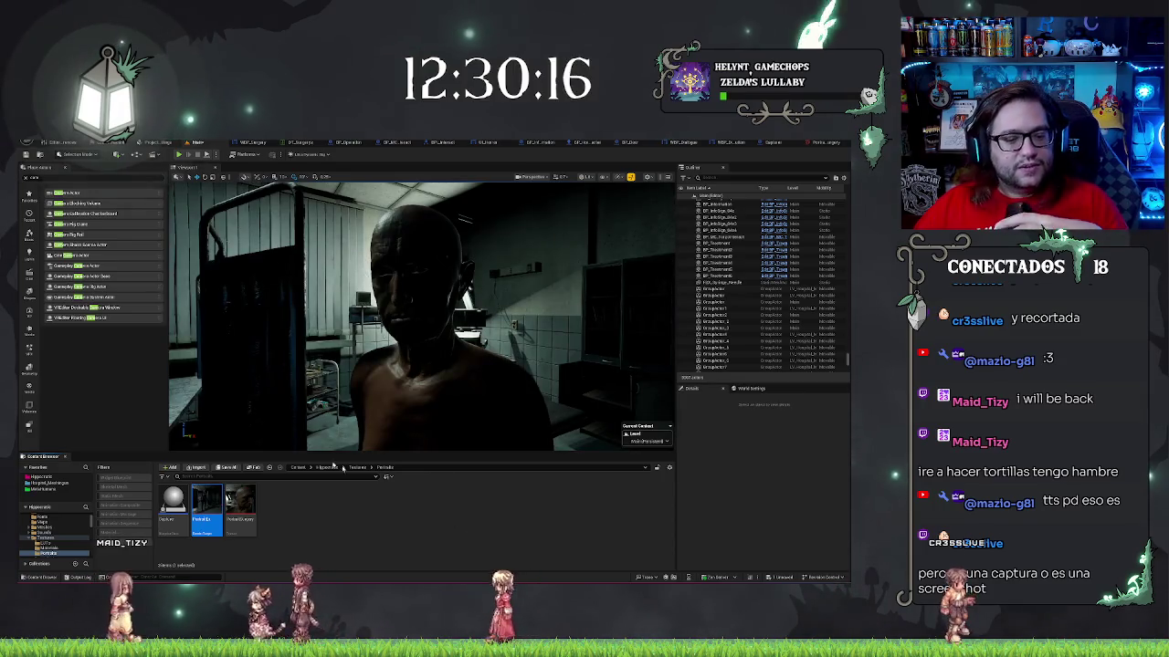
right_click(240, 502)
click(447, 425)
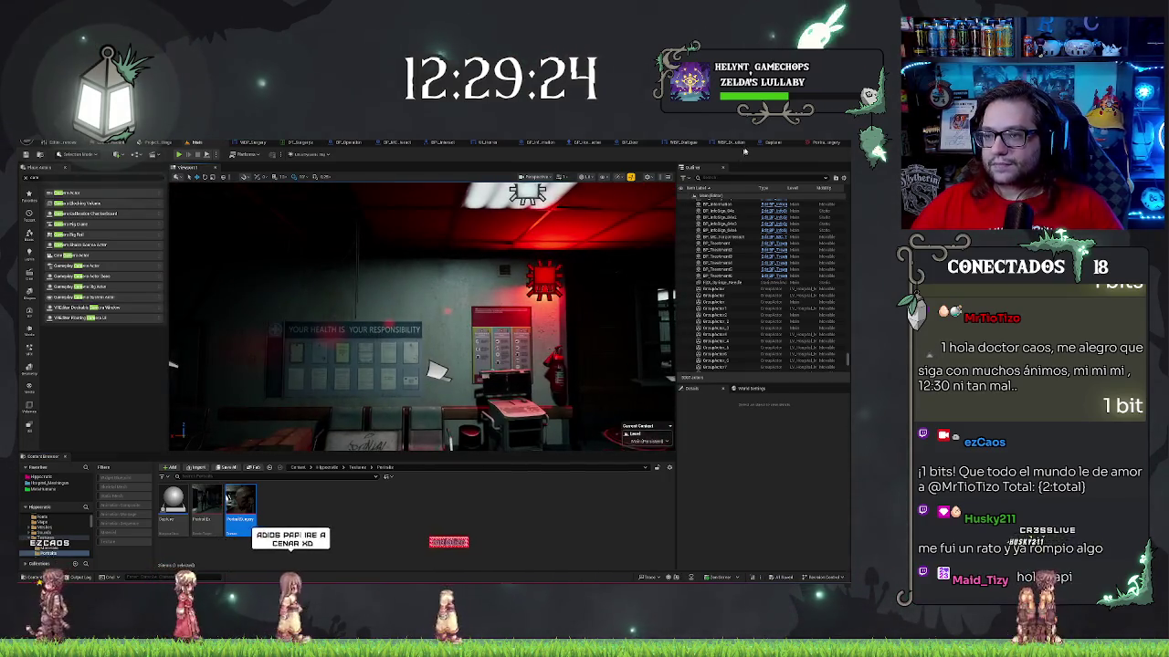
click(683, 144)
- Set the Vertical Box holding Next/Decline/Accept to Bottom alignment with bottom padding 20
click(594, 381)
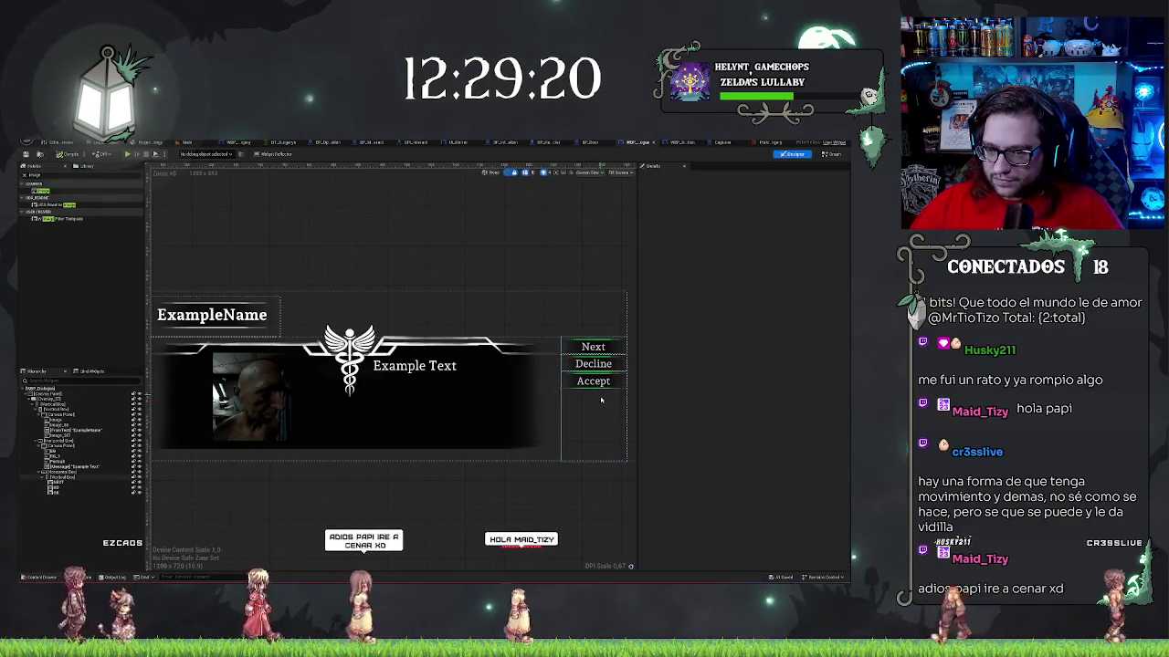
click(595, 372)
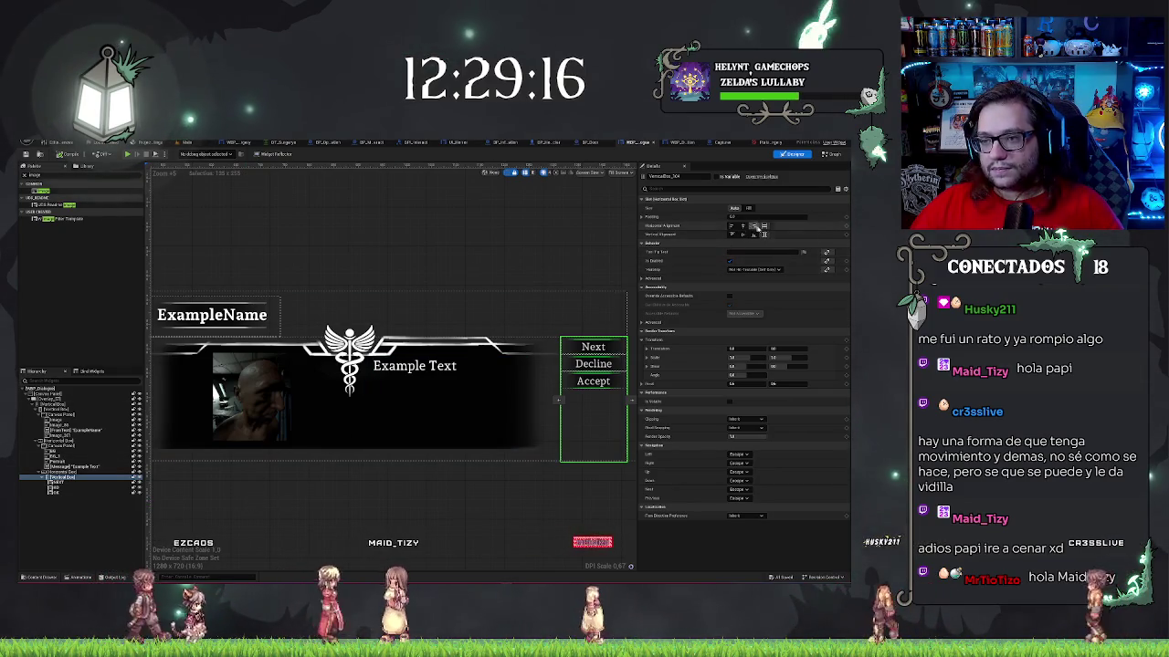
click(754, 235)
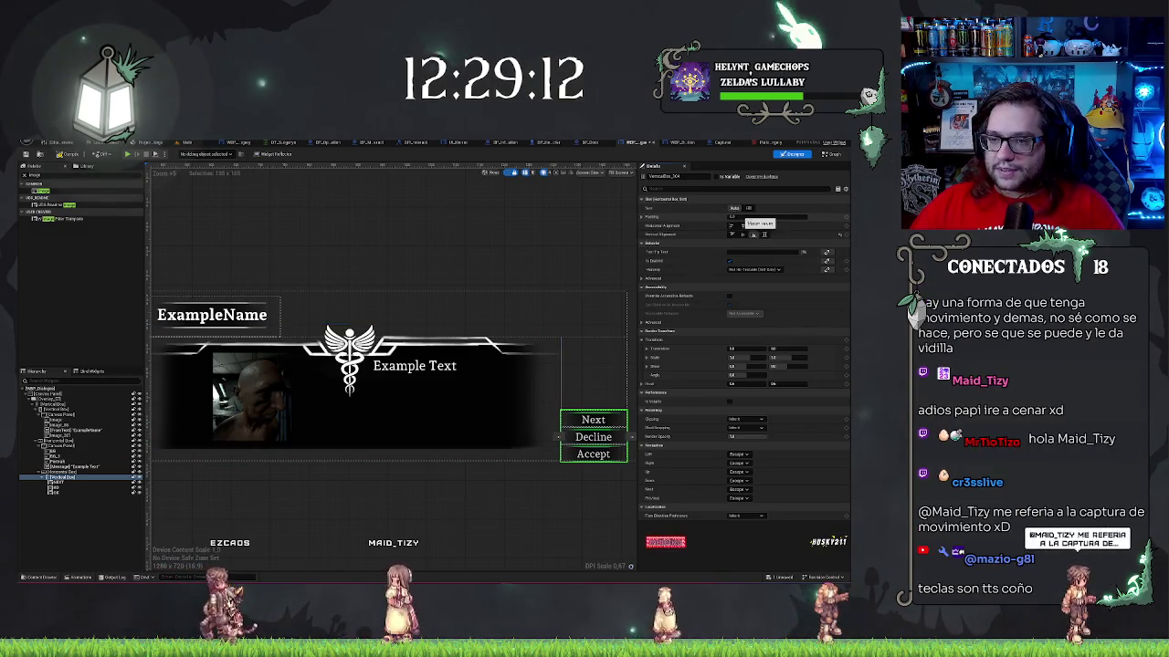
click(744, 217)
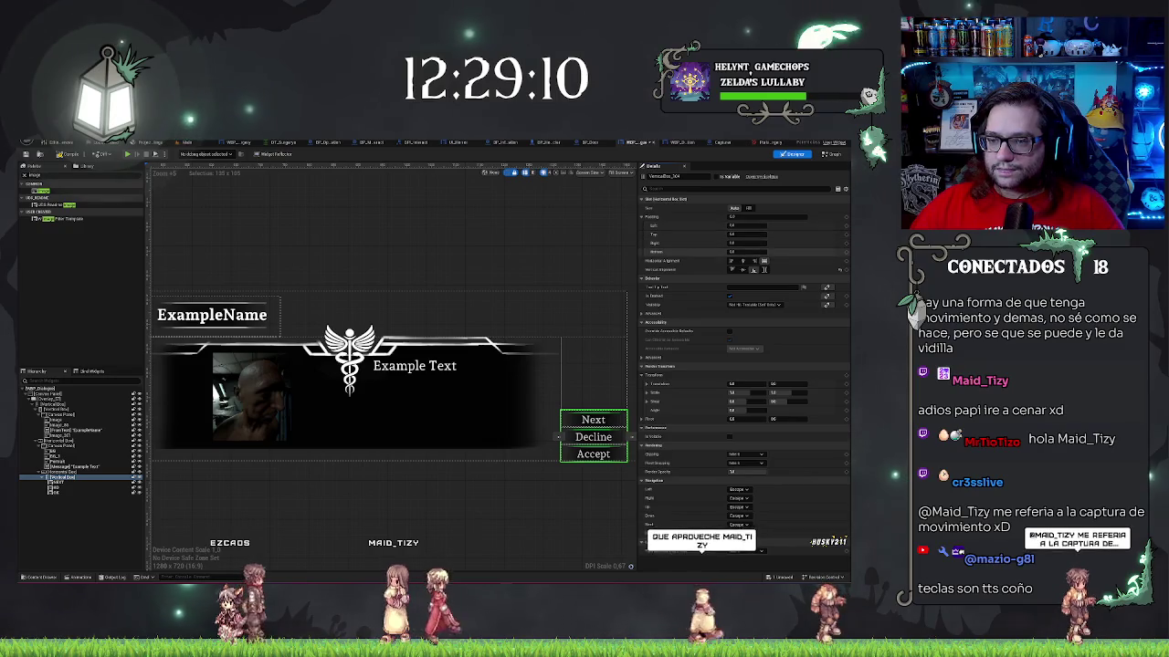
click(747, 251)
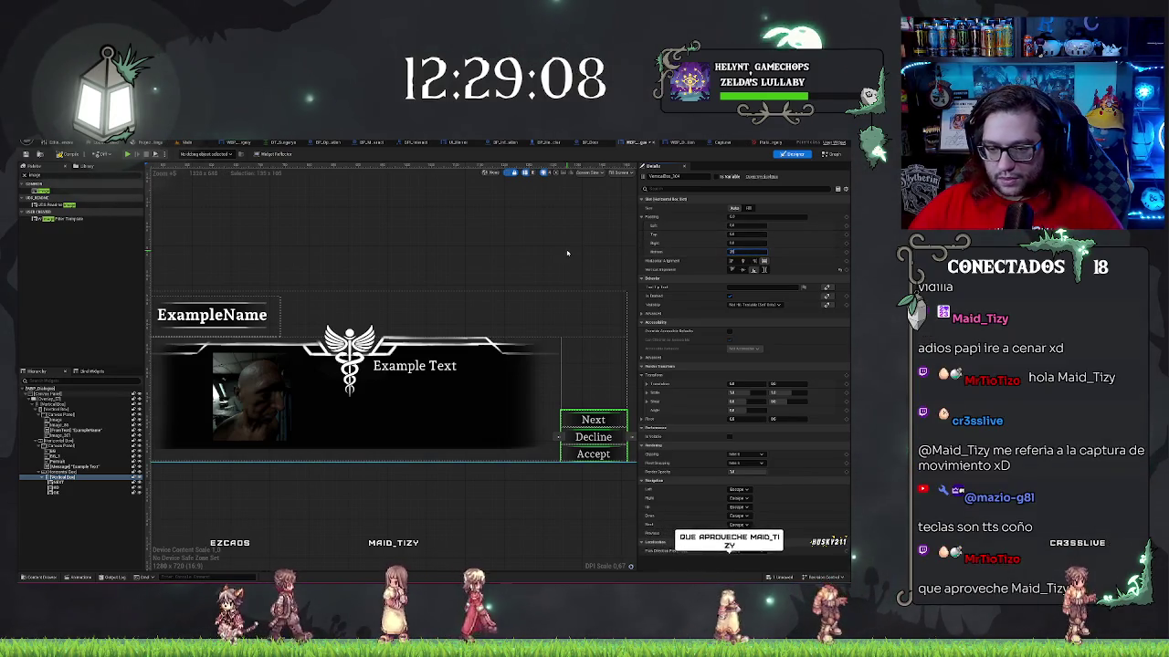
text(20)
key(Return)
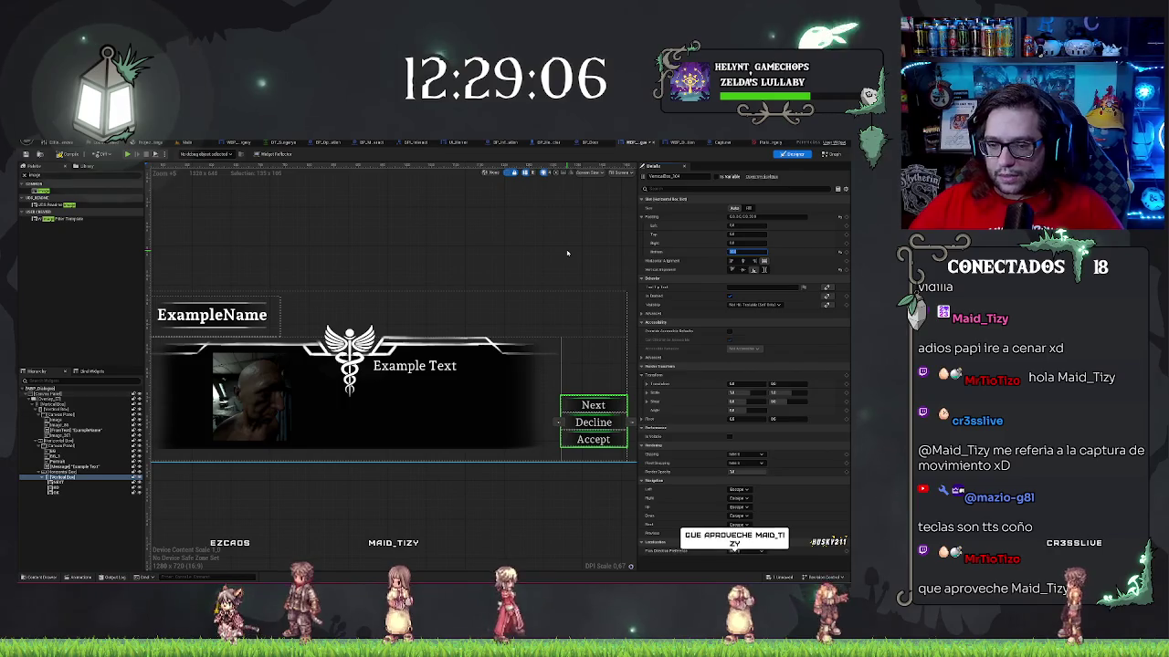
click(588, 484)
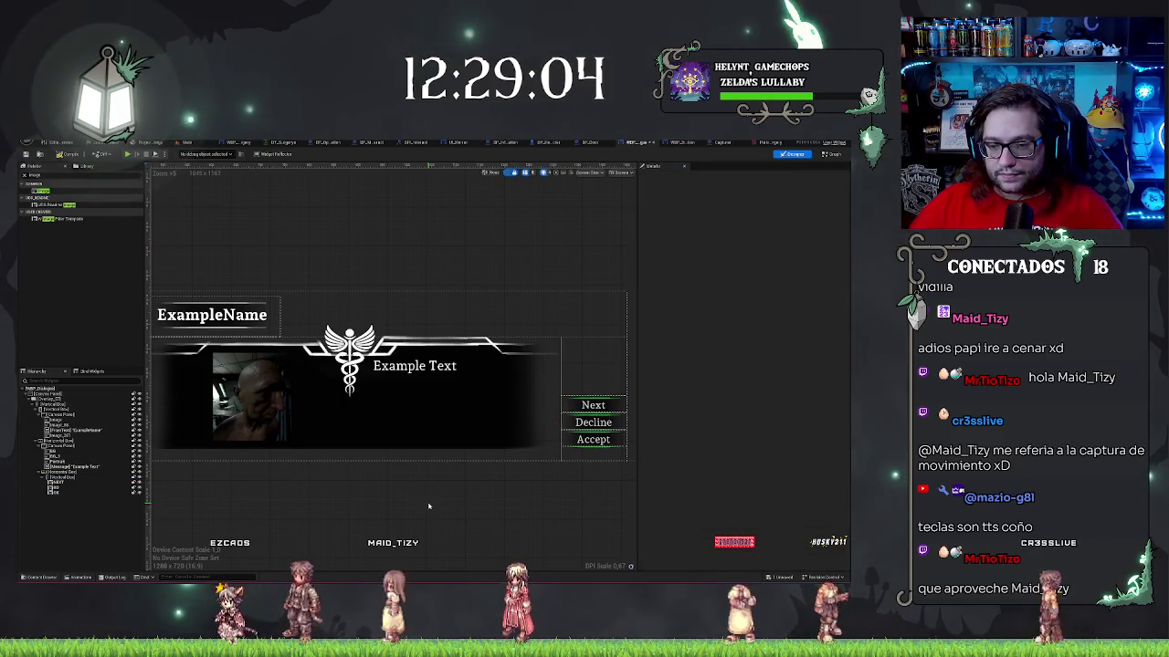
click(57, 483)
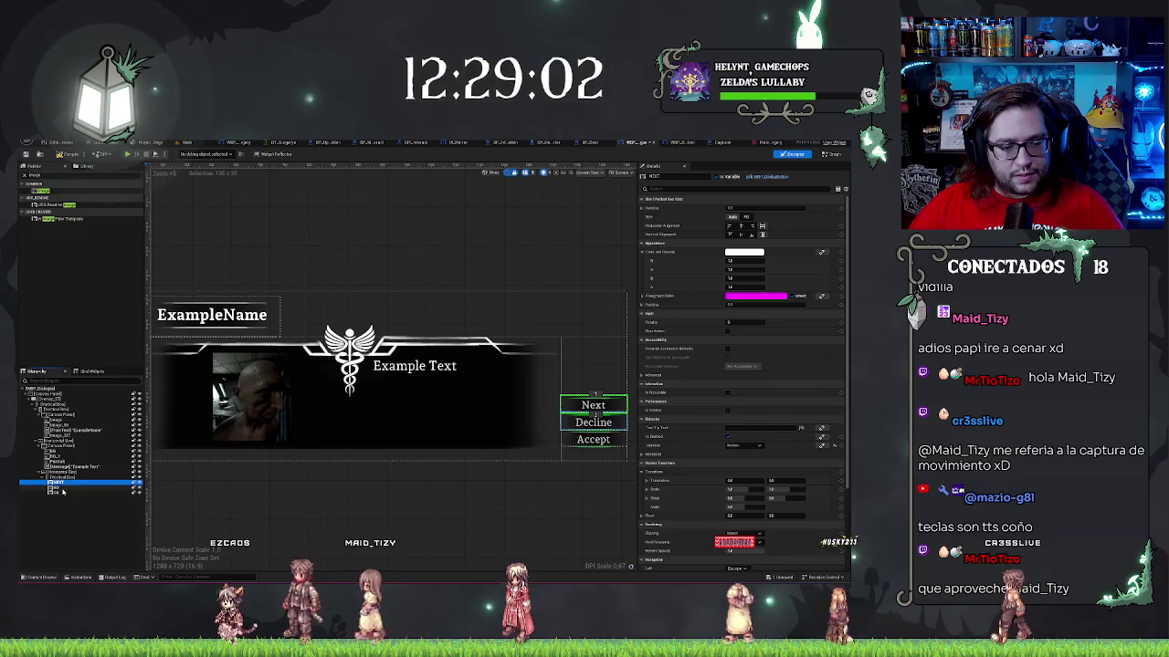
- Increase the bottom padding on the Next, Decline and Accept buttons to leave gaps between them
shift+click(57, 490)
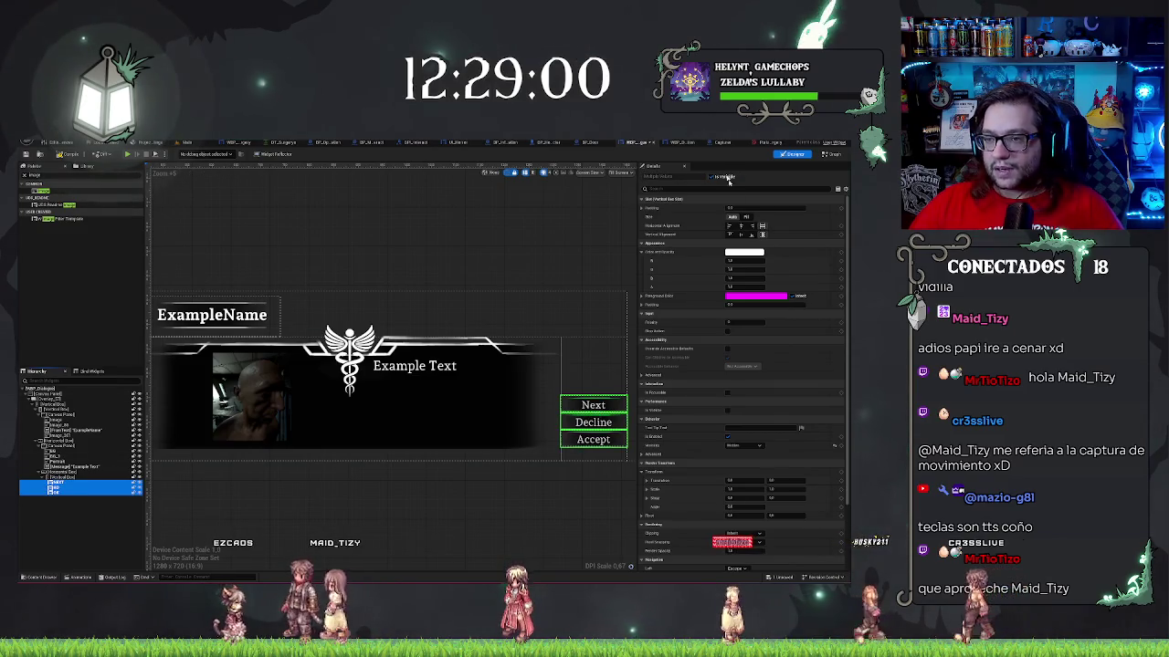
click(645, 209)
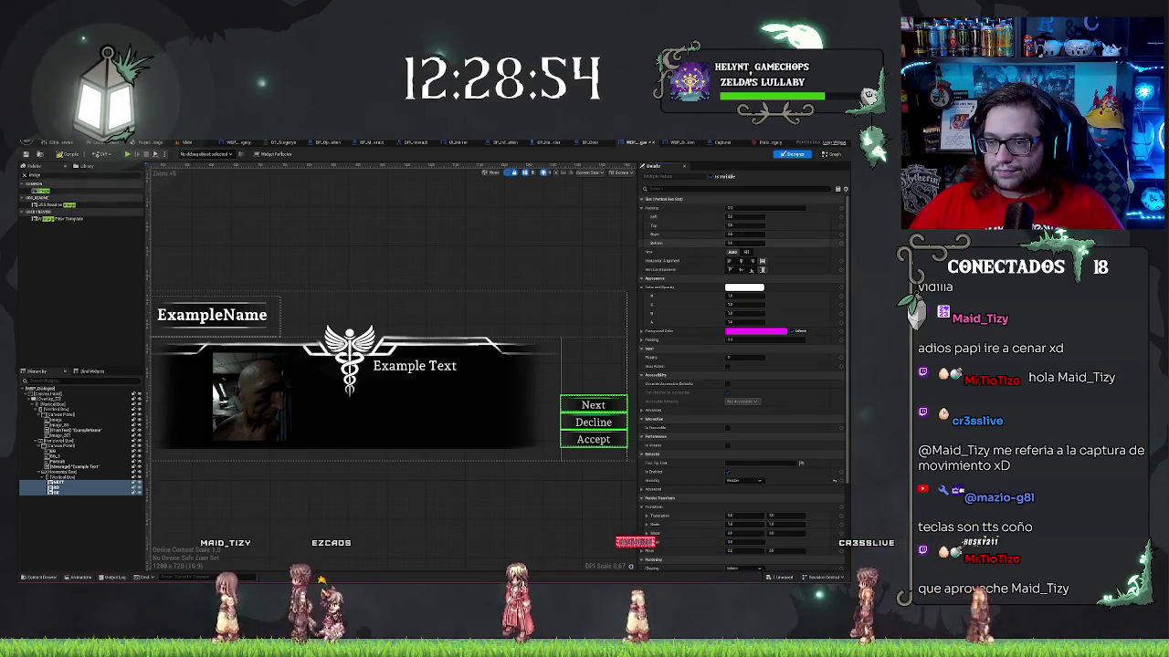
drag(742, 242, 746, 242)
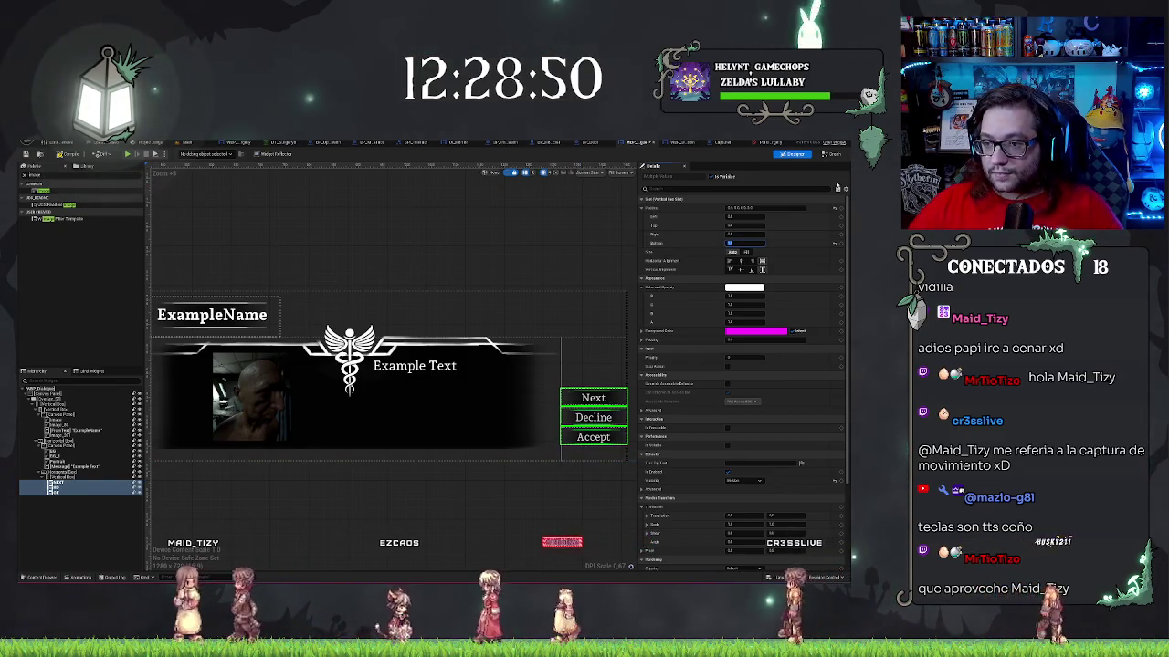
click(602, 520)
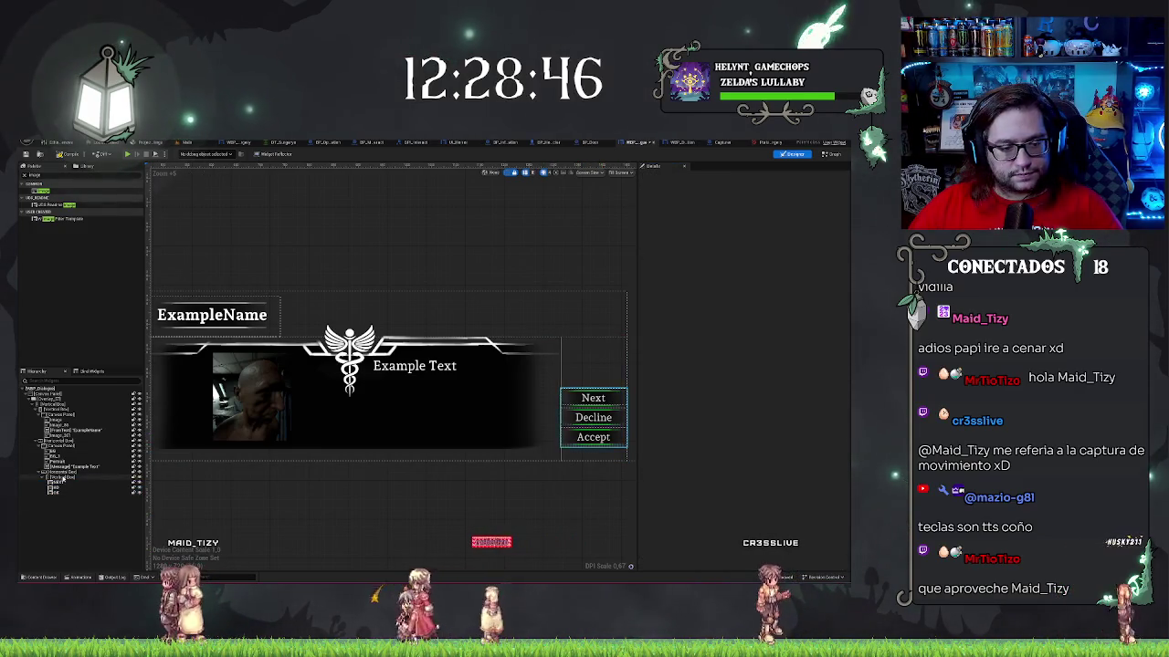
key(ctrl+z)
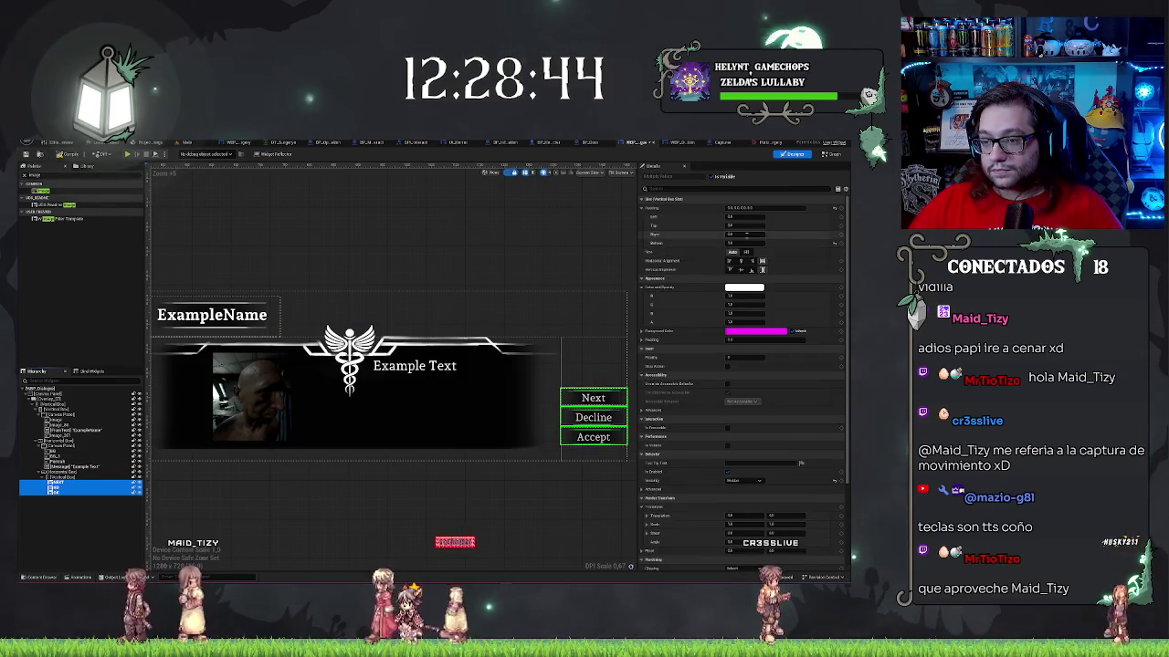
click(744, 243)
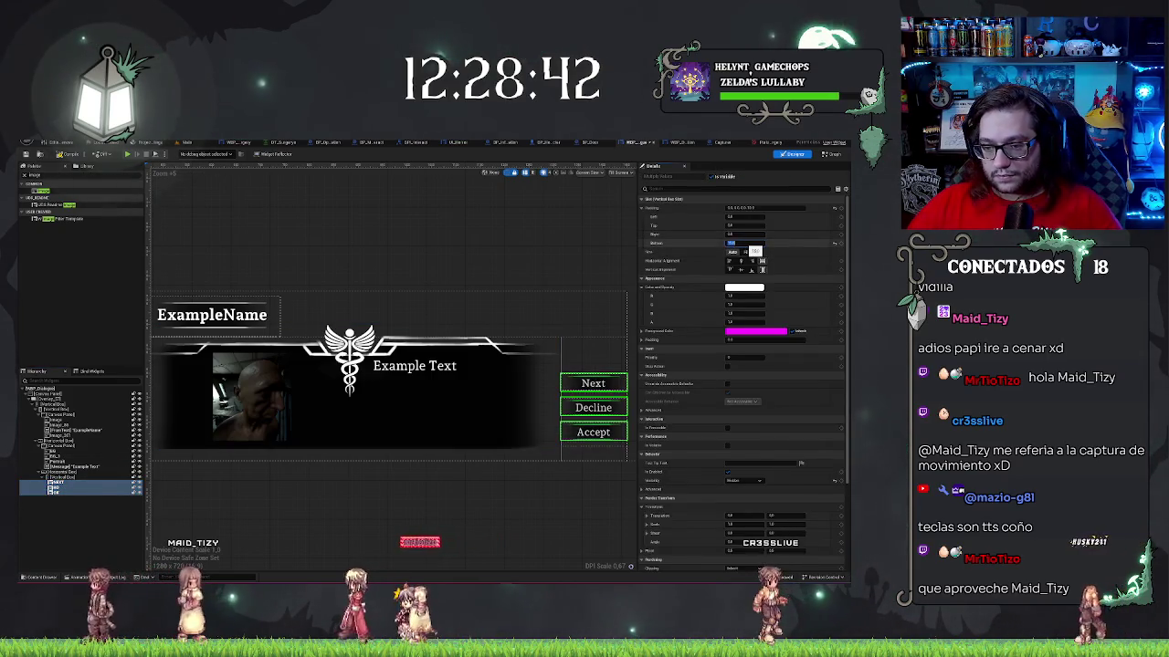
click(632, 417)
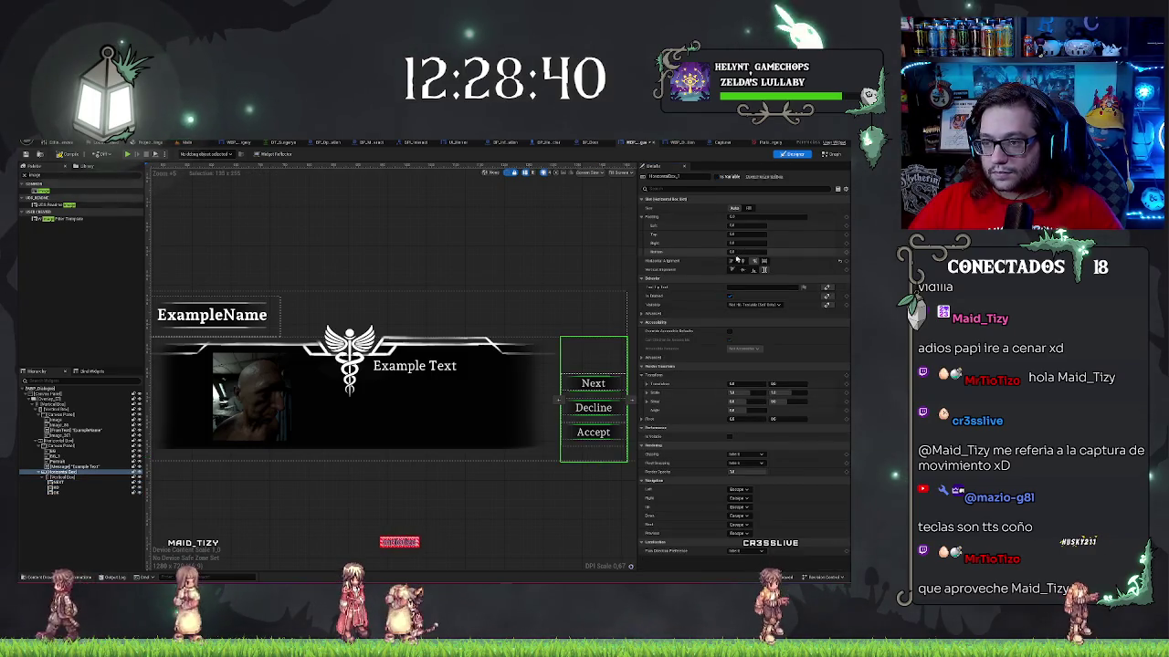
click(805, 211)
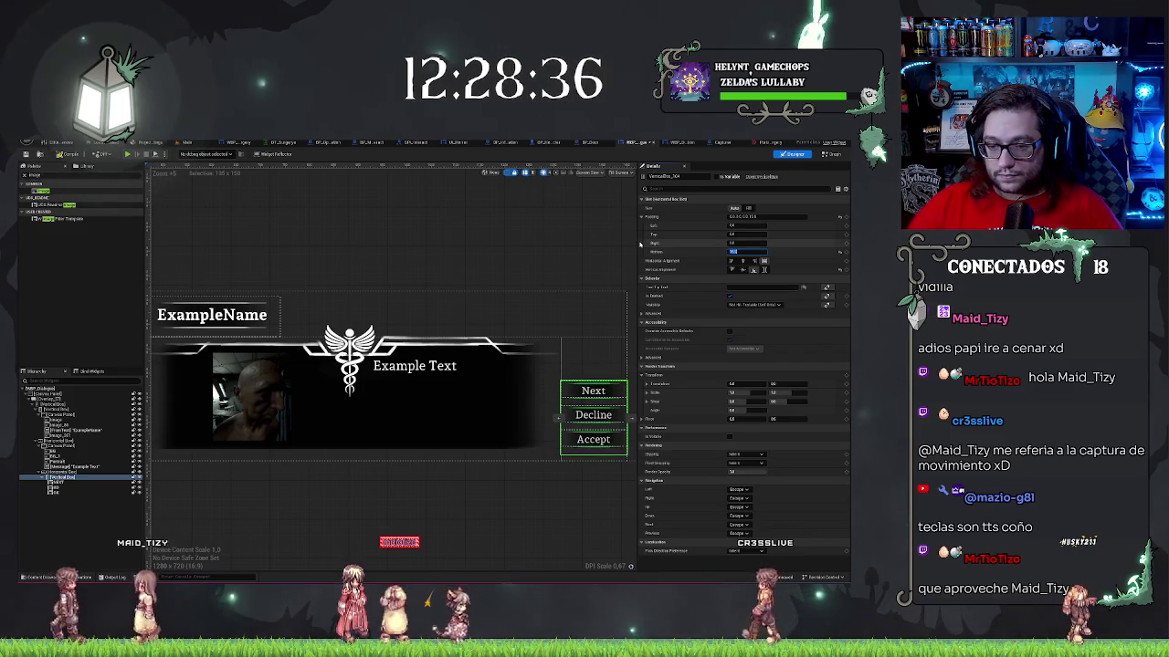
click(444, 514)
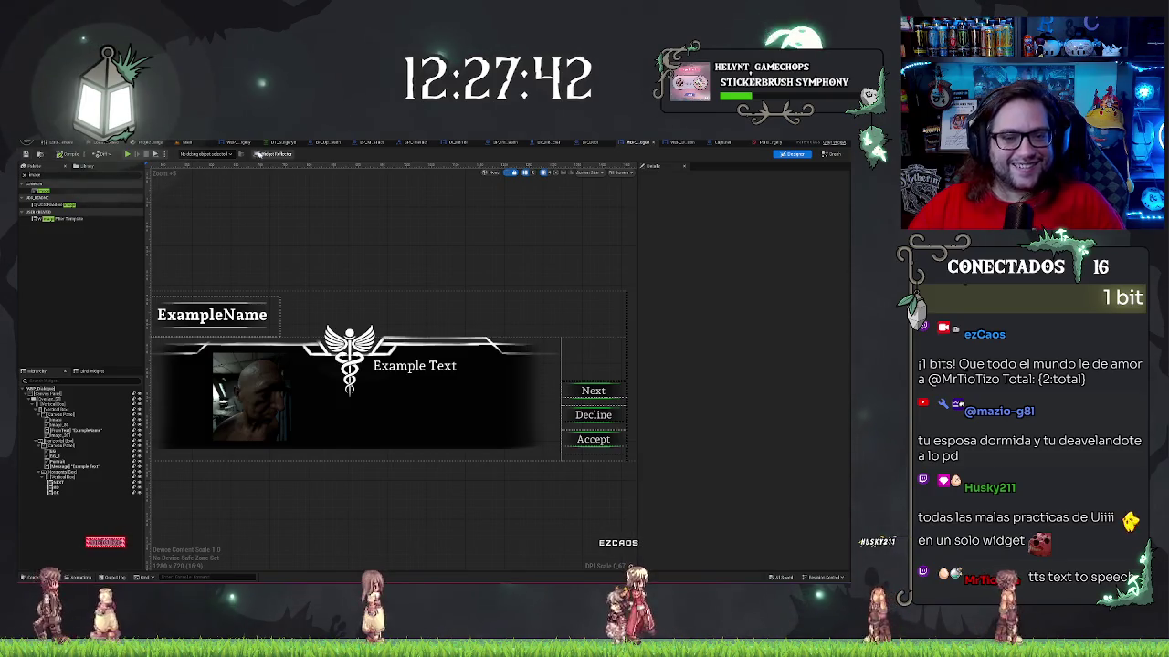
click(187, 143)
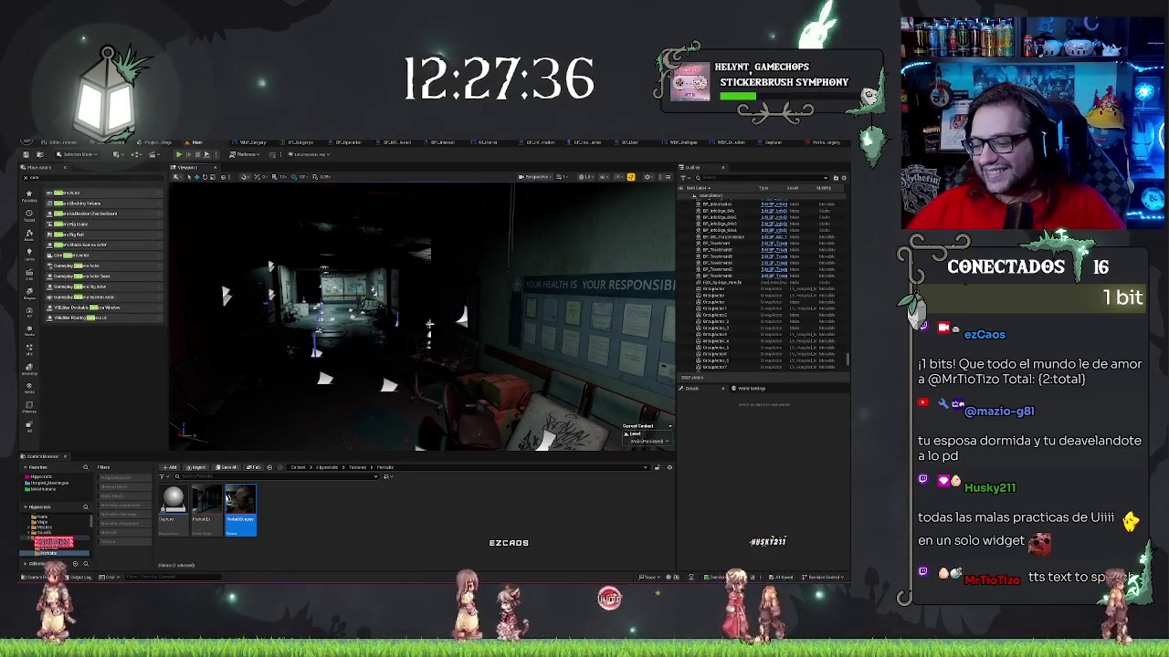
- Play In Editor with Alt+P and interact with the NPC to test the updated dialogue
click(88, 543)
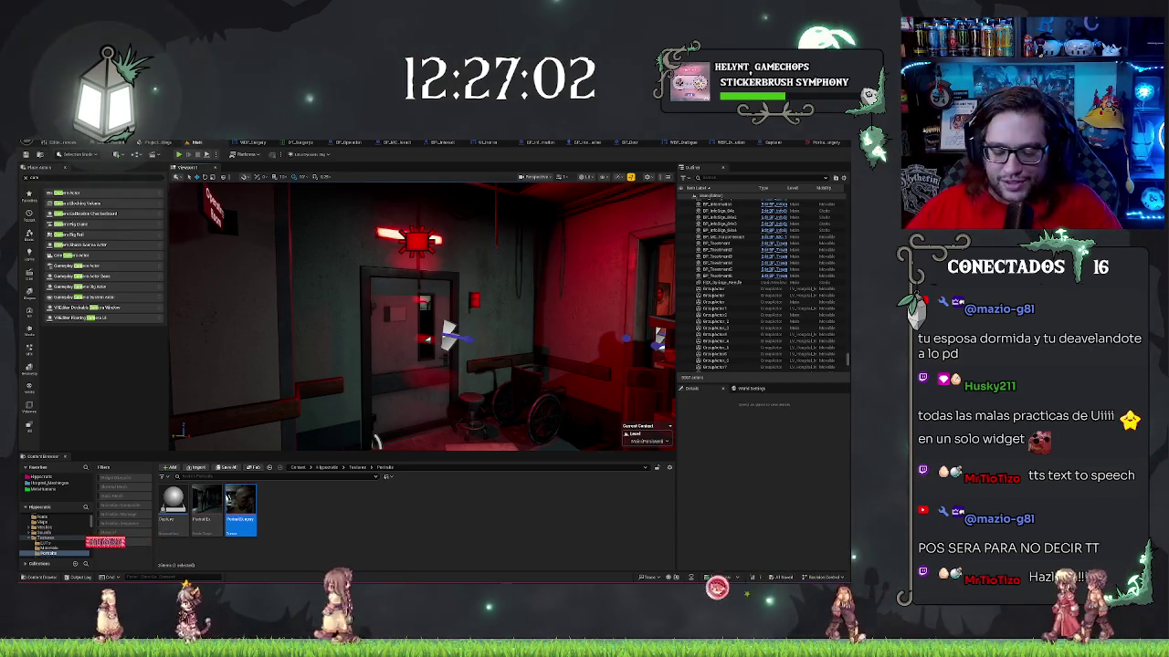
drag(374, 441, 258, 393)
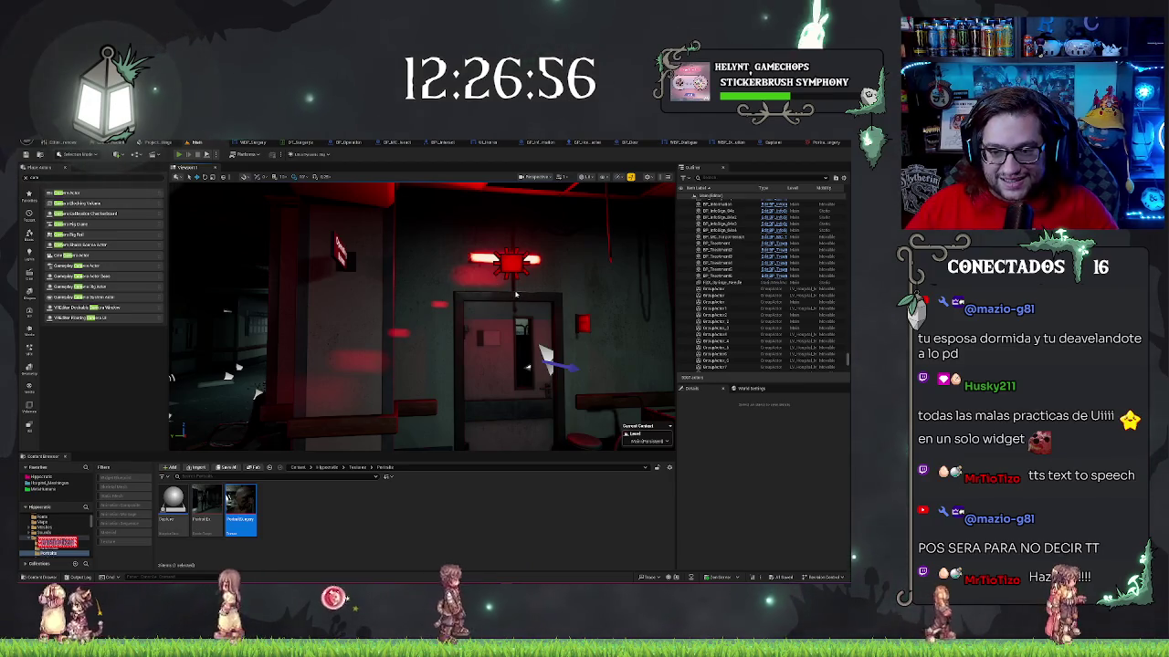
key(alt+p)
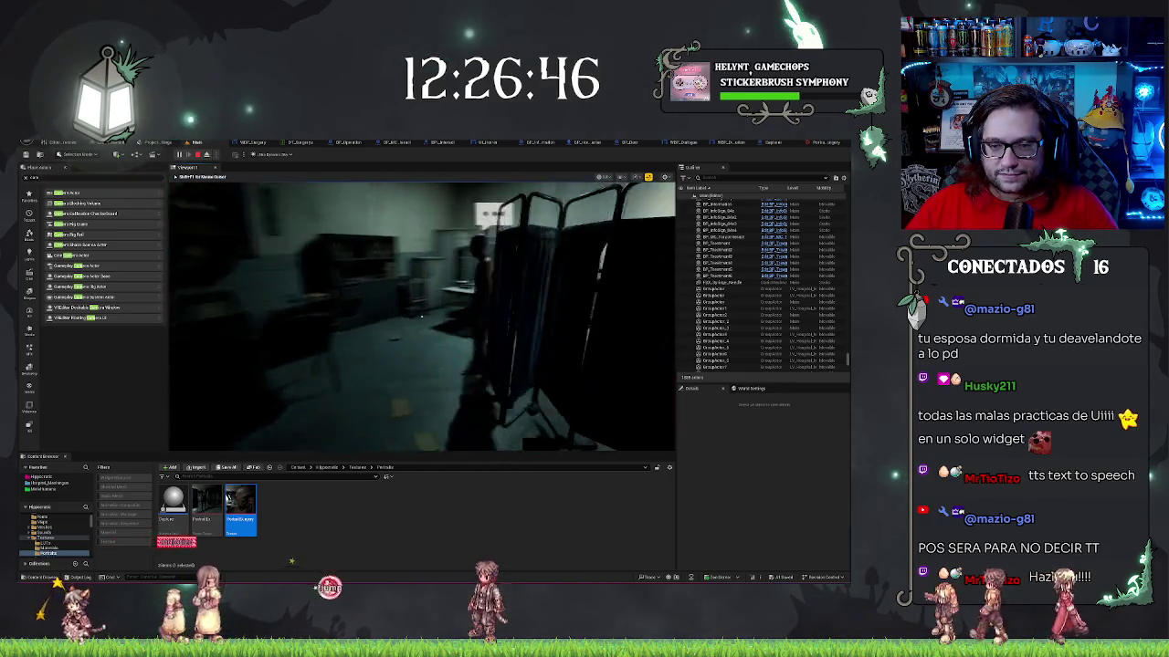
key(e)
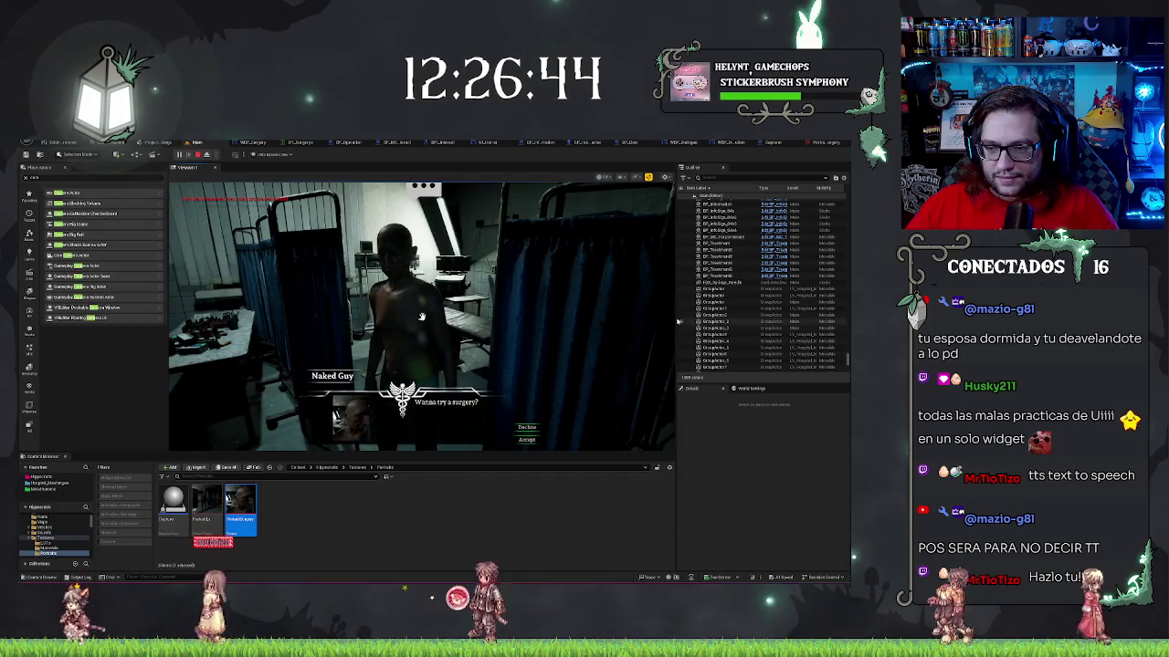
- End the playtest and return to the dialogue widget's Designer view
mouse_move(675, 321)
mouse_down()
mouse_move(235, 332)
mouse_move(436, 336)
mouse_move(558, 330)
mouse_move(154, 322)
mouse_move(528, 307)
mouse_move(556, 286)
mouse_up()
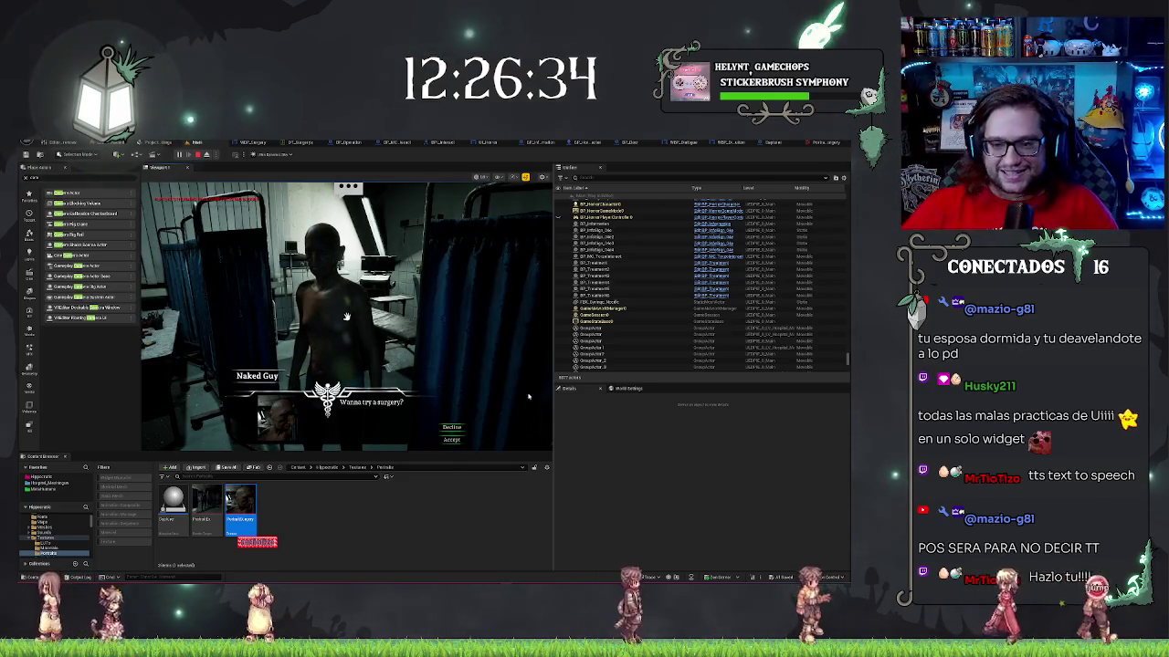
drag(552, 356, 683, 356)
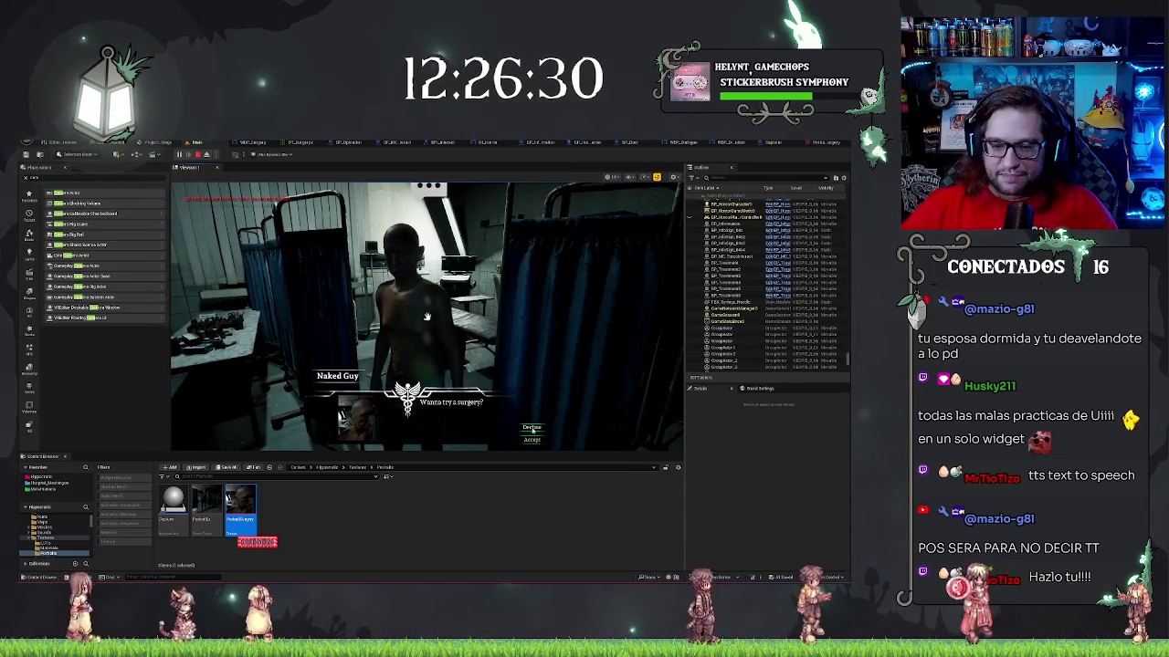
click(539, 427)
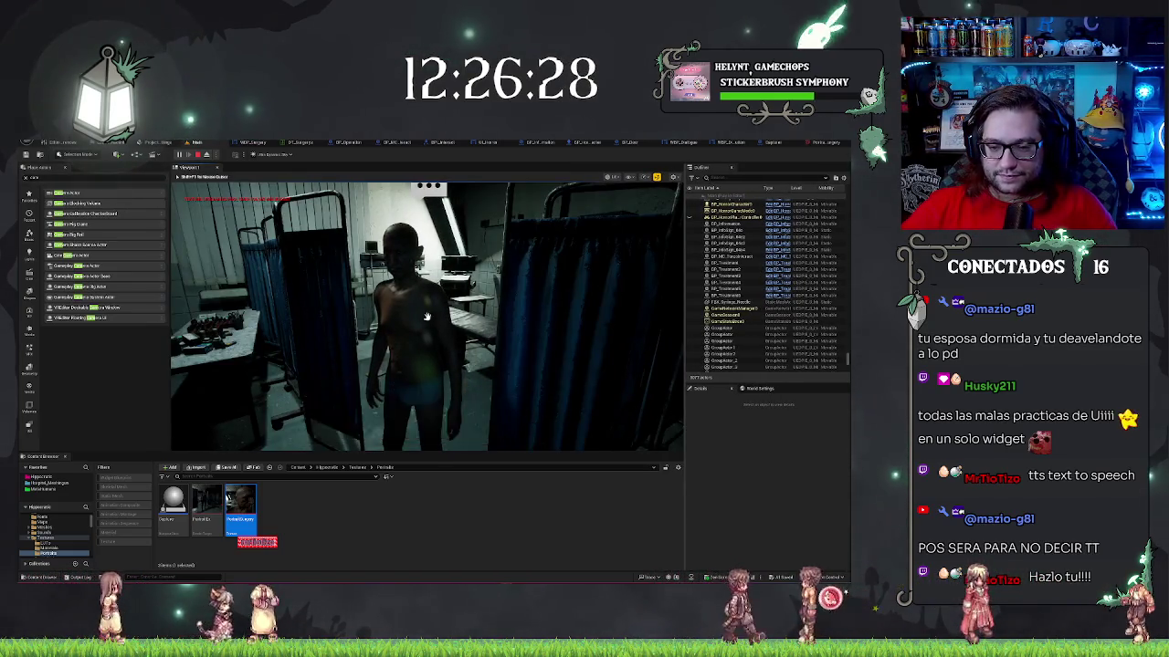
key(Escape)
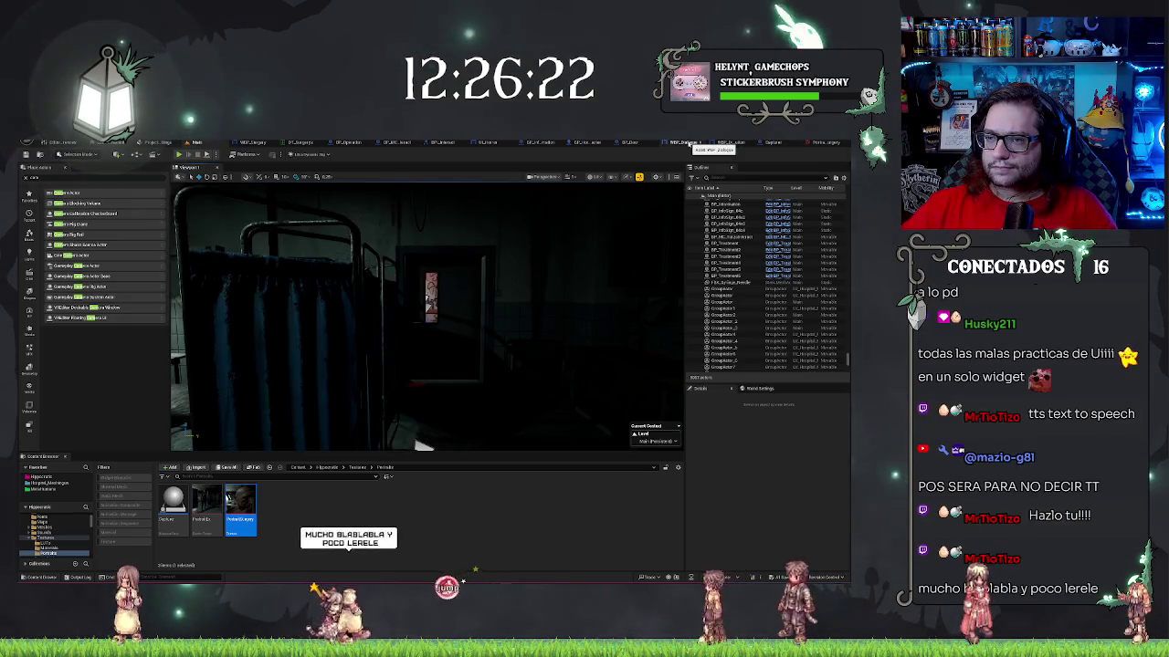
click(688, 143)
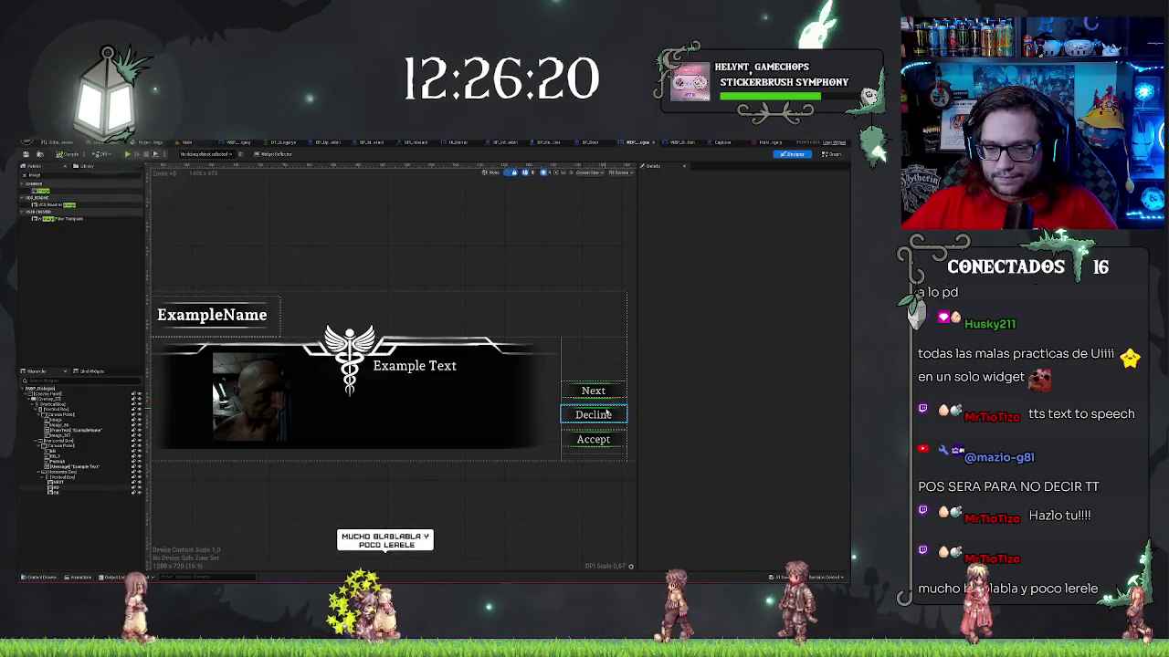
- Move the Accept button up so the choices read Next, Accept, Decline
click(611, 441)
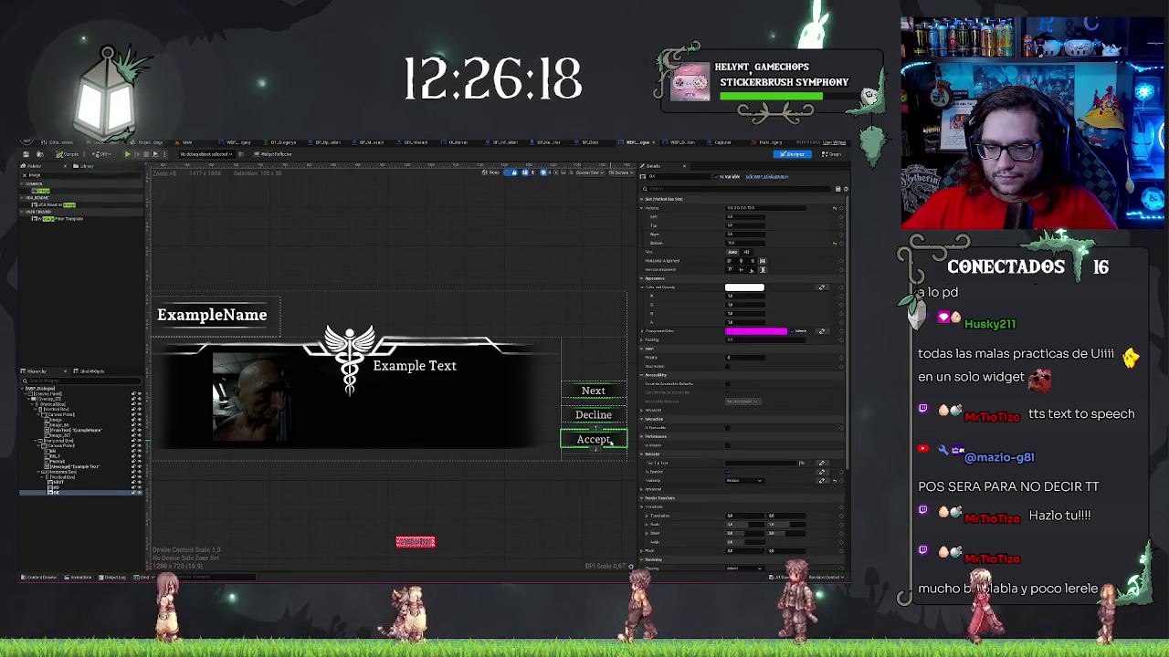
click(594, 429)
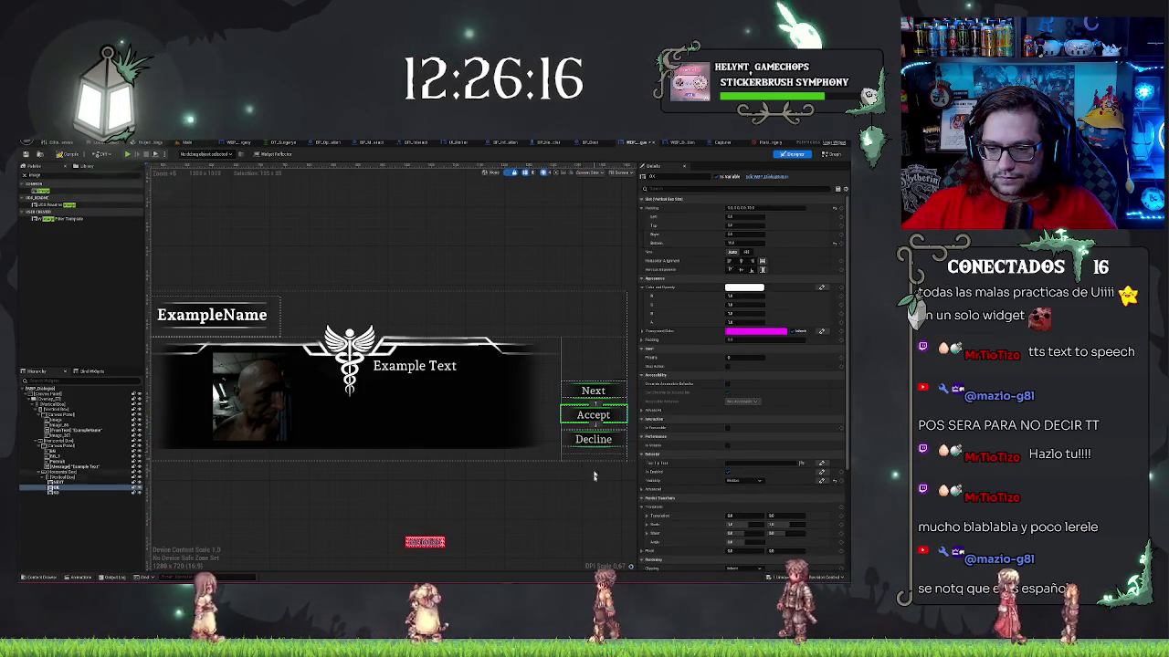
click(582, 519)
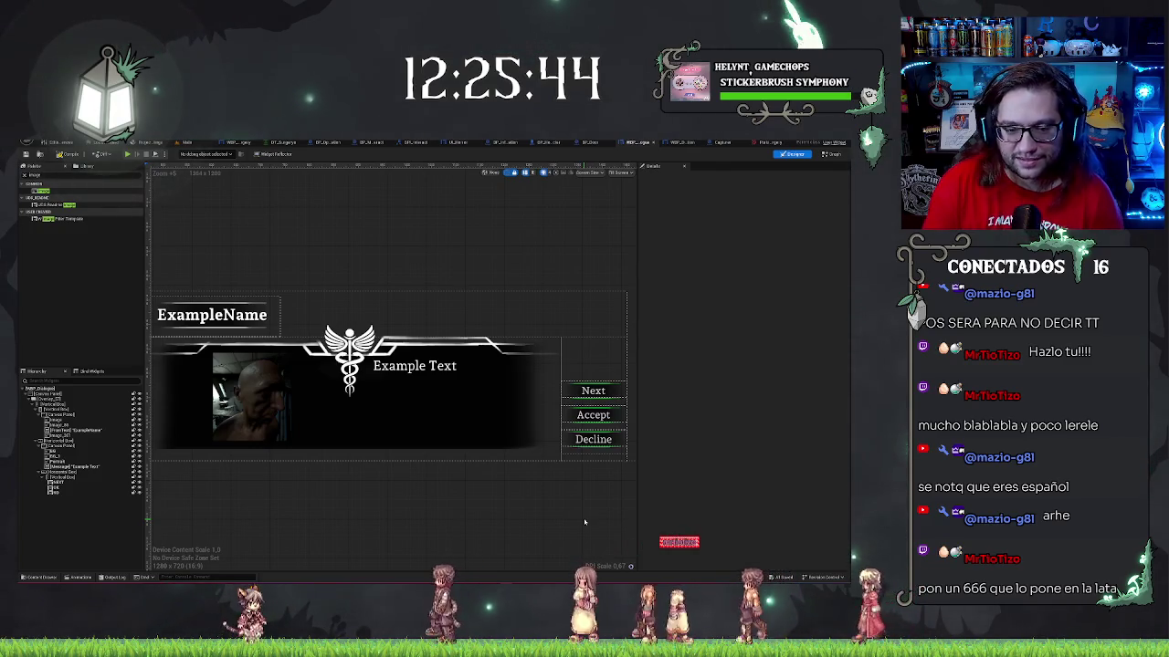
scroll(399, 509, up, 1)
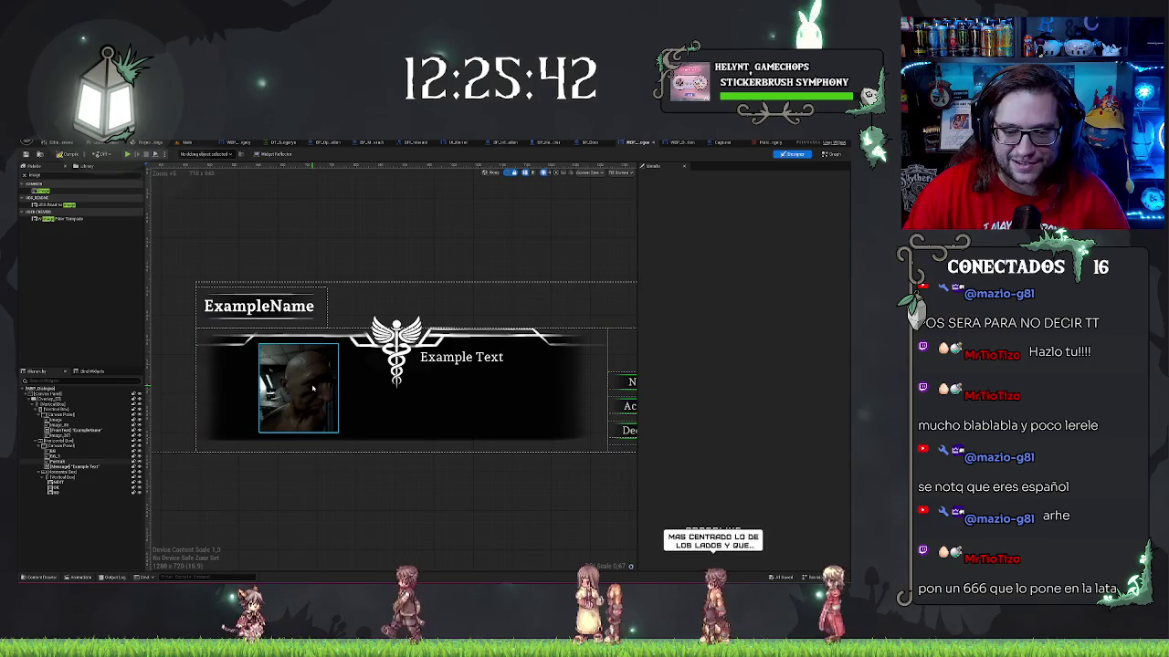
click(292, 421)
scroll(282, 437, up, 3)
drag(337, 484, 343, 513)
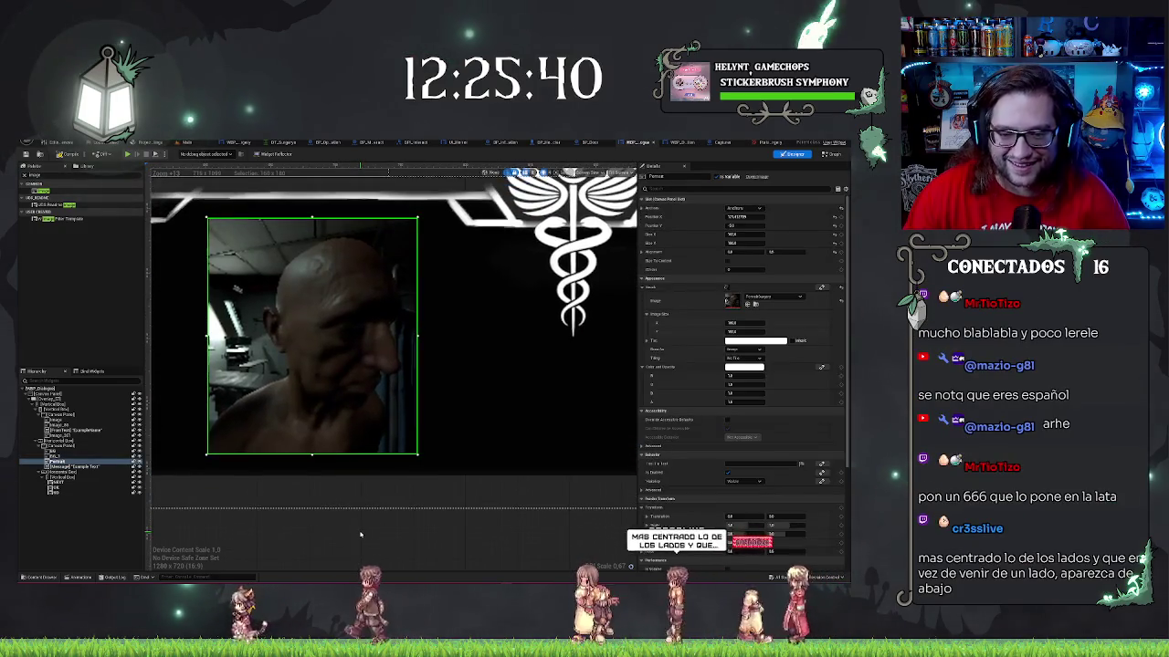
scroll(377, 441, down, 1)
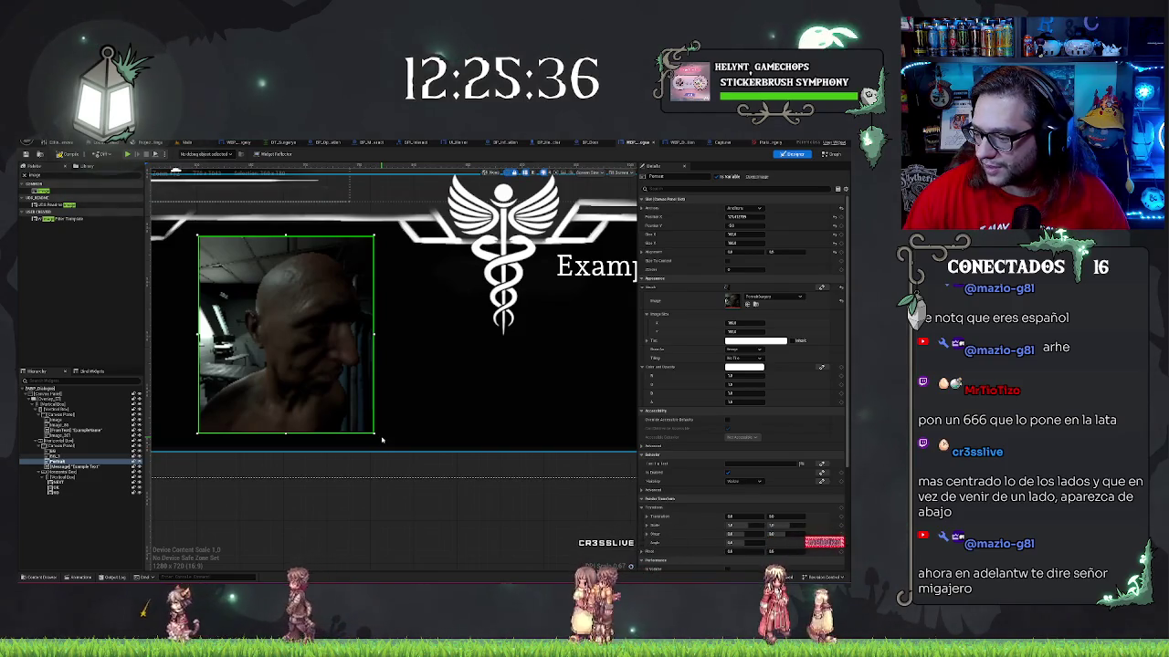
drag(512, 497, 509, 496)
scroll(508, 496, down, 9)
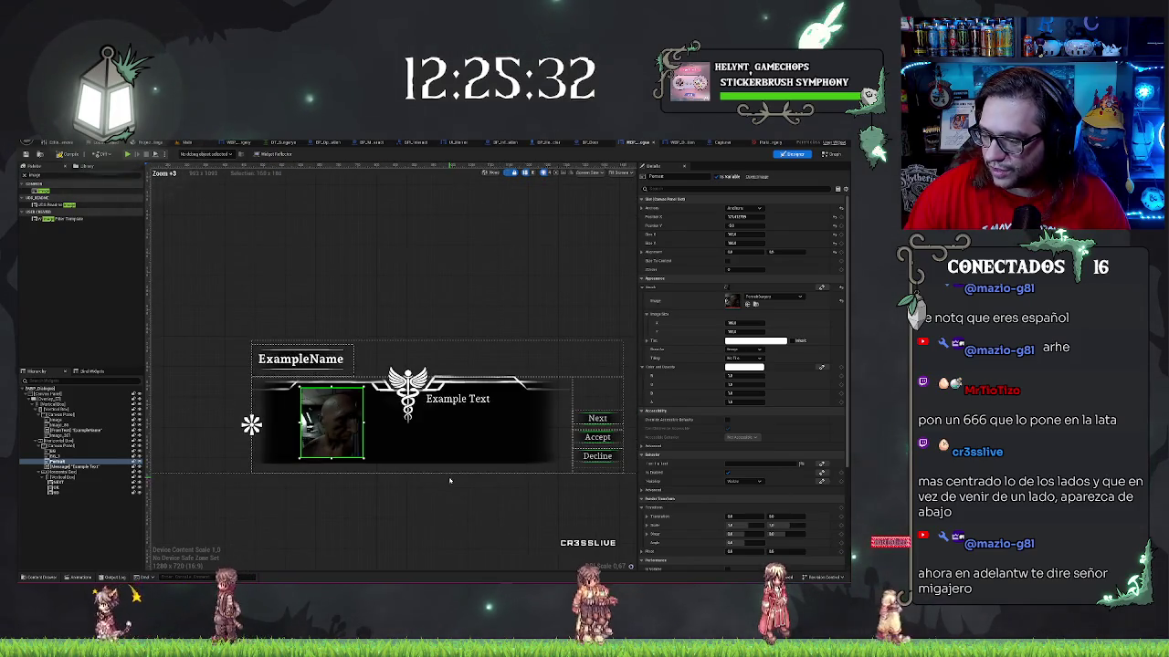
scroll(458, 485, down, 2)
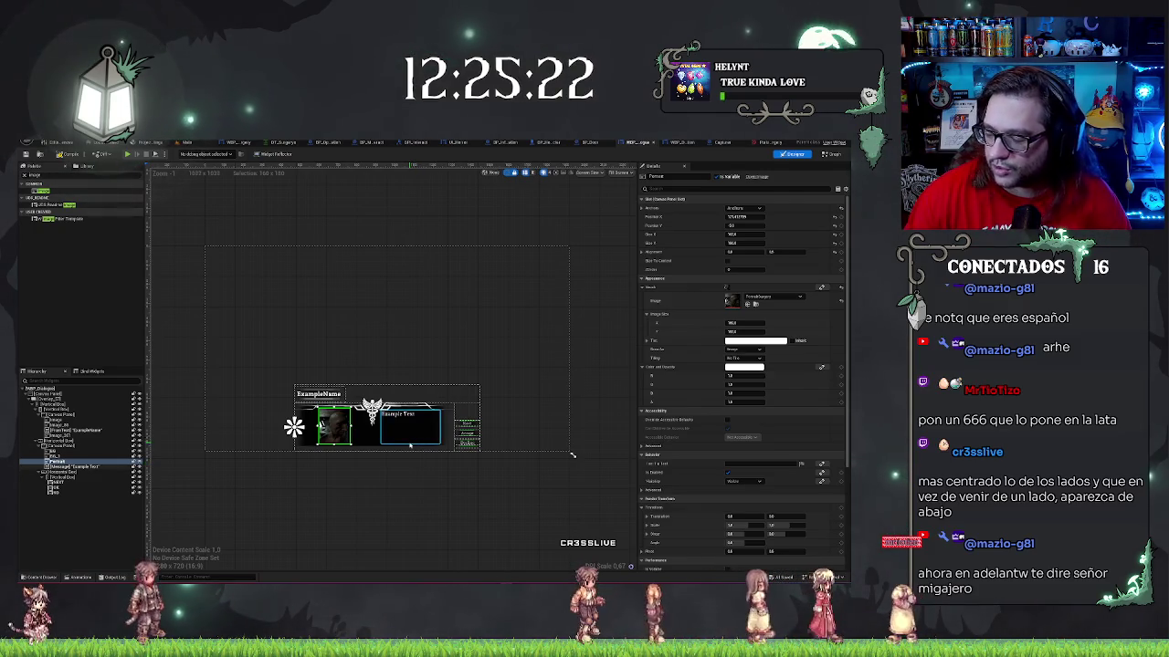
click(444, 394)
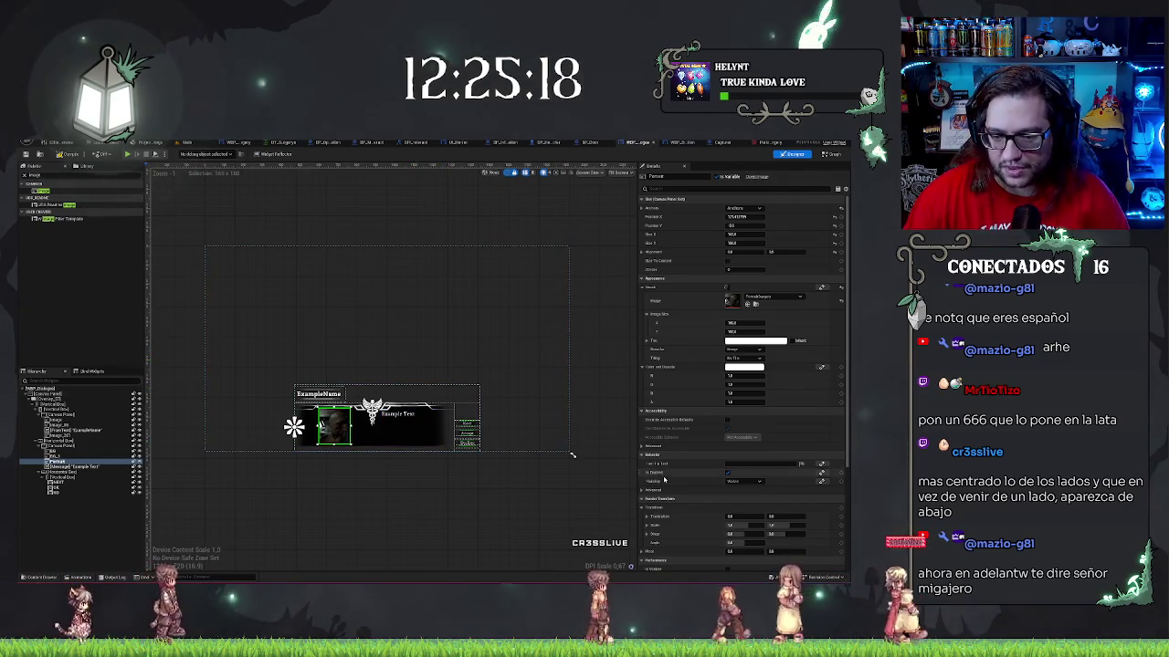
scroll(484, 475, up, 2)
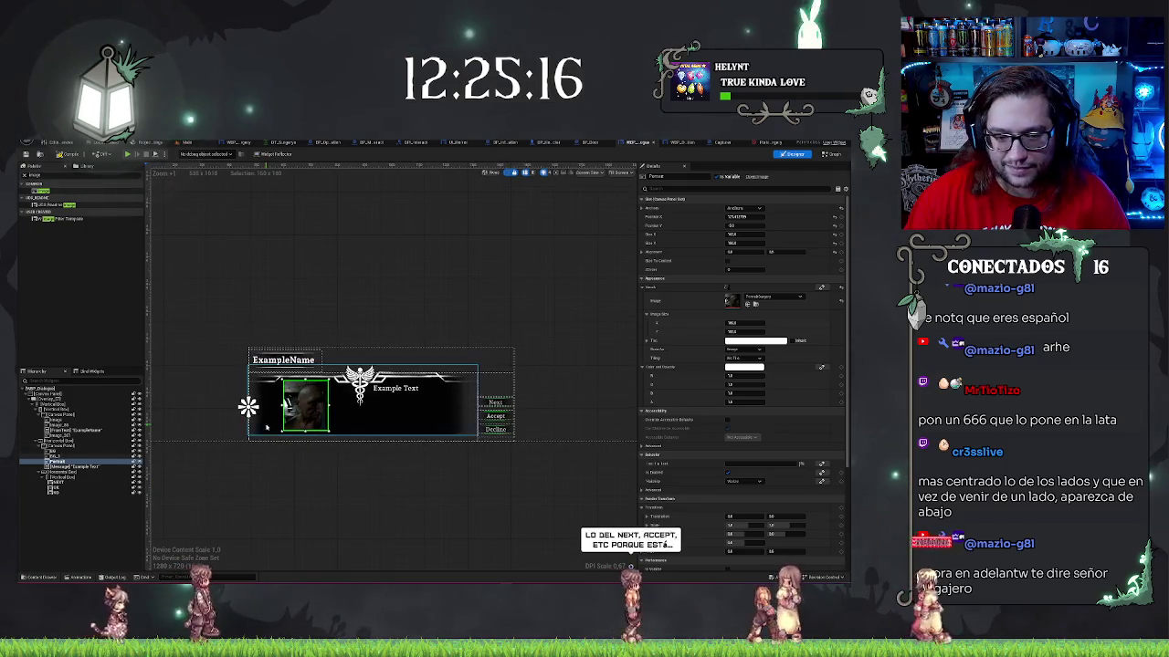
click(508, 388)
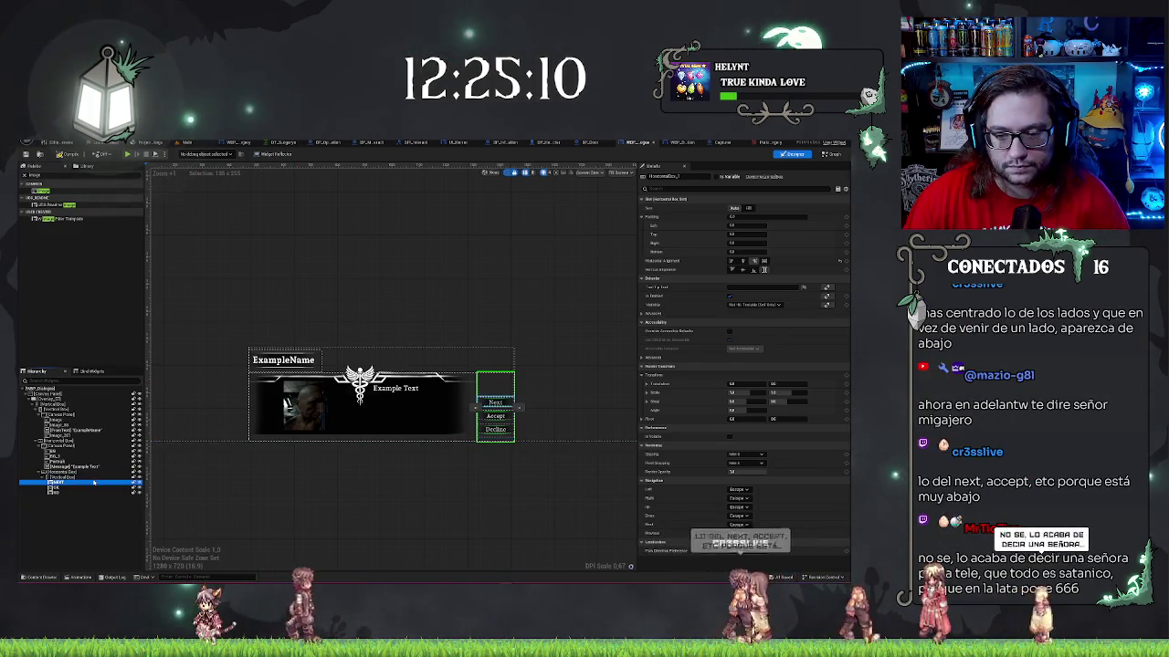
click(91, 481)
click(91, 477)
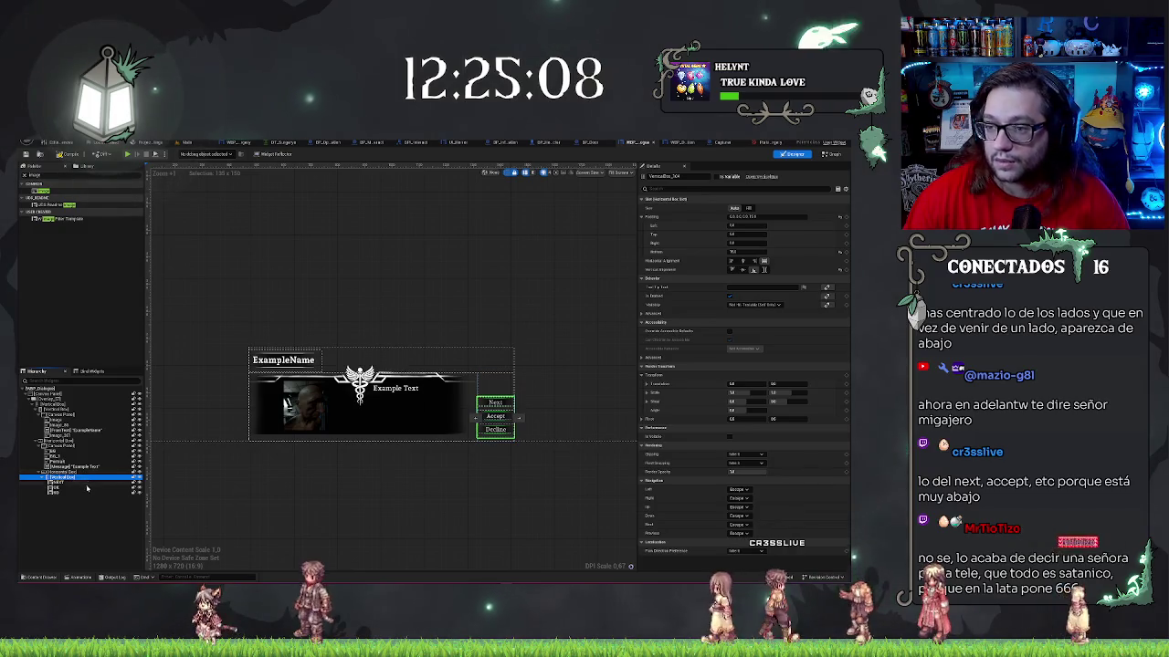
click(81, 482)
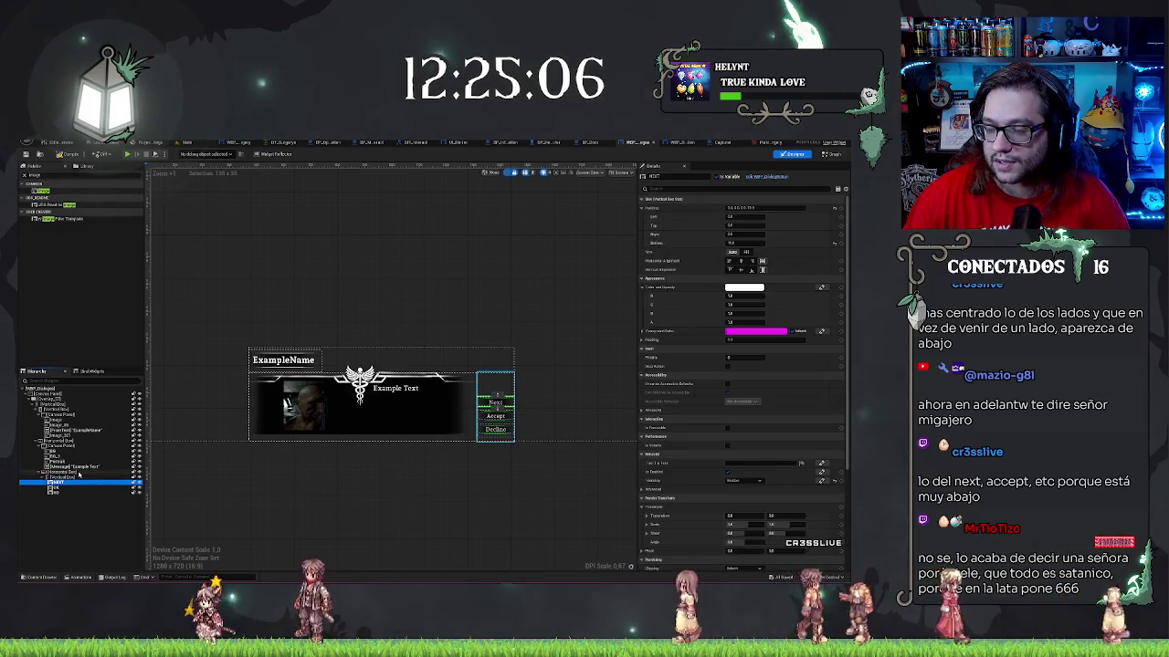
click(79, 472)
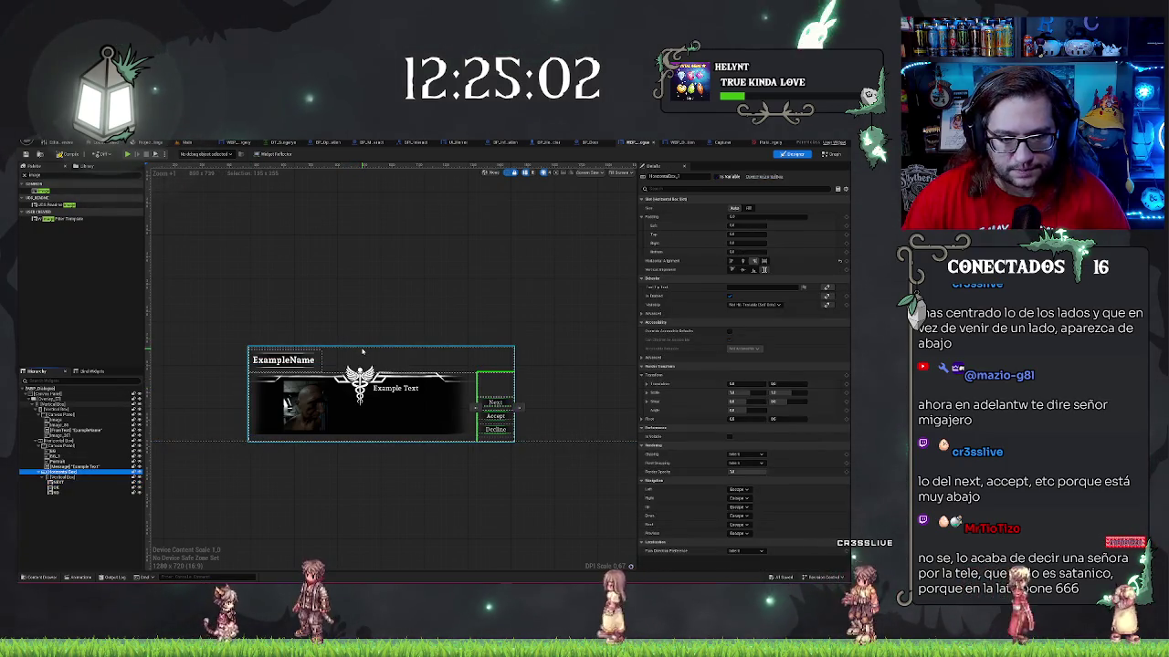
click(63, 404)
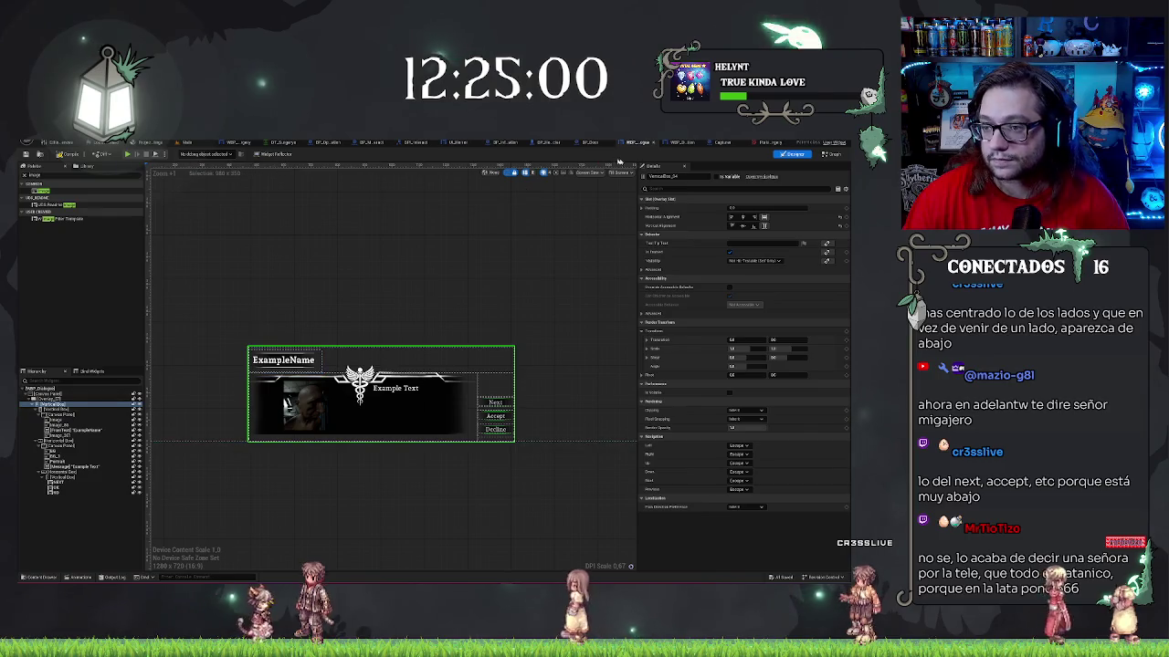
click(641, 208)
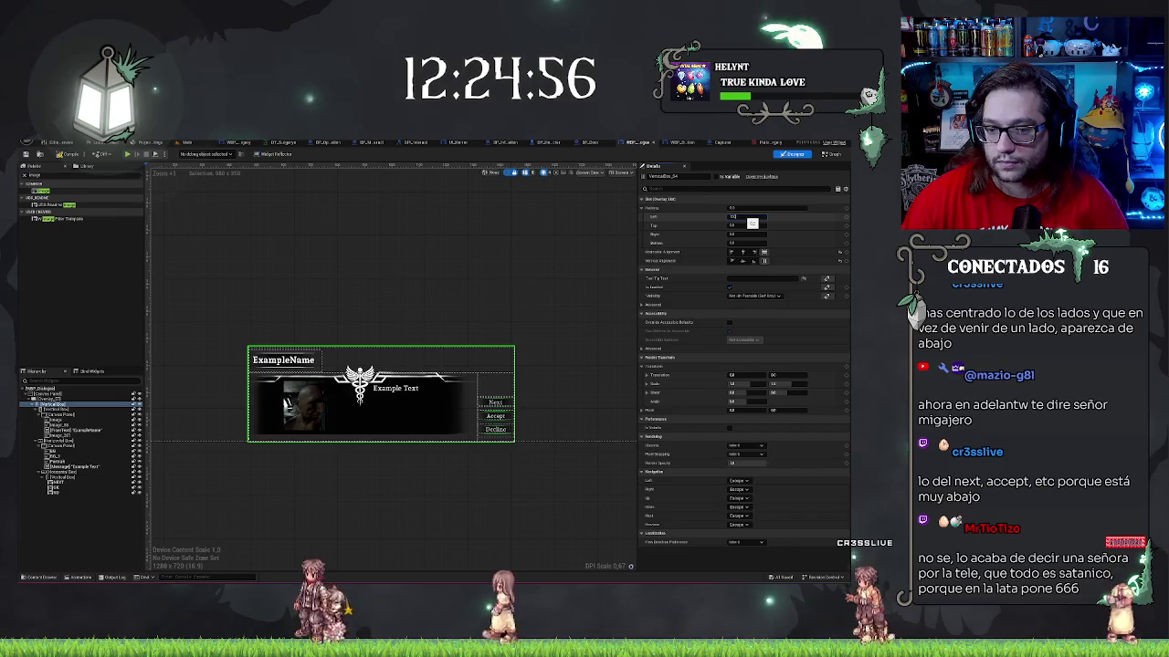
text(100)
key(Return)
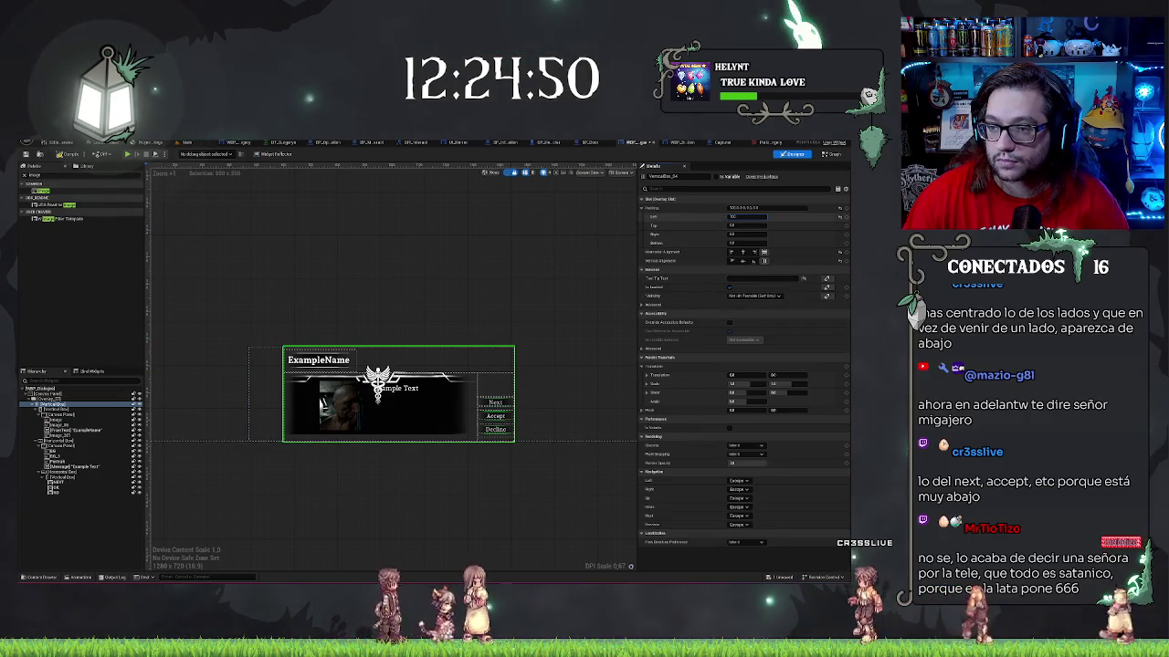
key(ctrl+z)
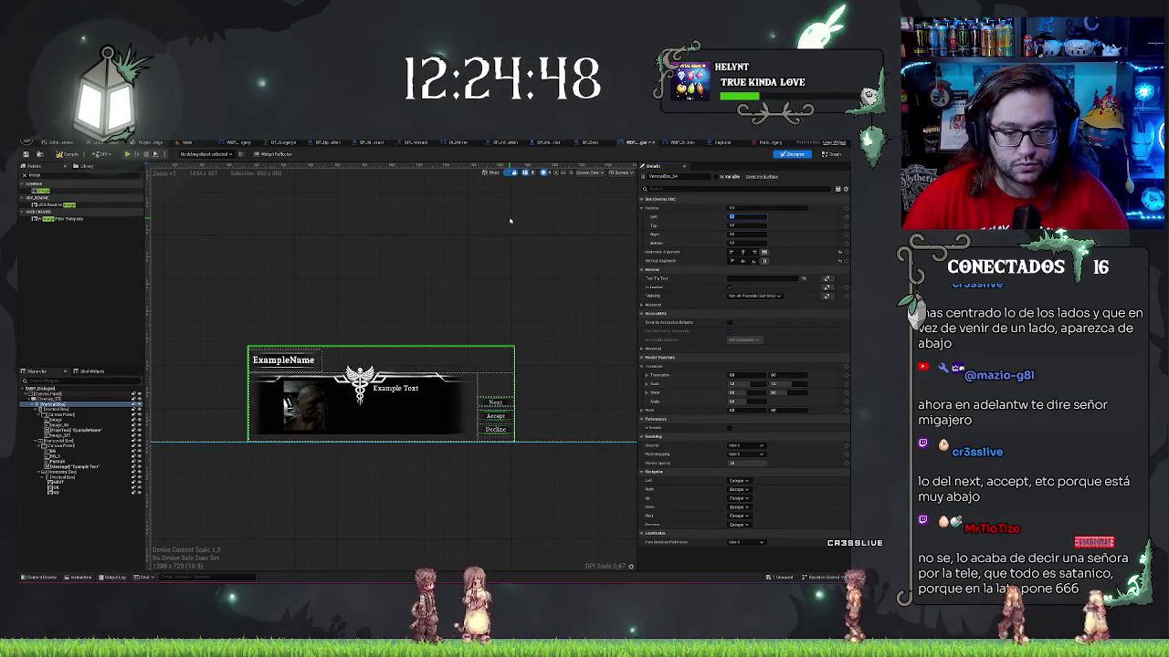
- Select the dialogue overlay and adjust its X position
click(54, 399)
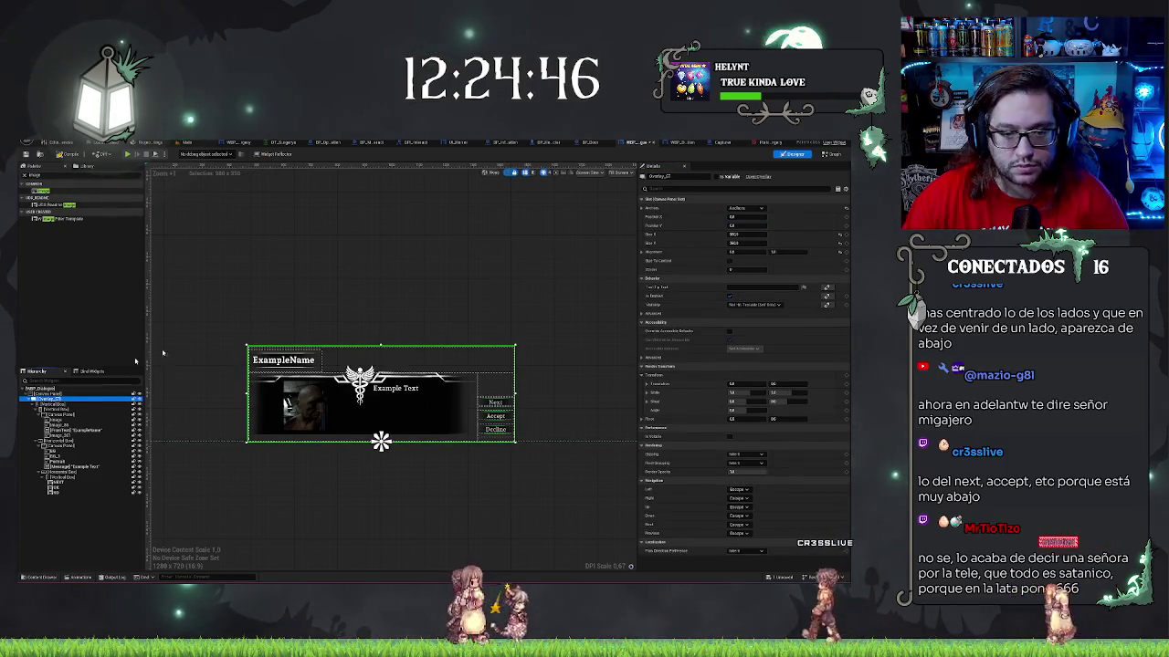
click(744, 216)
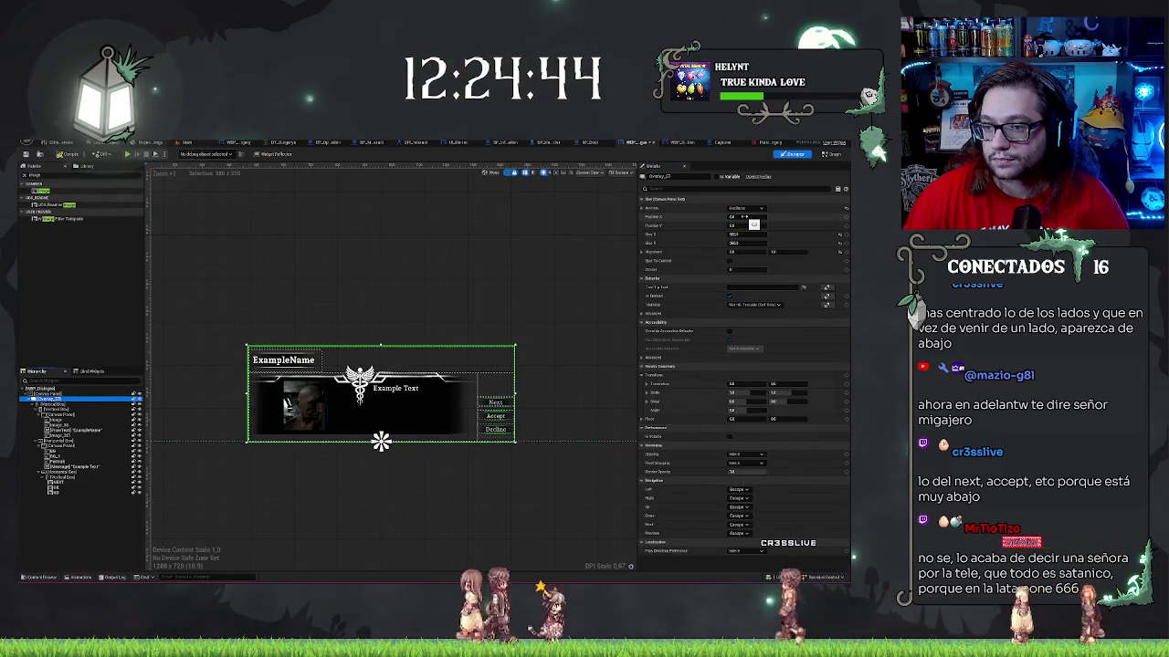
scroll(535, 520, down, 1)
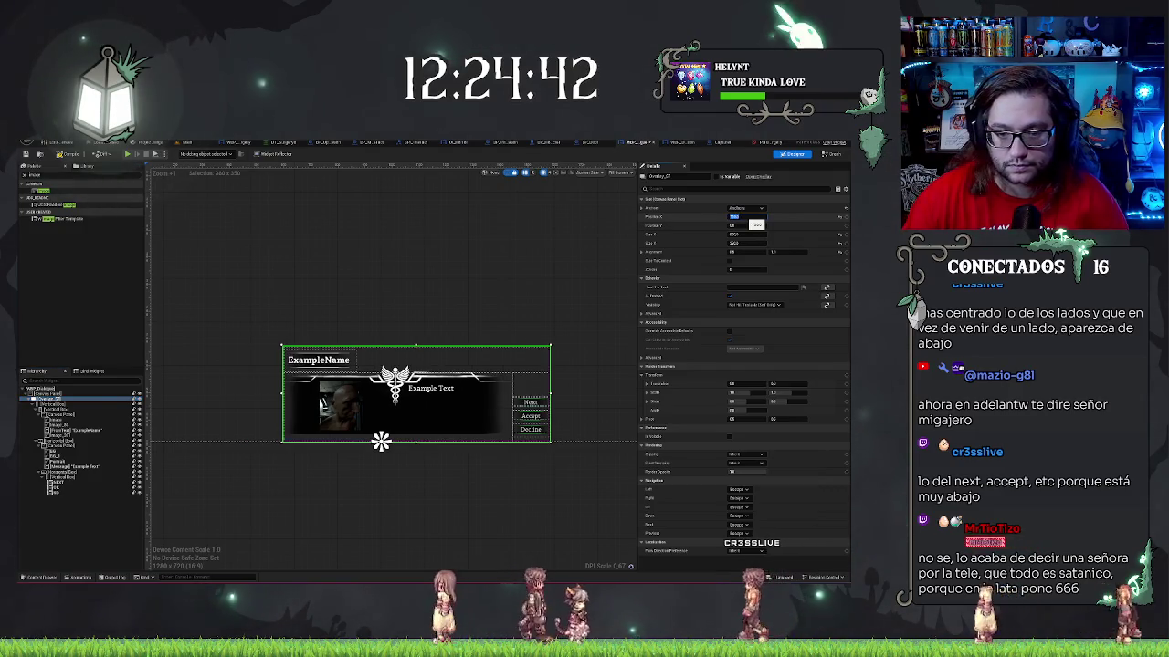
click(535, 520)
scroll(548, 521, down, 1)
scroll(557, 523, up, 2)
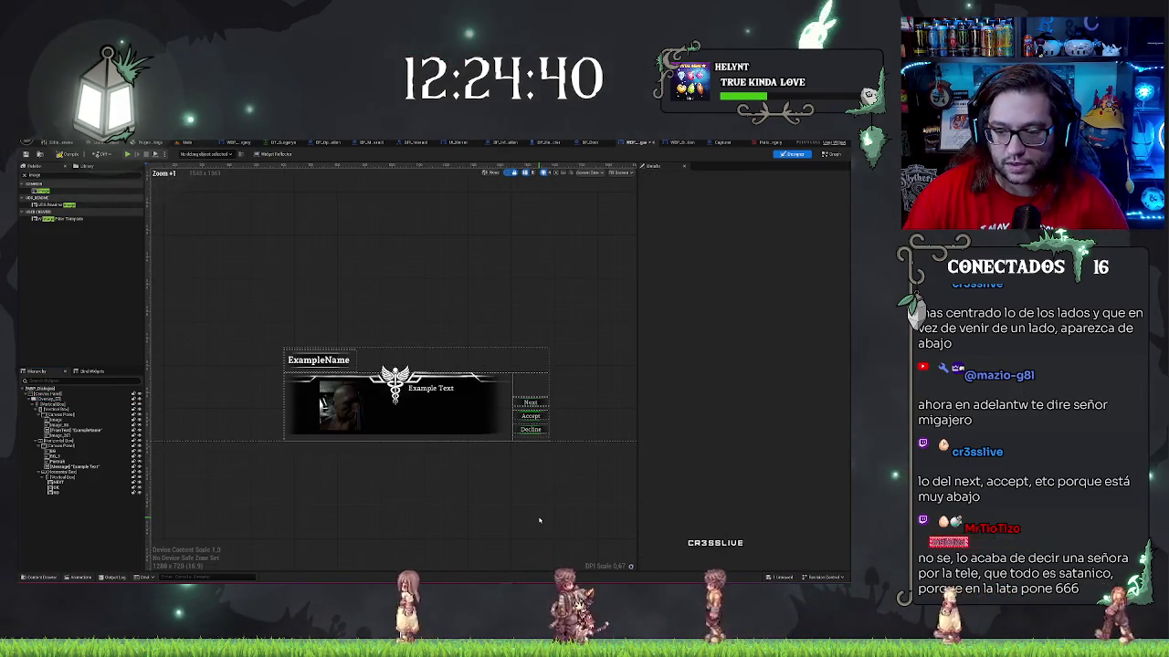
scroll(566, 523, down, 1)
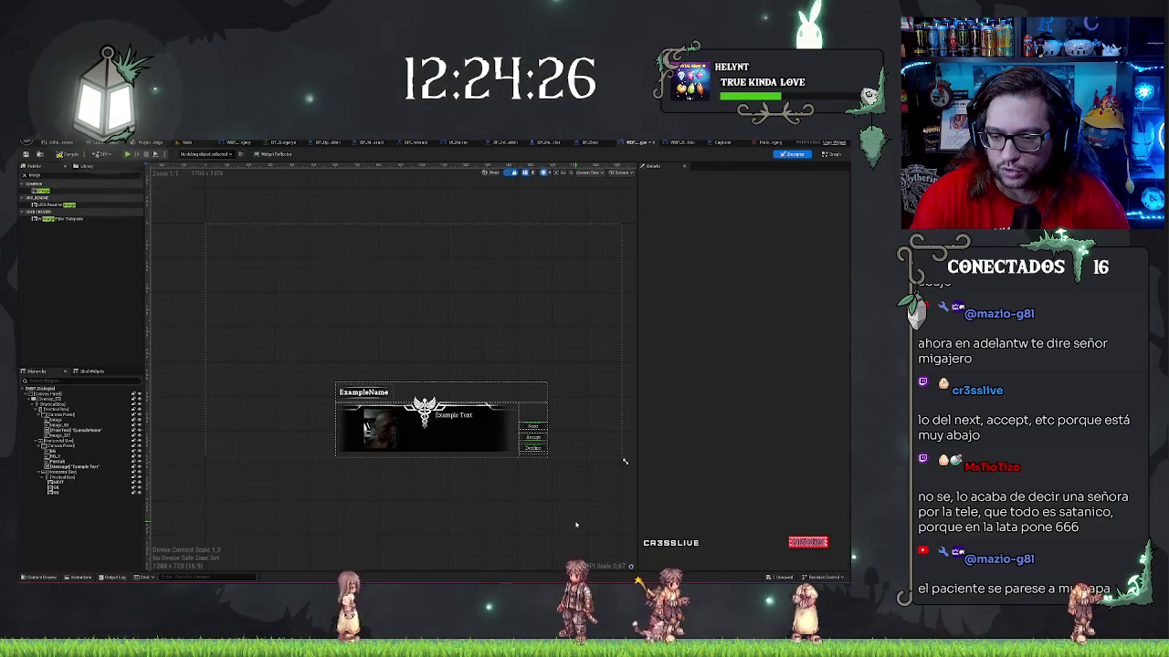
scroll(576, 525, up, 4)
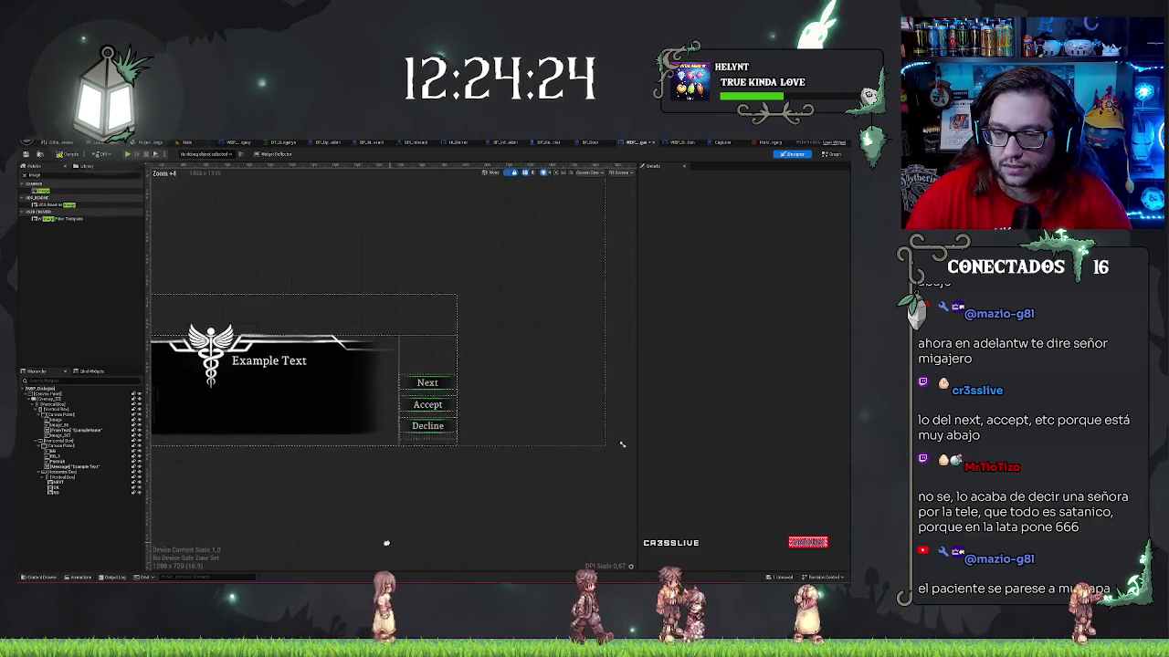
- Change the button box's vertical alignment to shift the dialogue buttons up
click(424, 365)
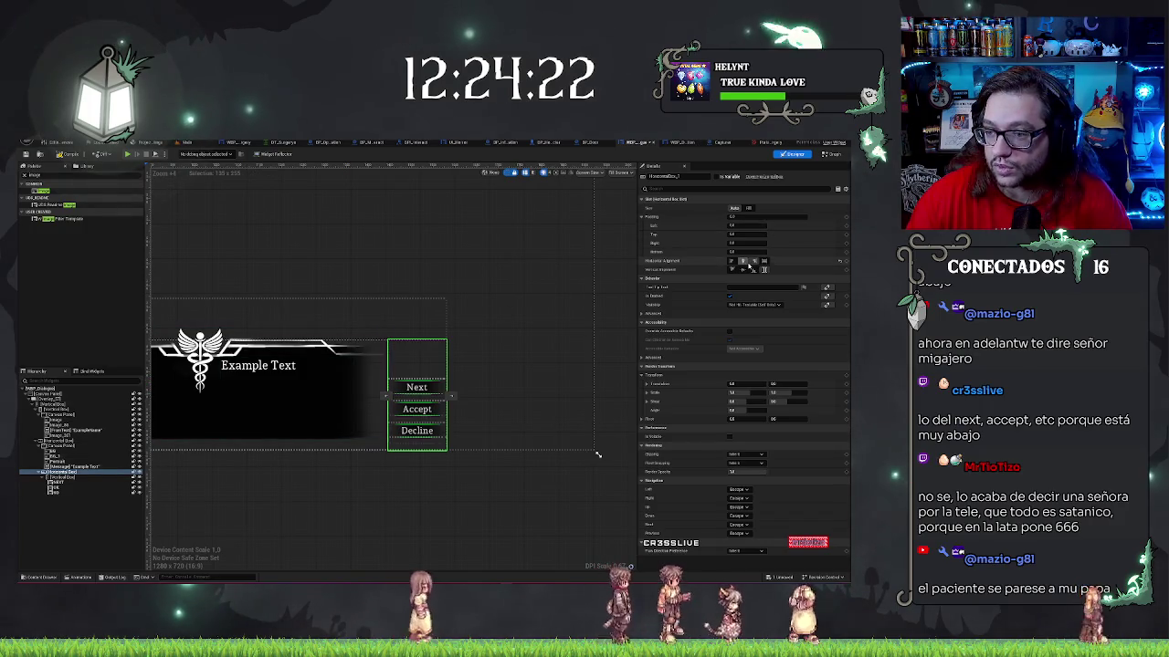
click(741, 271)
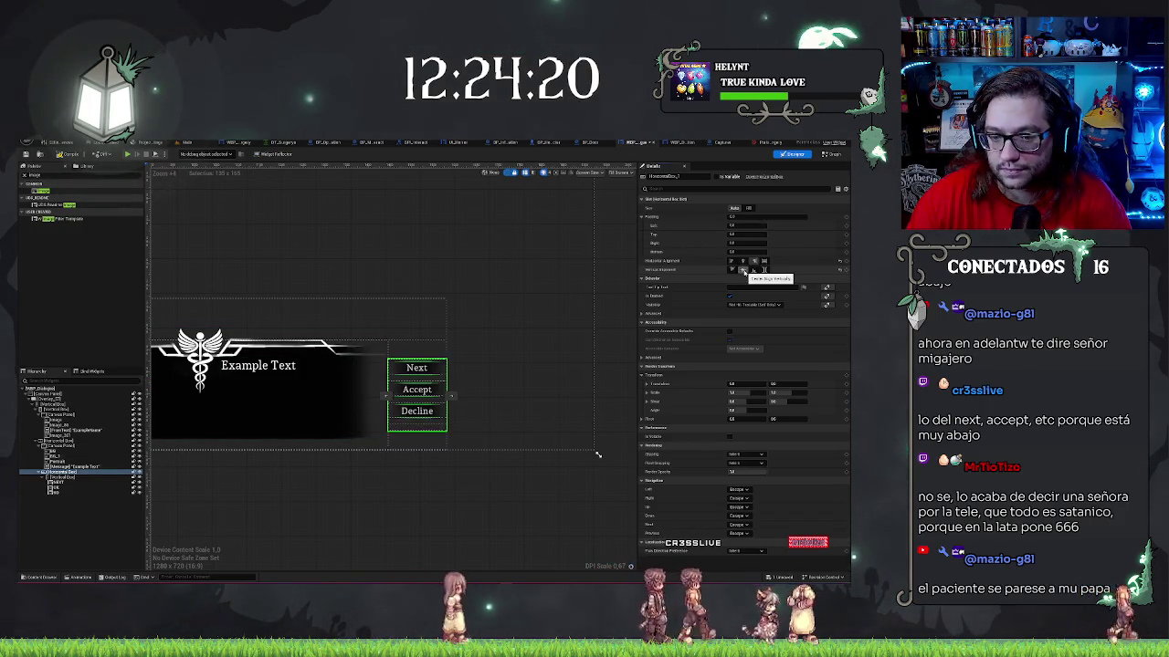
click(435, 517)
scroll(434, 516, down, 1)
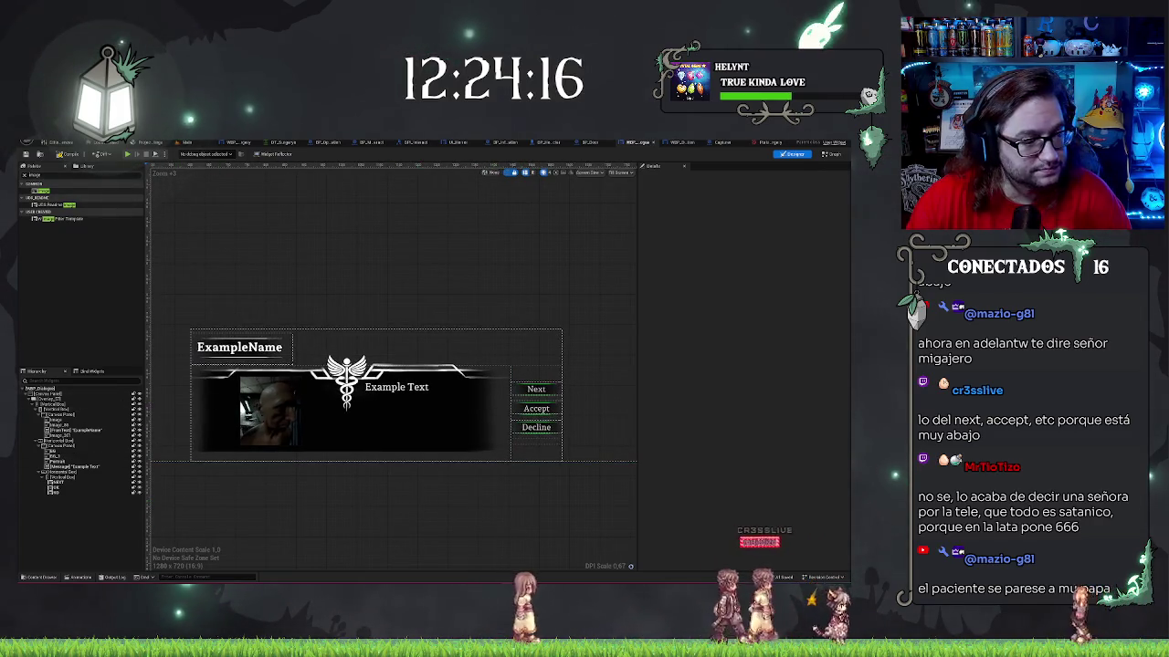
scroll(383, 509, down, 2)
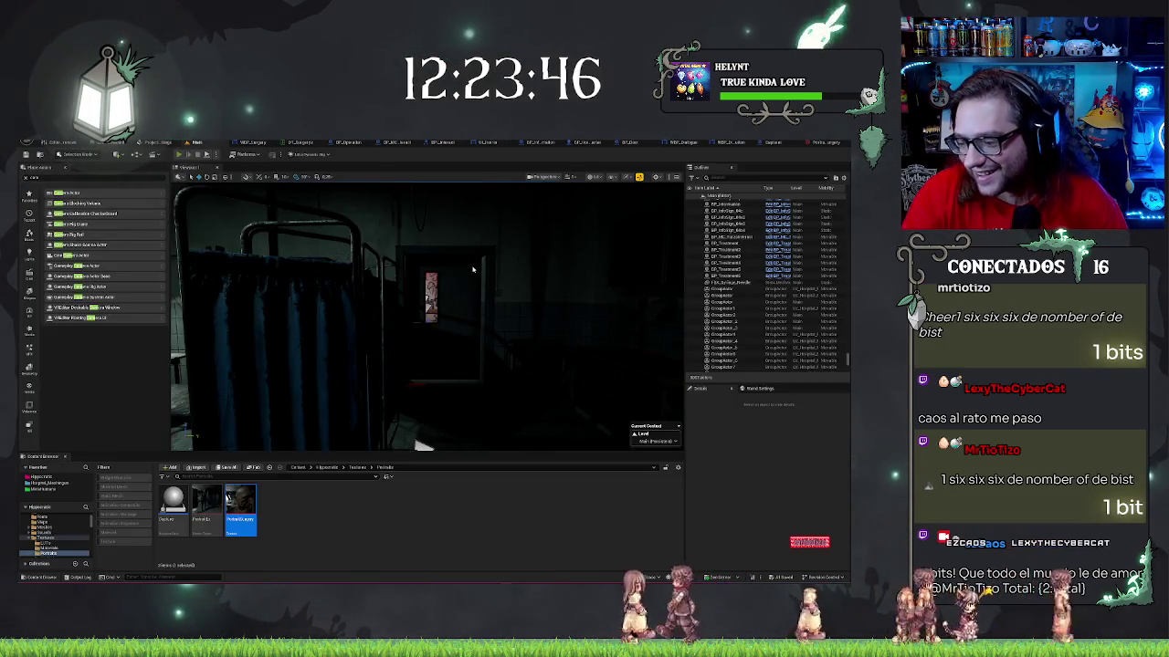
- Play In Editor, reach the patient's surgery dialogue, and begin a screenshot capture
key(alt+p)
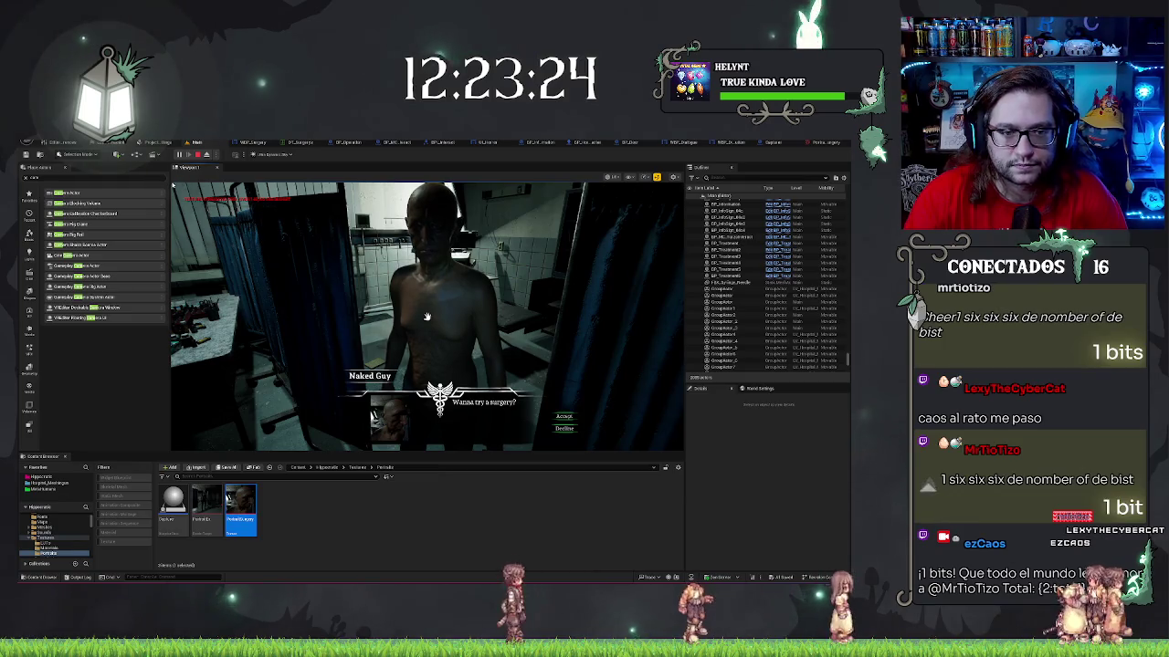
key(shift+super+s)
drag(172, 185, 684, 453)
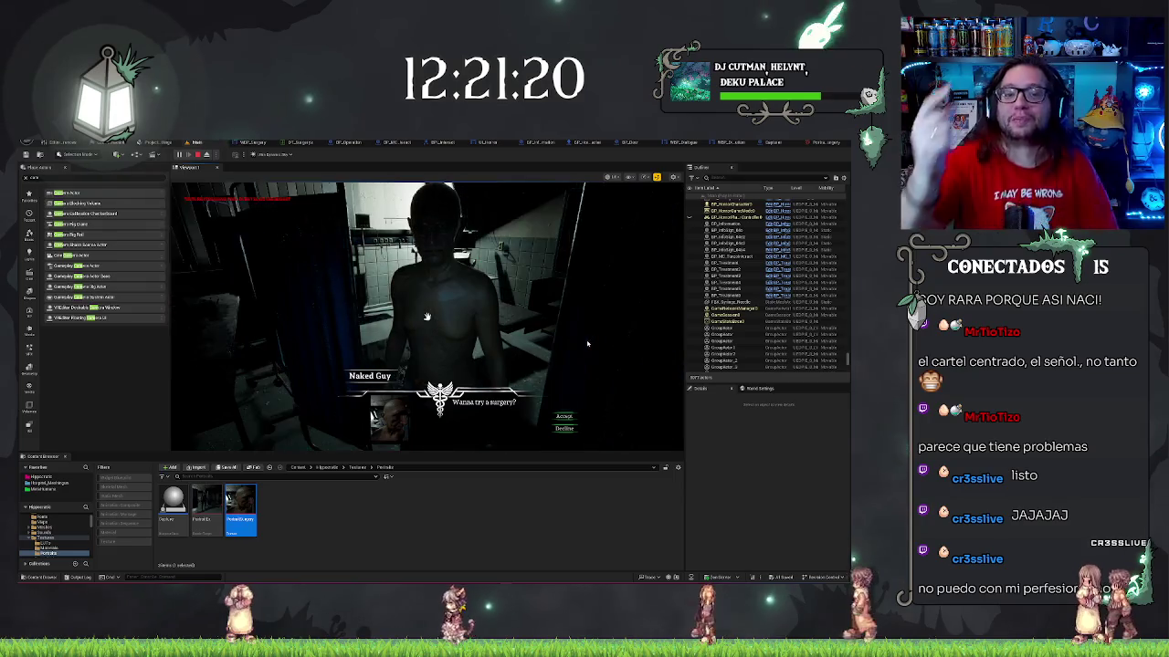
- Close the surgery dialogue, stop Play In Editor, and reopen the WBP Dialogue widget
click(565, 428)
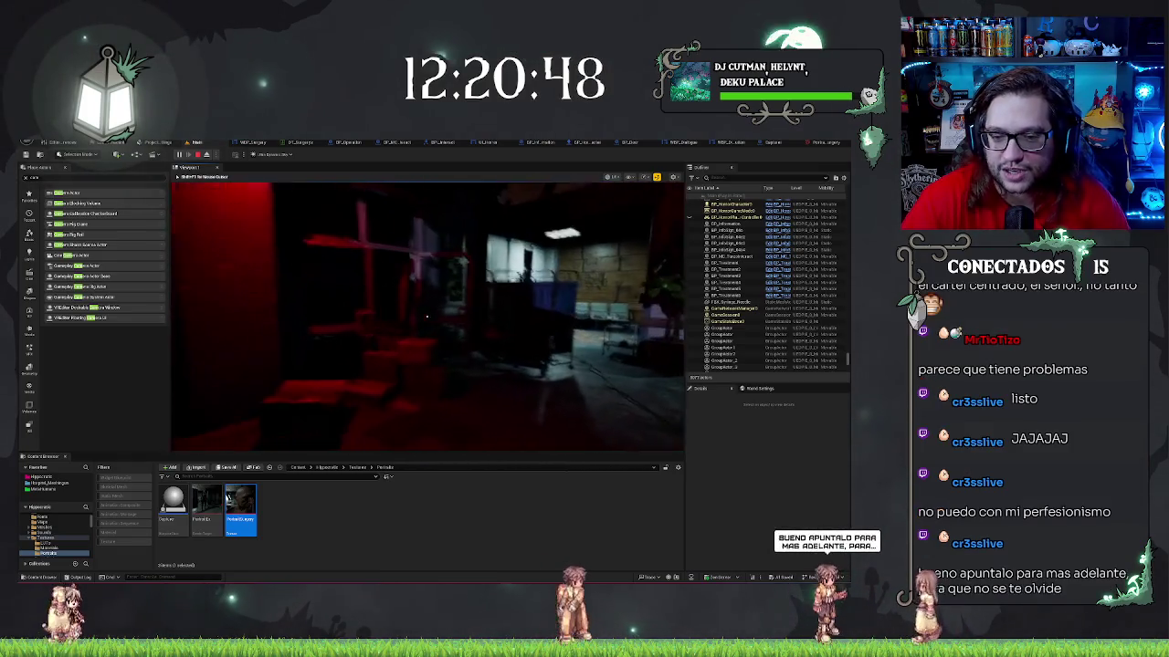
key(Escape)
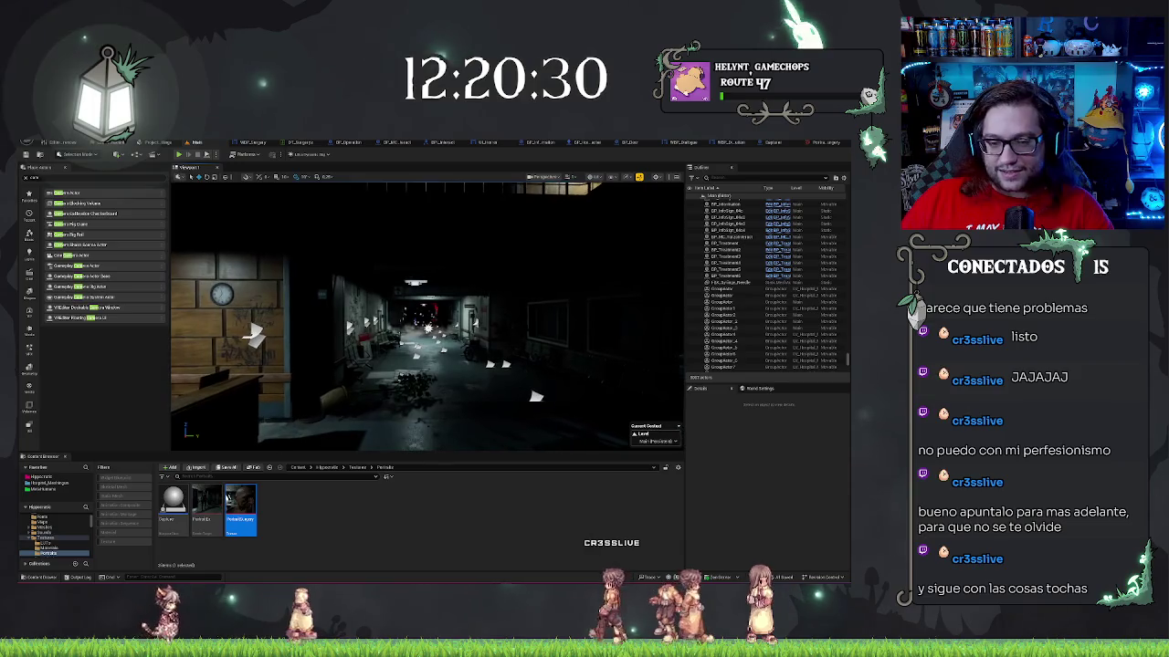
click(684, 142)
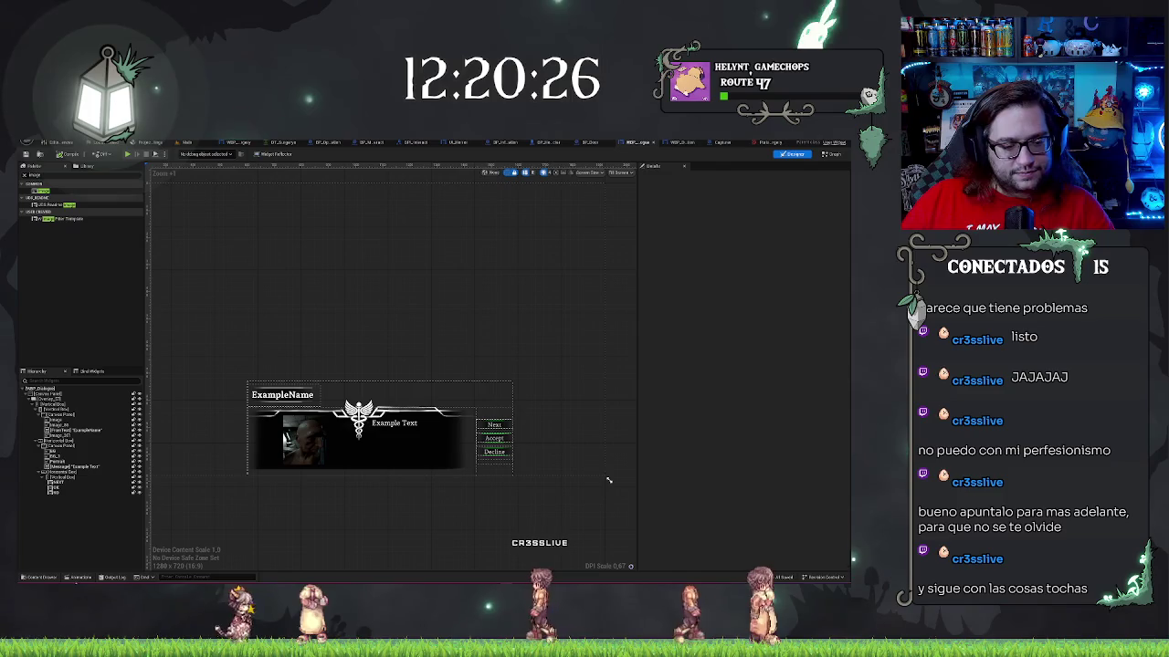
- Set the BoxInOut animation's Translation key to X 0 and Y -400
key(ctrl+shift+space)
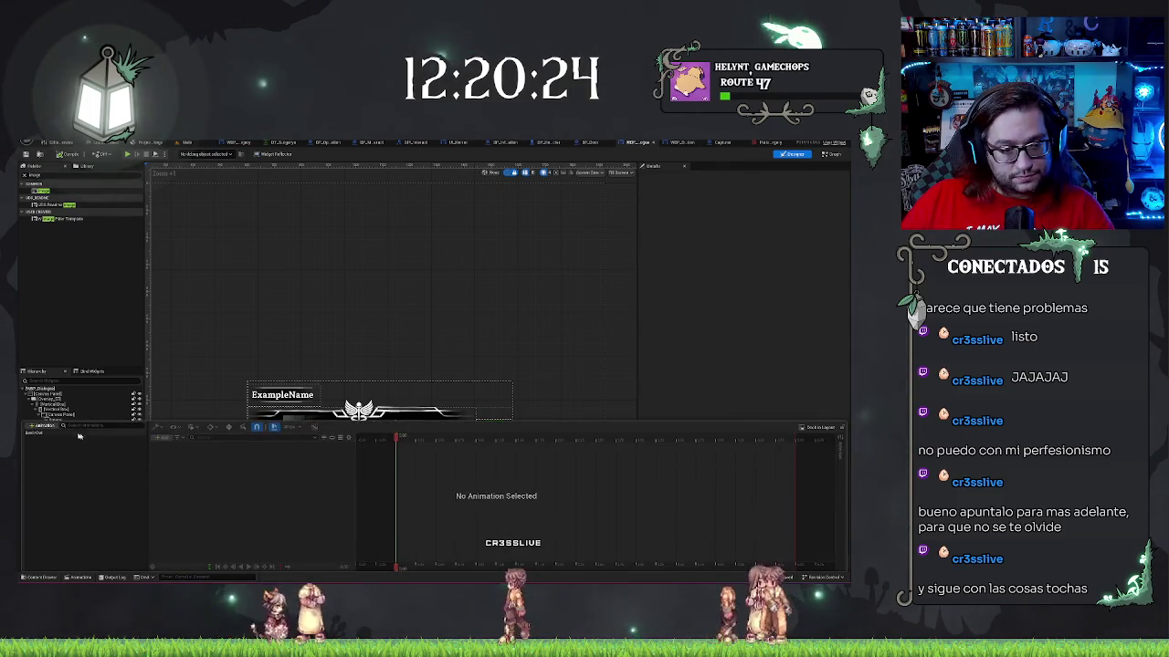
click(75, 433)
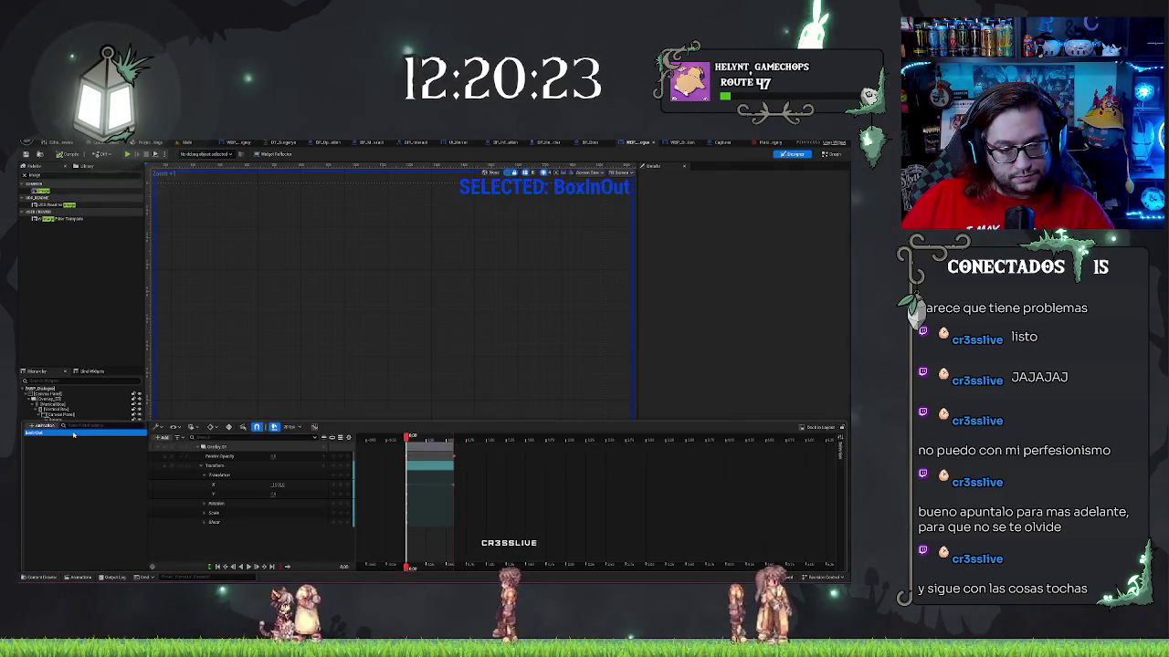
click(278, 485)
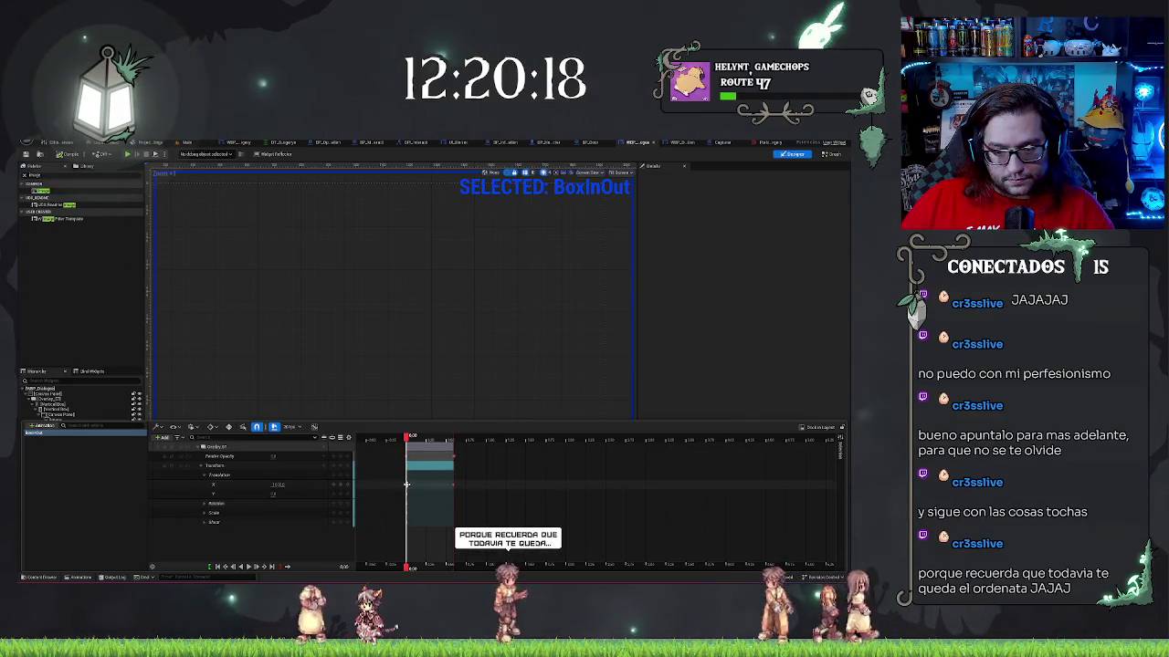
click(406, 484)
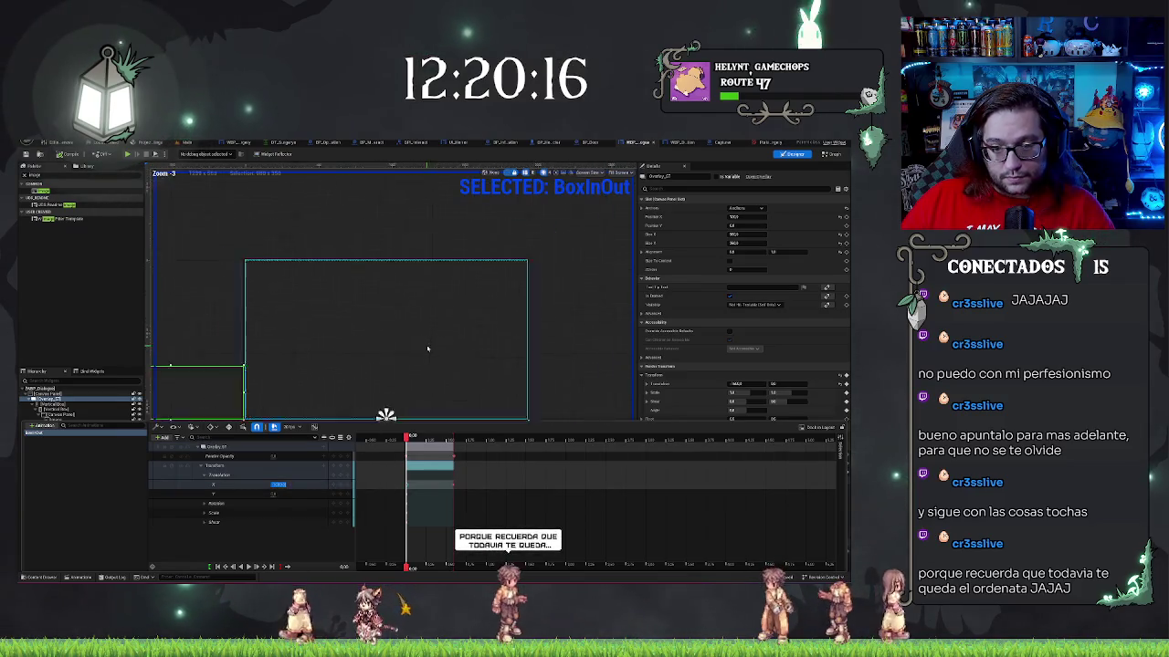
click(542, 365)
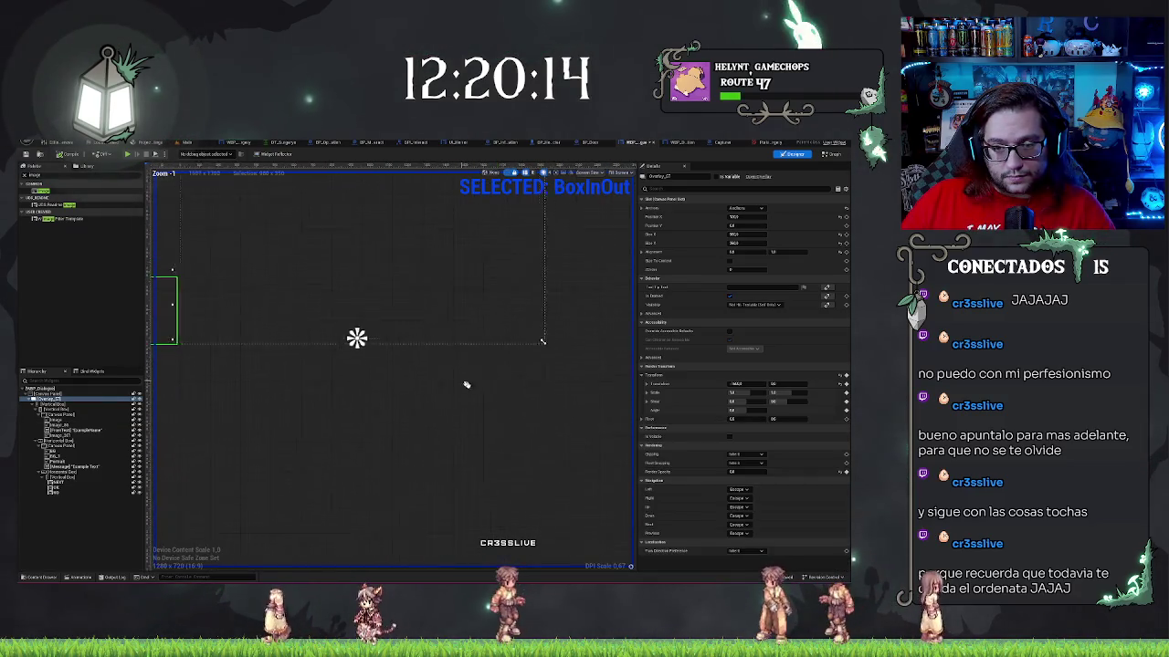
click(79, 576)
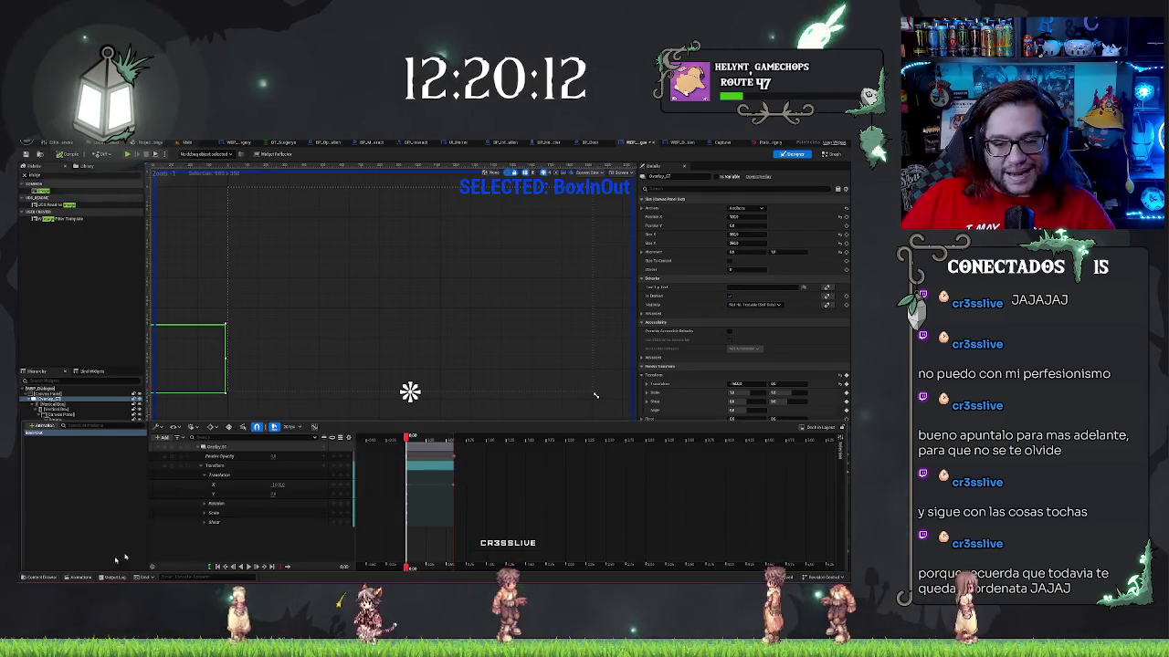
click(273, 485)
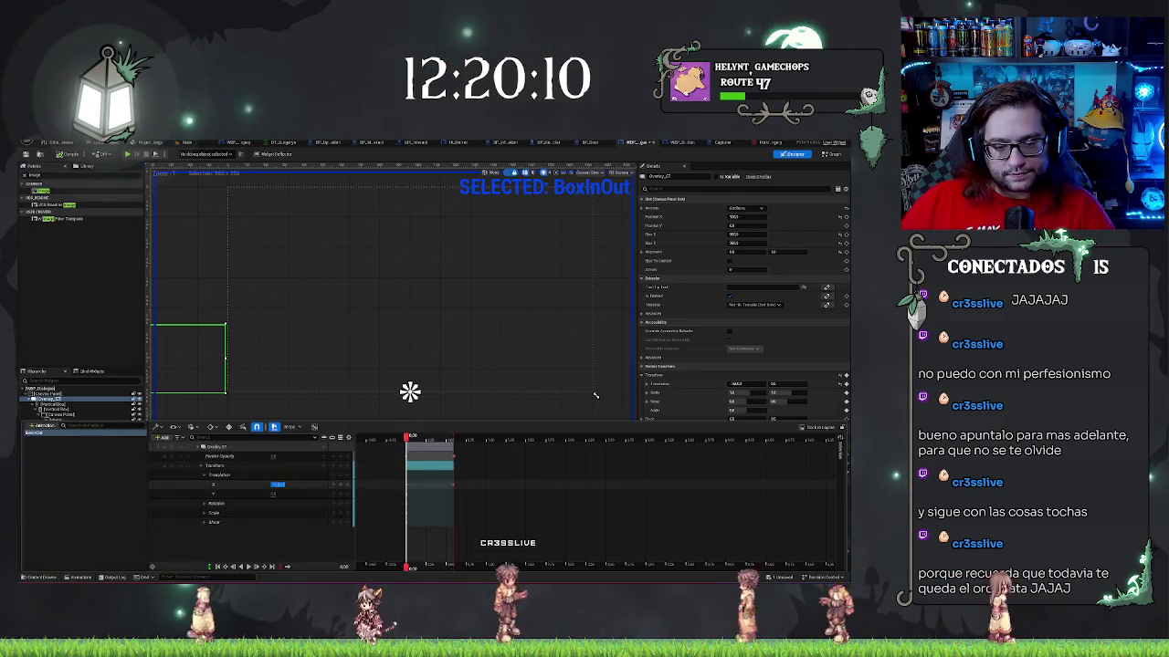
text(0)
key(Return)
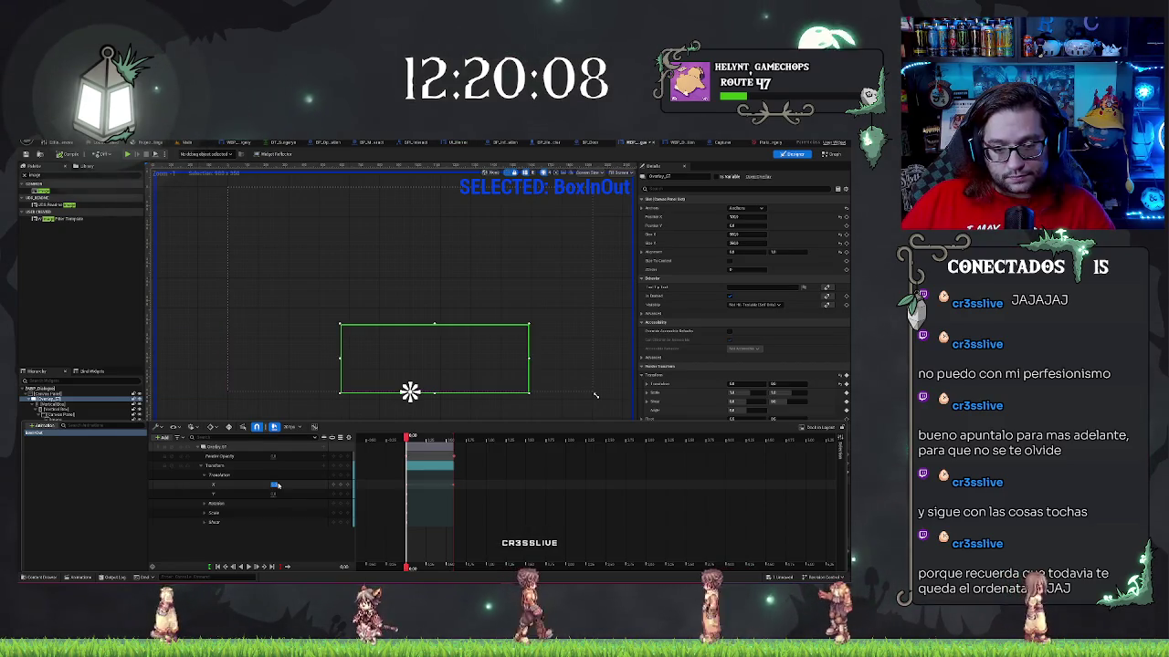
click(273, 494)
text(-400)
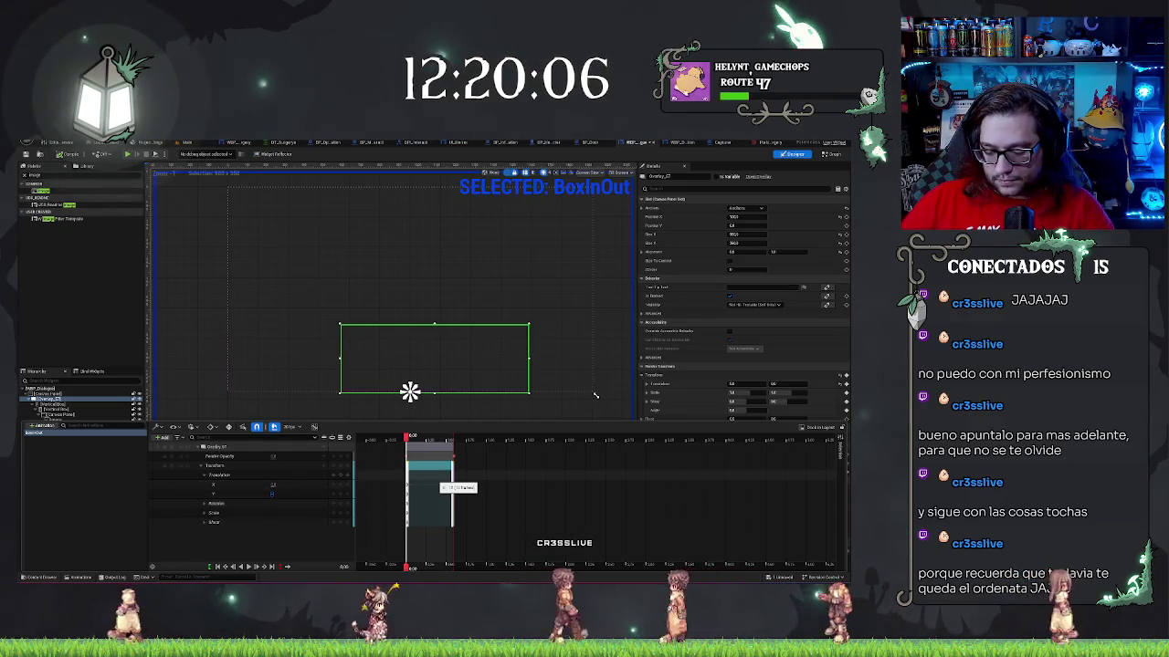
key(Return)
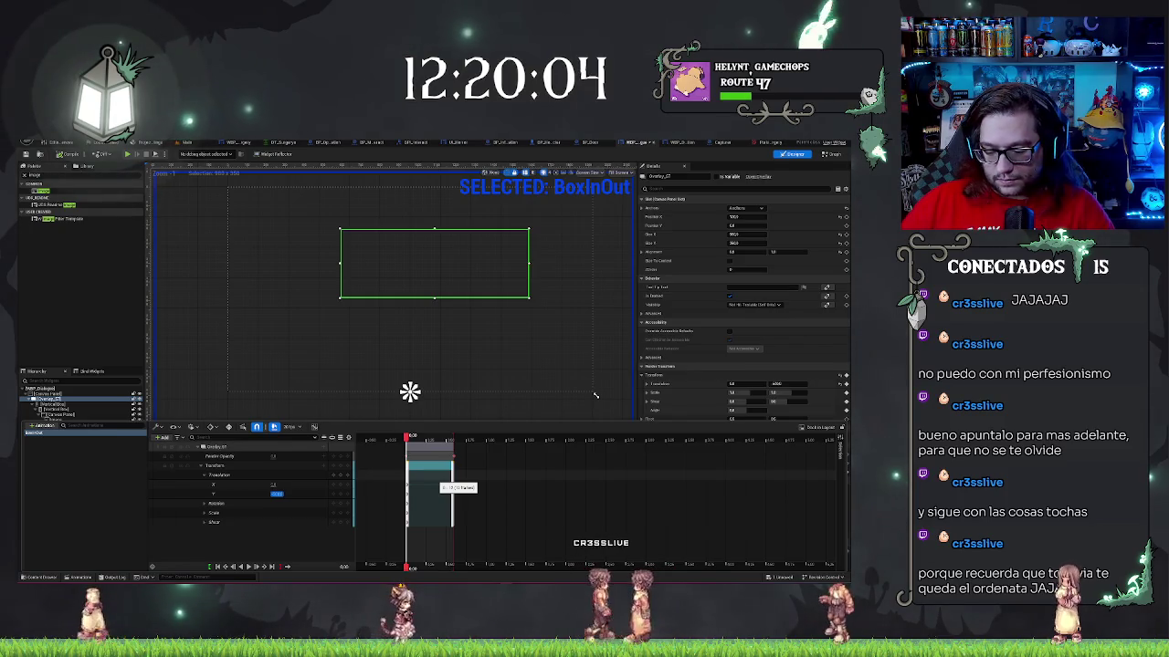
- Preview the BoxInOut slide-in from the start, nudging Translation Y to raise the box
scroll(570, 397, down, 2)
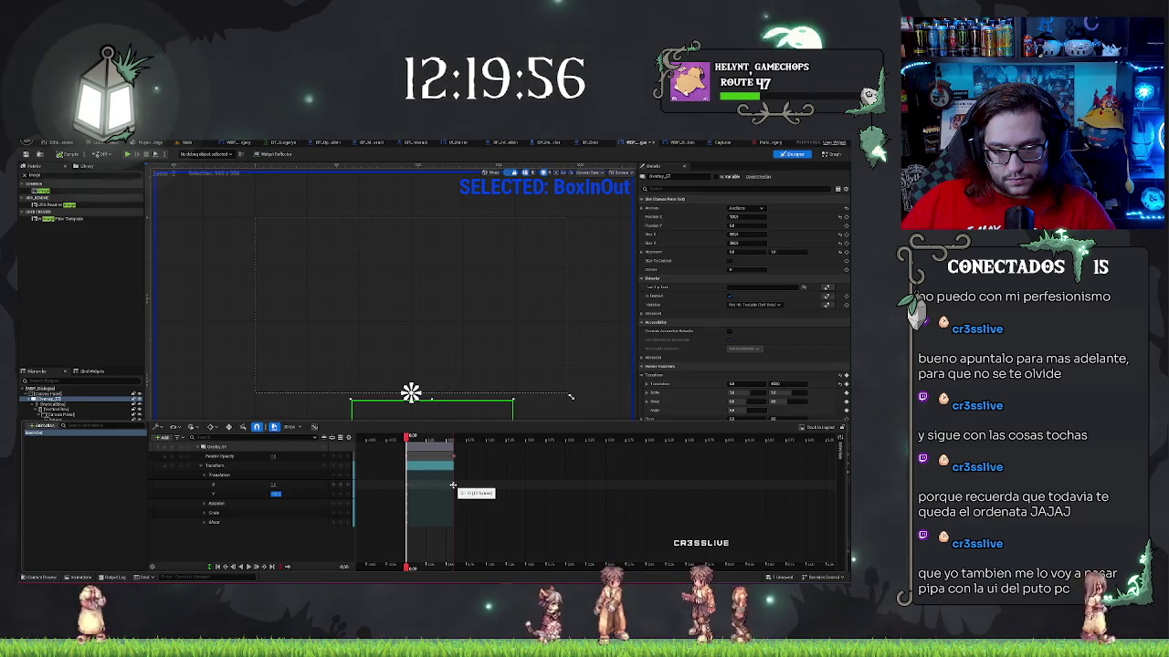
key(space)
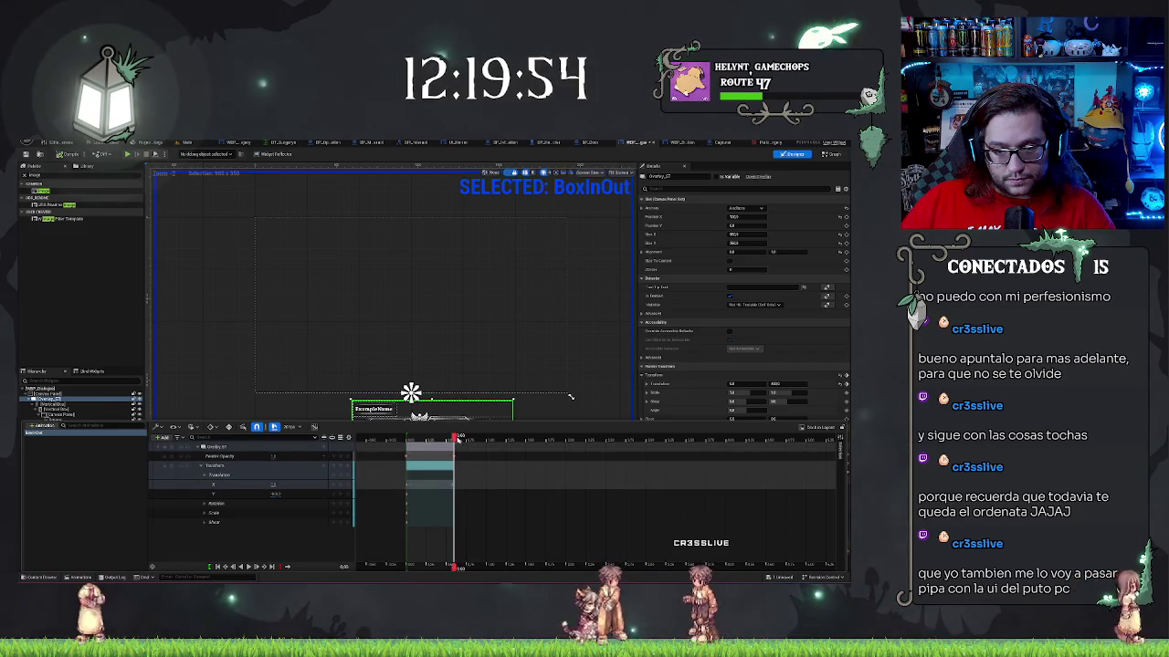
drag(459, 439, 408, 438)
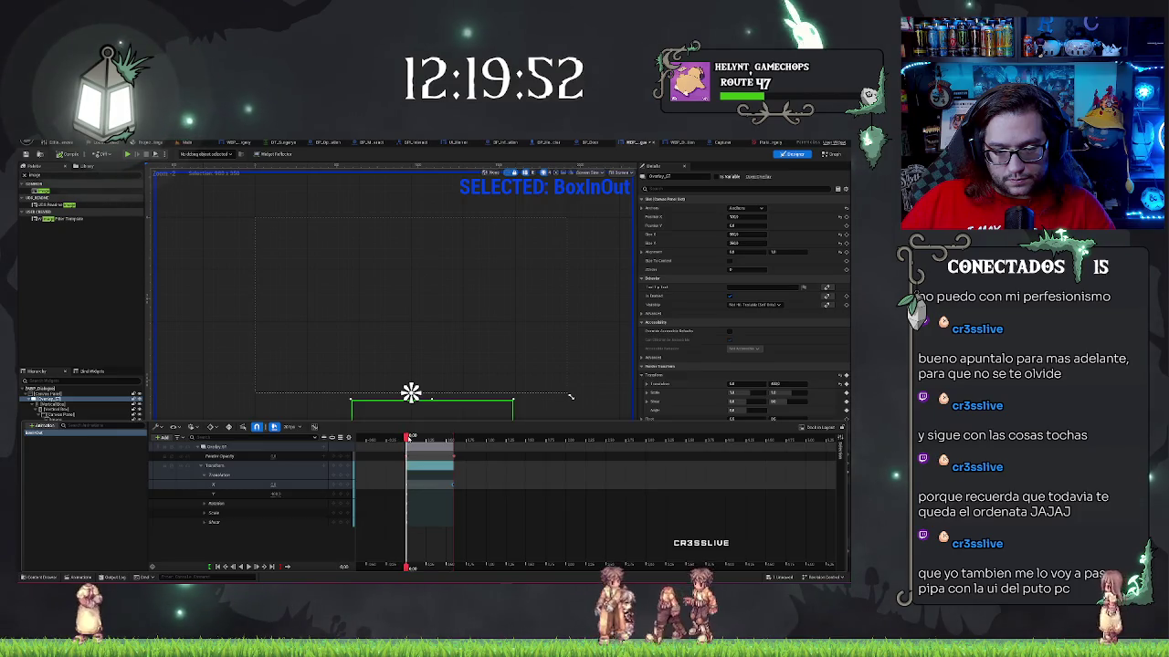
key(space)
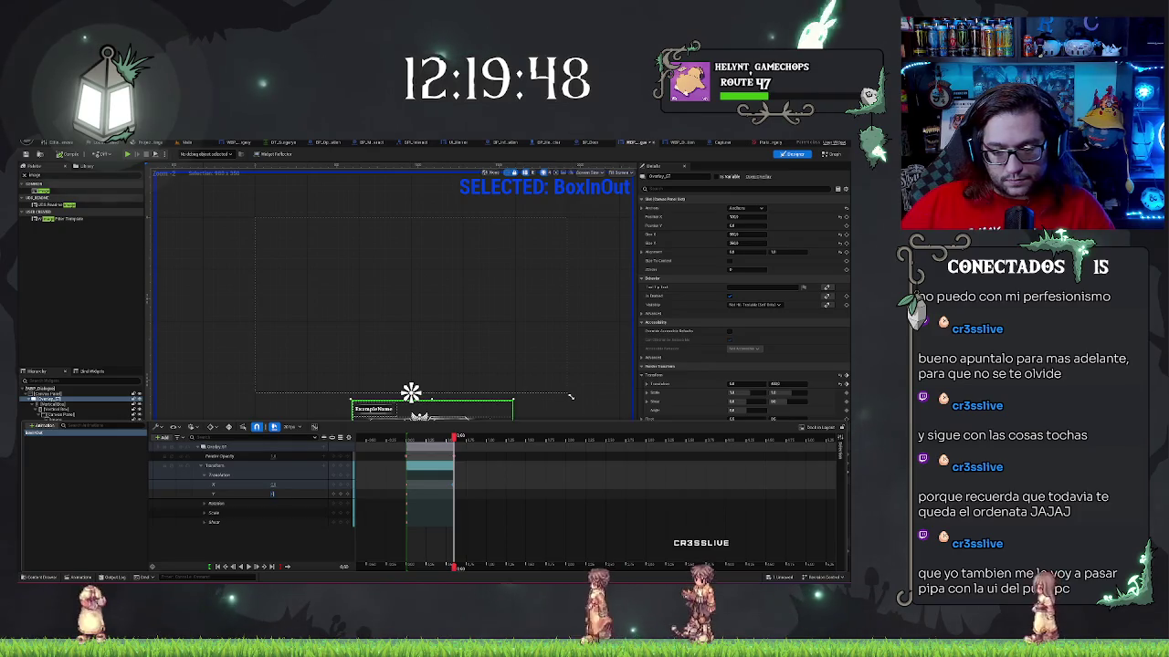
drag(272, 493, 265, 493)
click(274, 493)
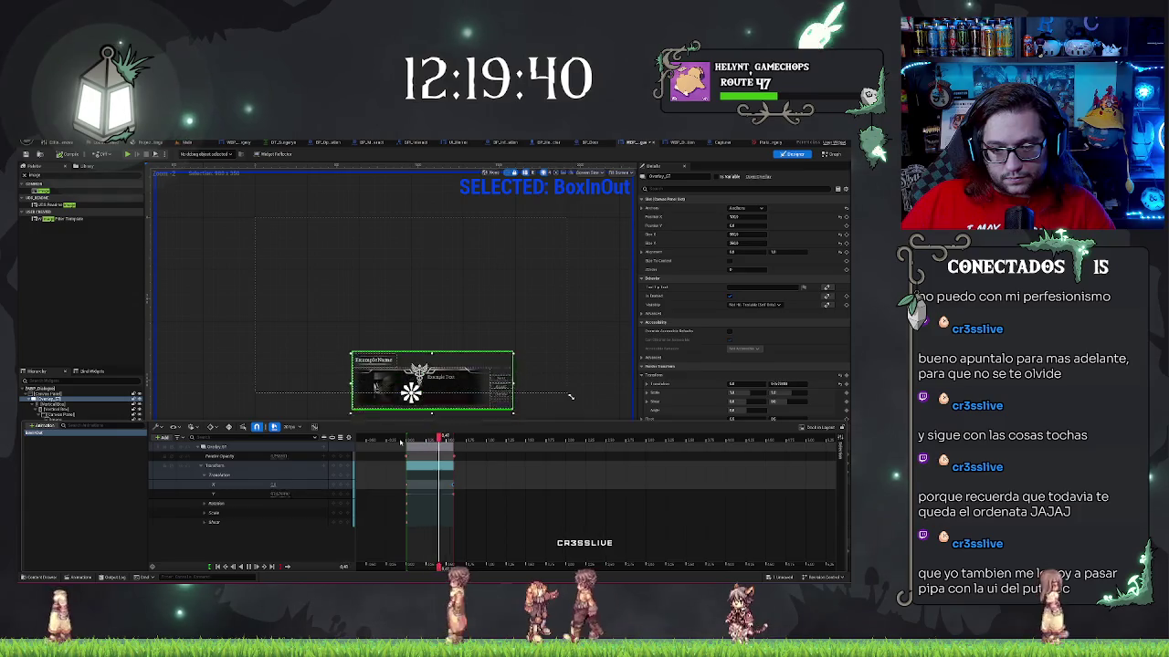
click(605, 362)
scroll(539, 402, up, 2)
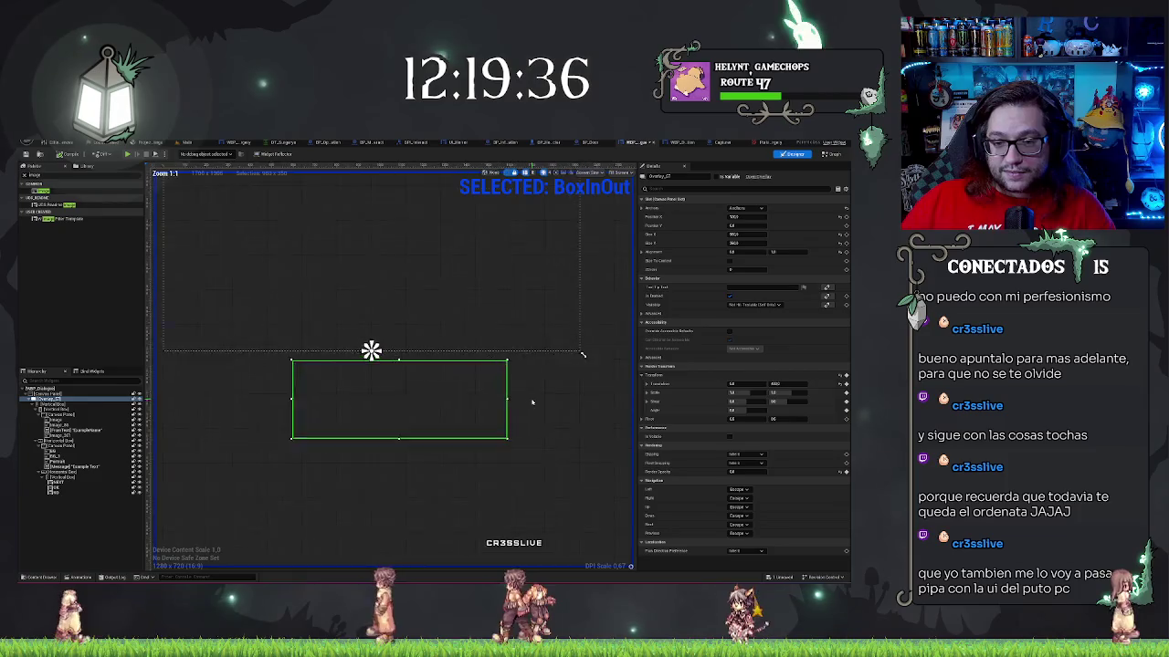
click(80, 577)
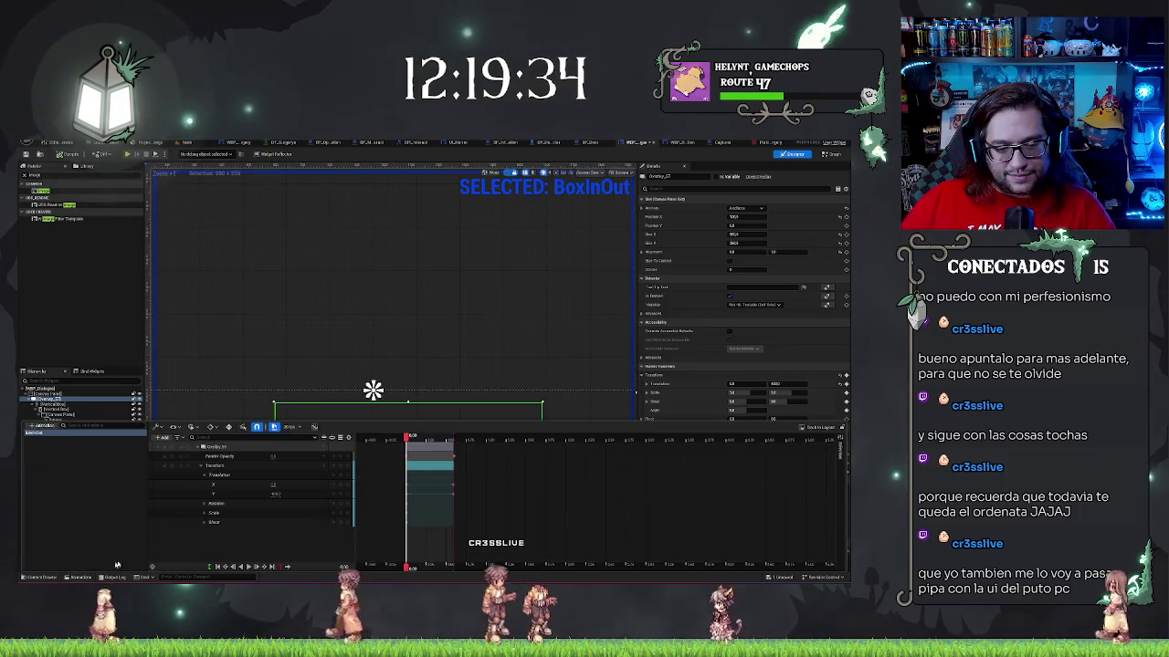
click(248, 566)
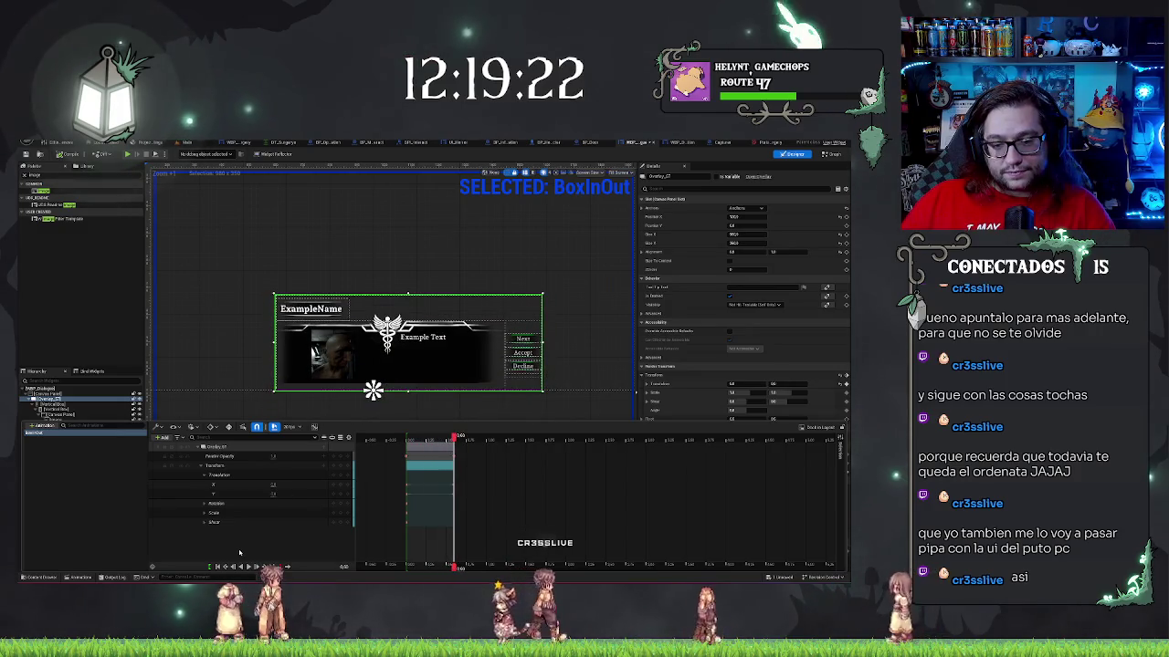
click(409, 456)
- Drag the BoxInOut first keyframe slightly later in the sequencer
drag(409, 456, 429, 440)
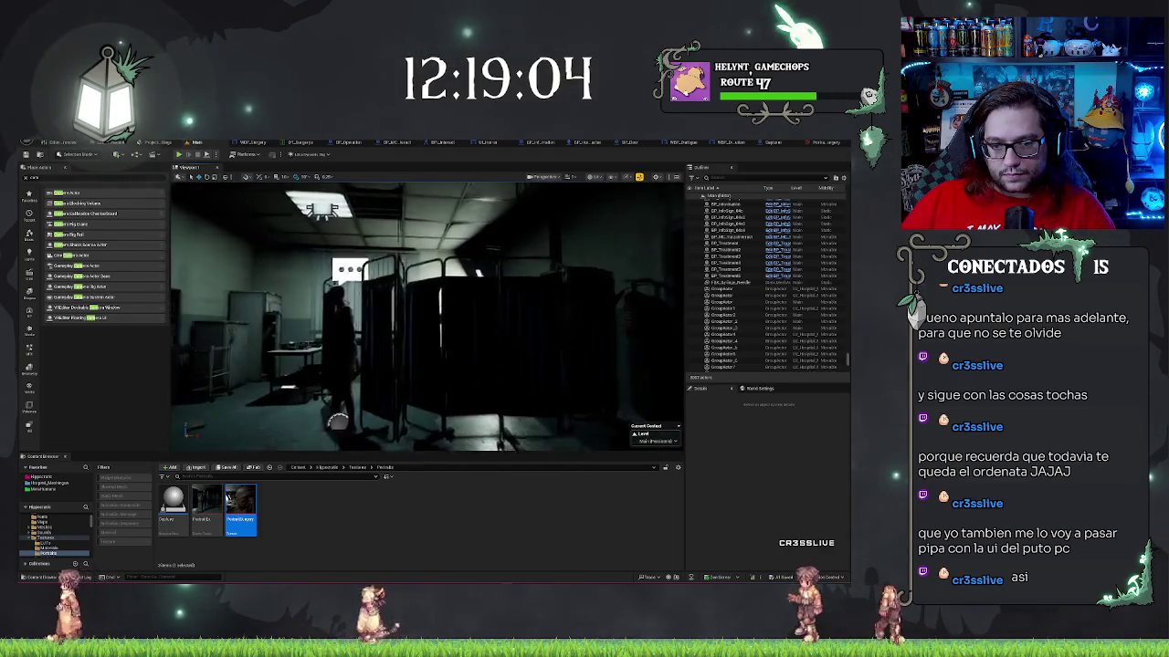
- Play from the clicked spot, talk to the patient, and decline the surgery offer
right_click(430, 356)
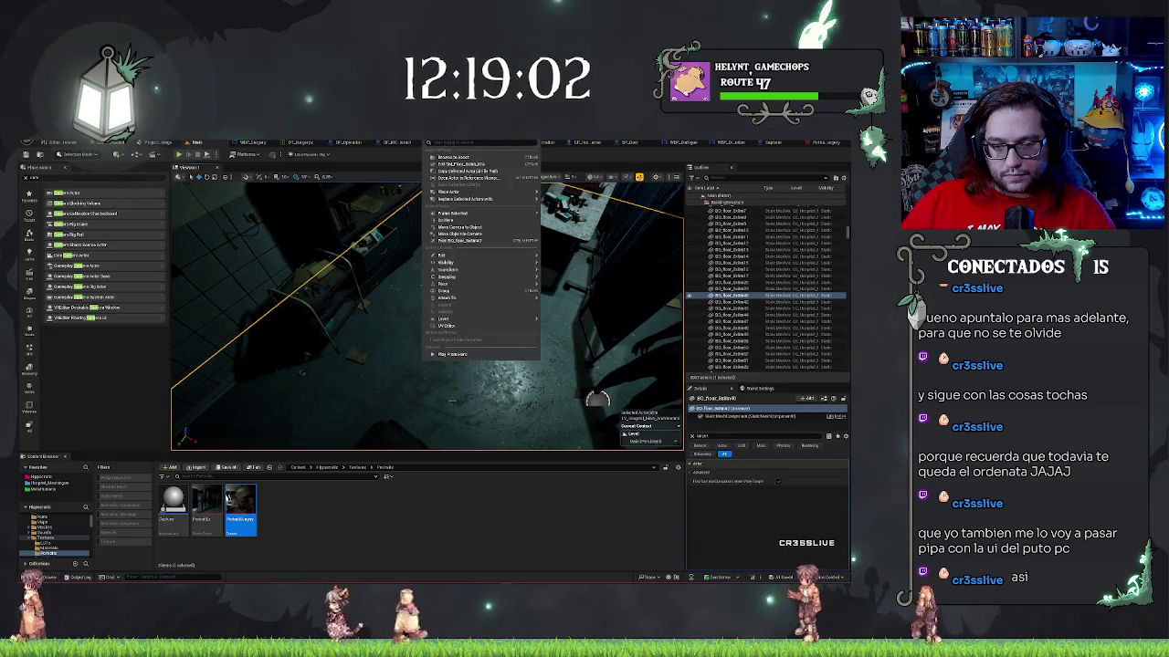
click(456, 354)
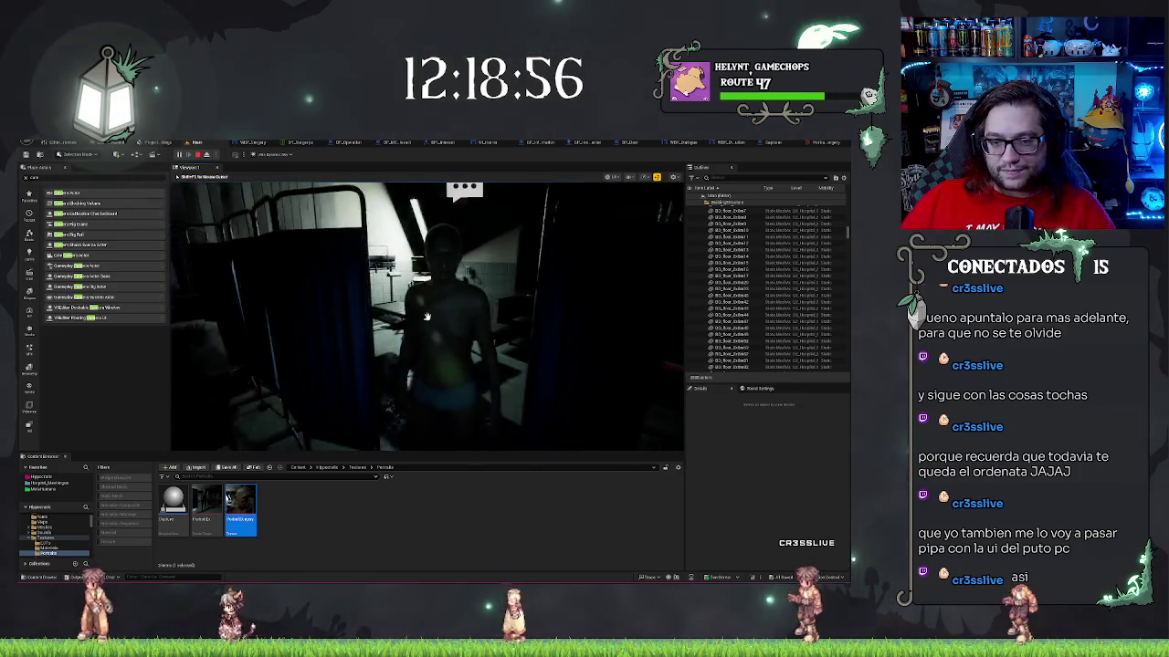
click(426, 316)
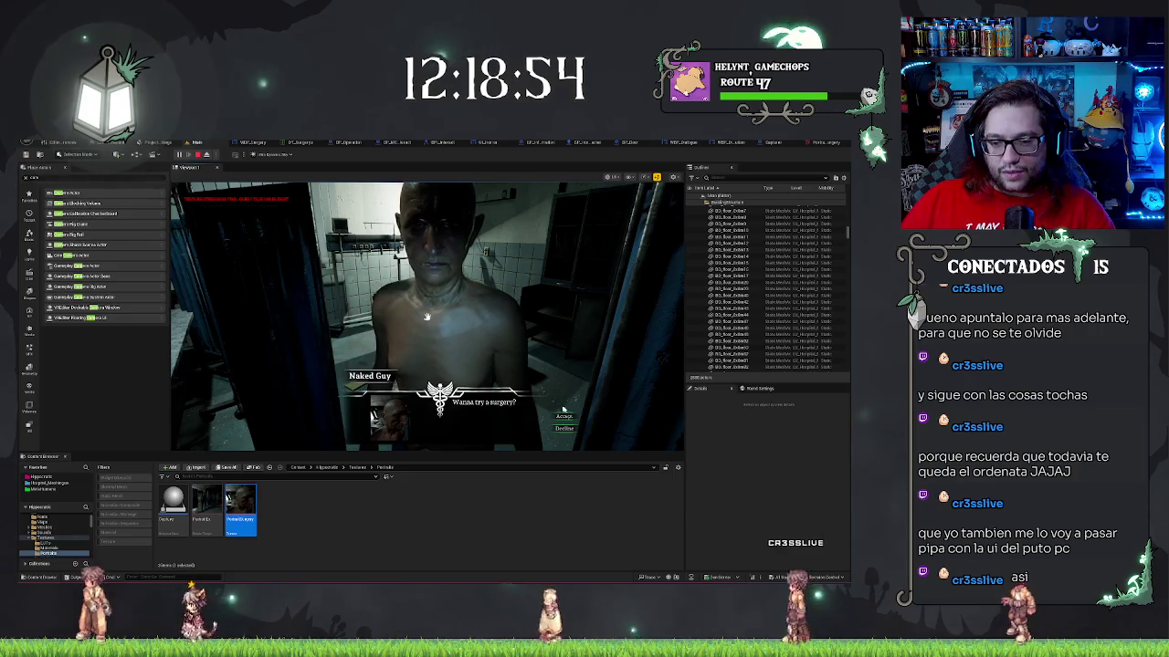
click(565, 428)
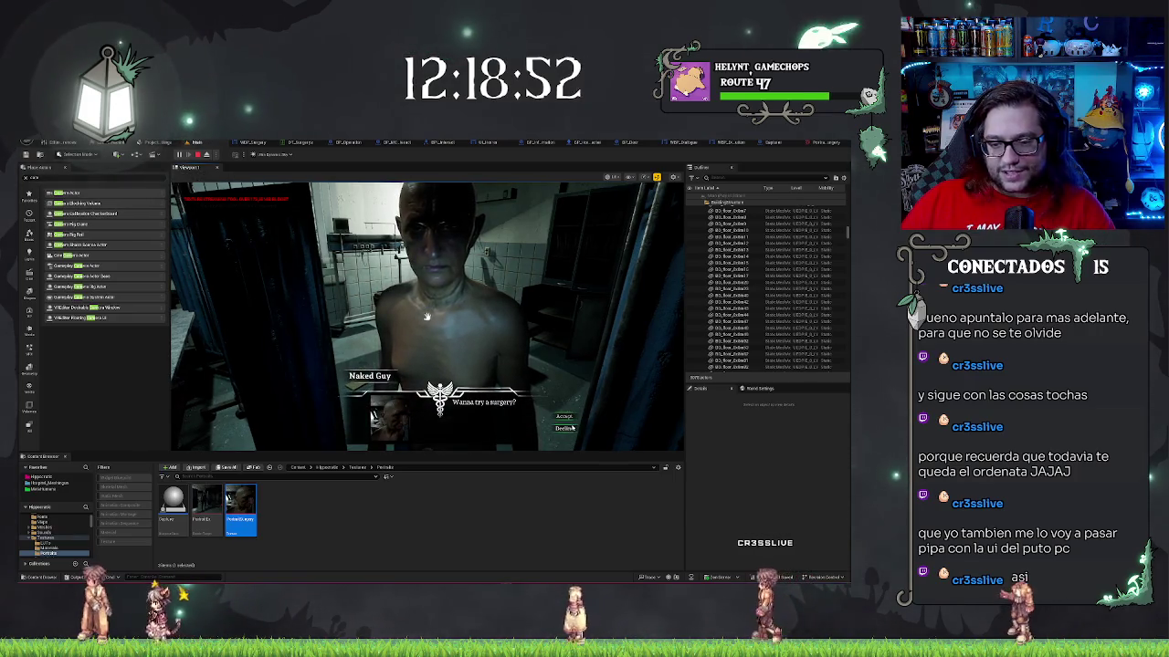
click(565, 431)
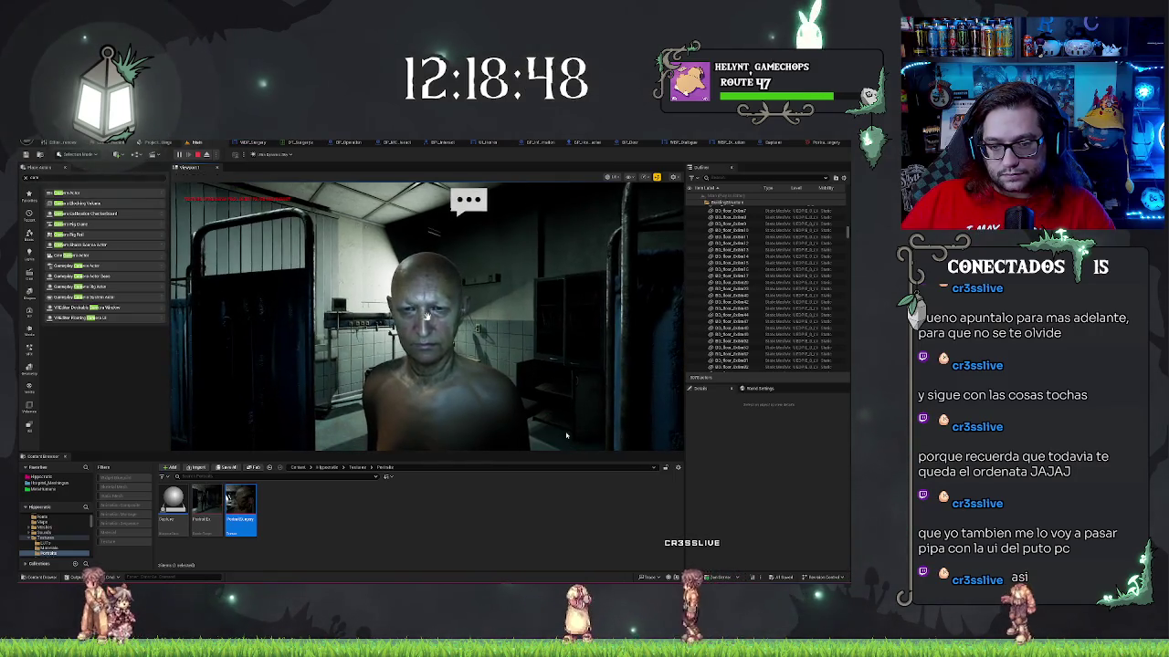
- Reopen the patient's dialogue, accept the surgery, and make the first torso incision
click(566, 435)
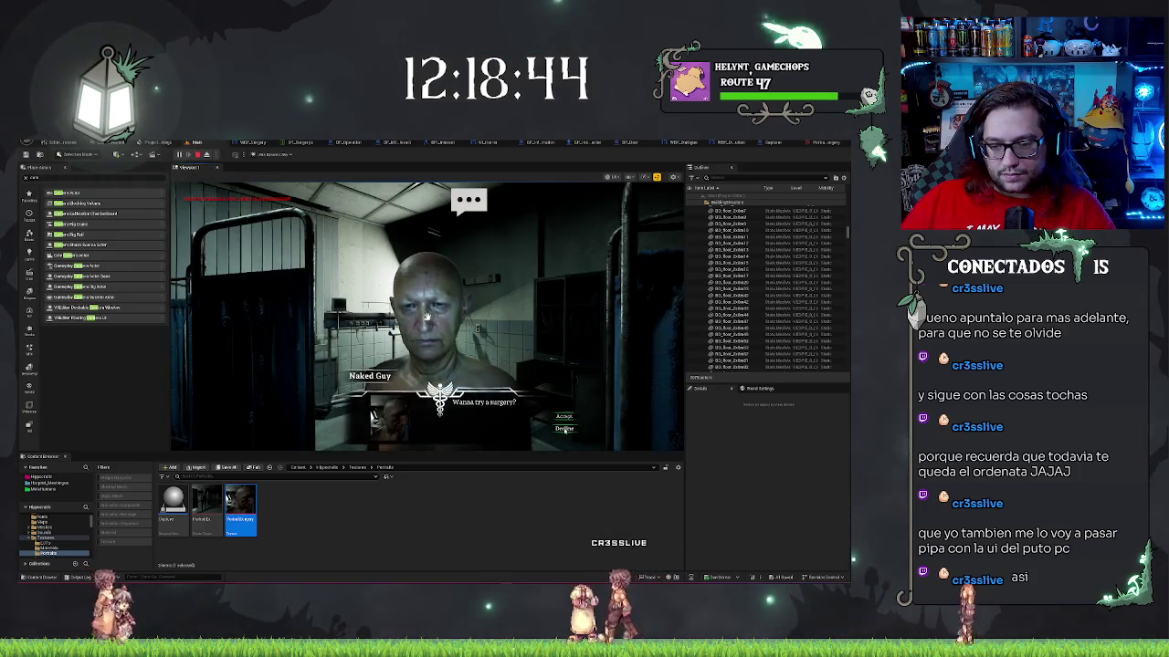
click(565, 429)
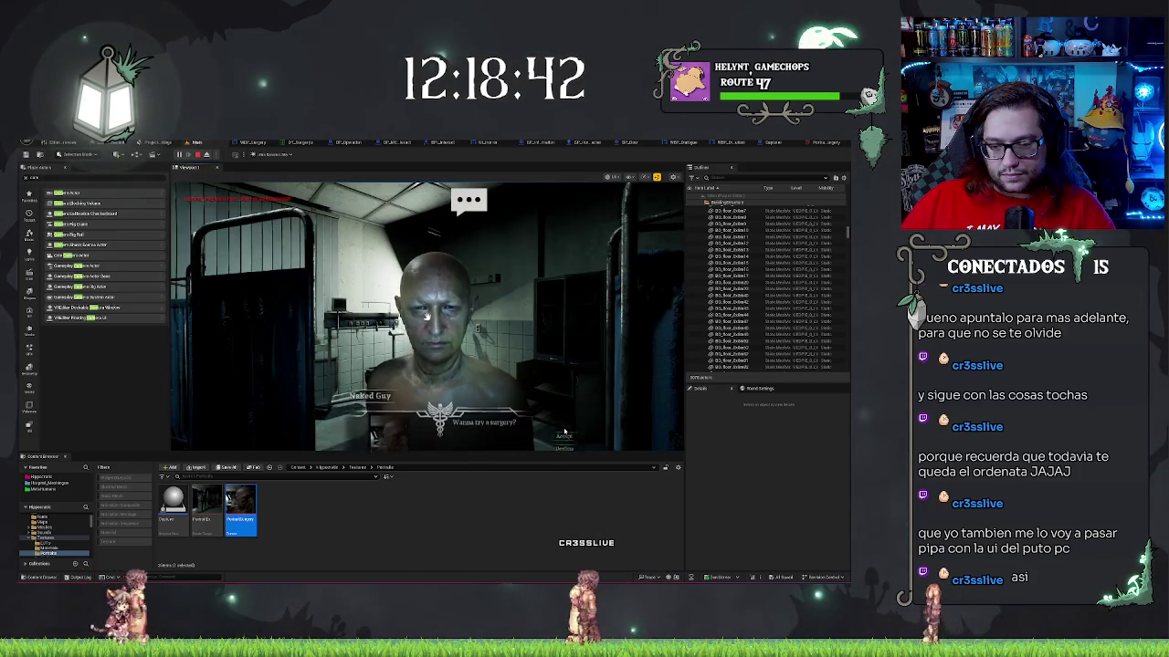
click(425, 315)
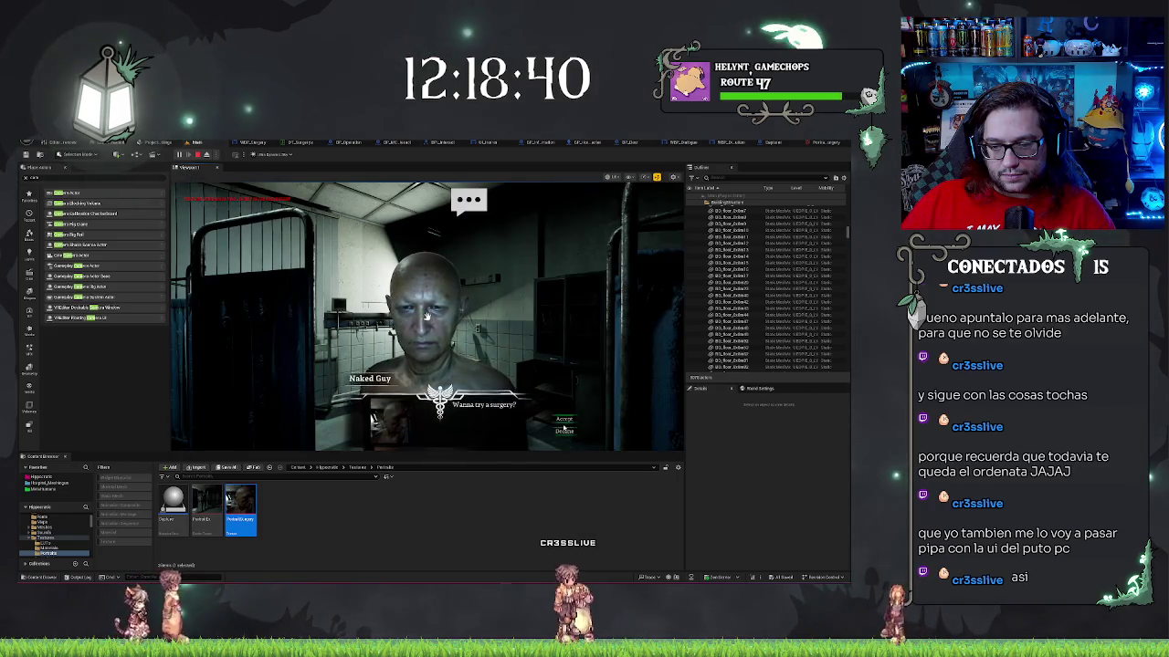
click(493, 415)
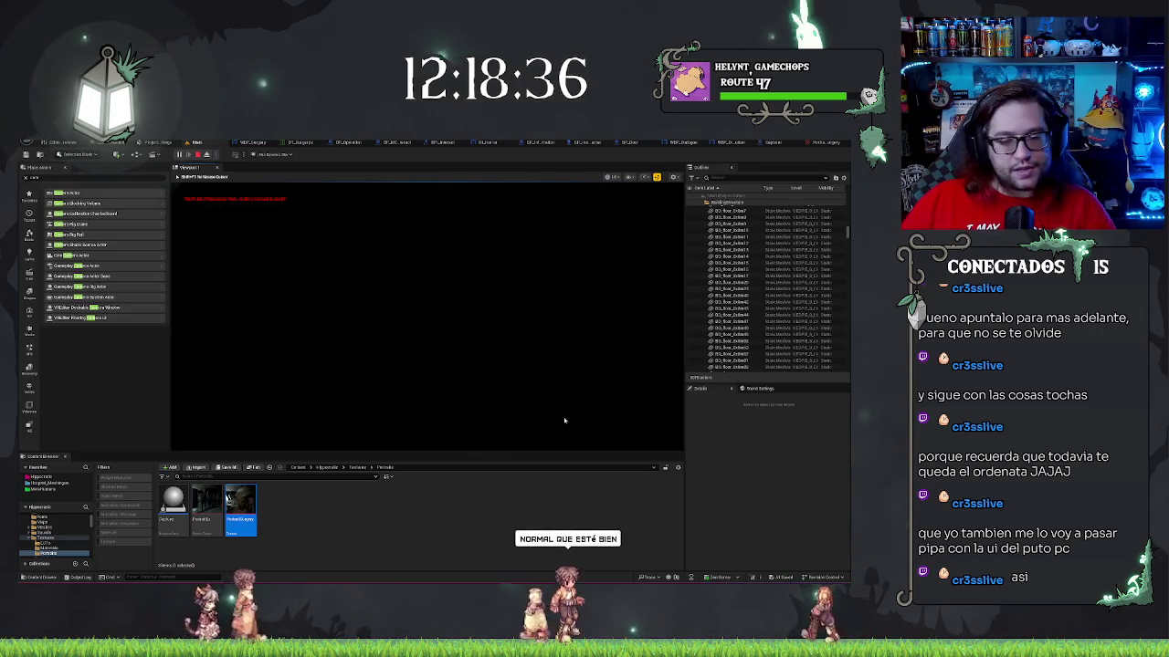
click(658, 342)
- Drag eight scalpel cuts across the patient's torso until the operation ends
mouse_move(507, 331)
mouse_down()
mouse_move(507, 374)
mouse_move(438, 416)
mouse_up()
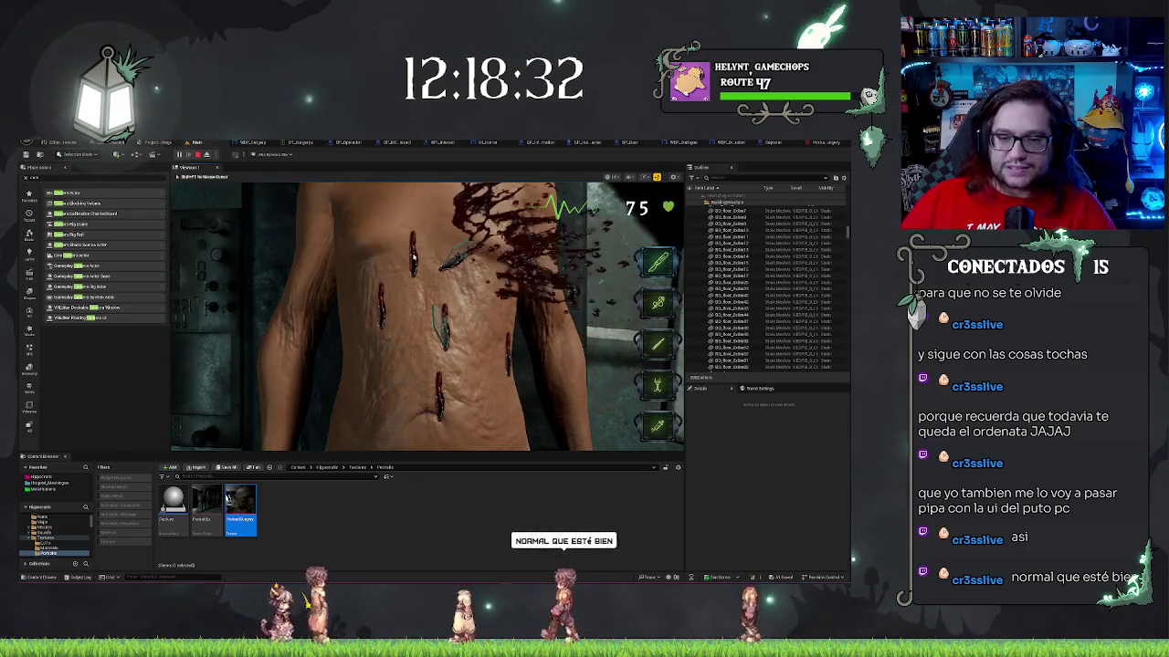
drag(404, 347, 402, 361)
drag(372, 418, 371, 443)
drag(460, 369, 460, 394)
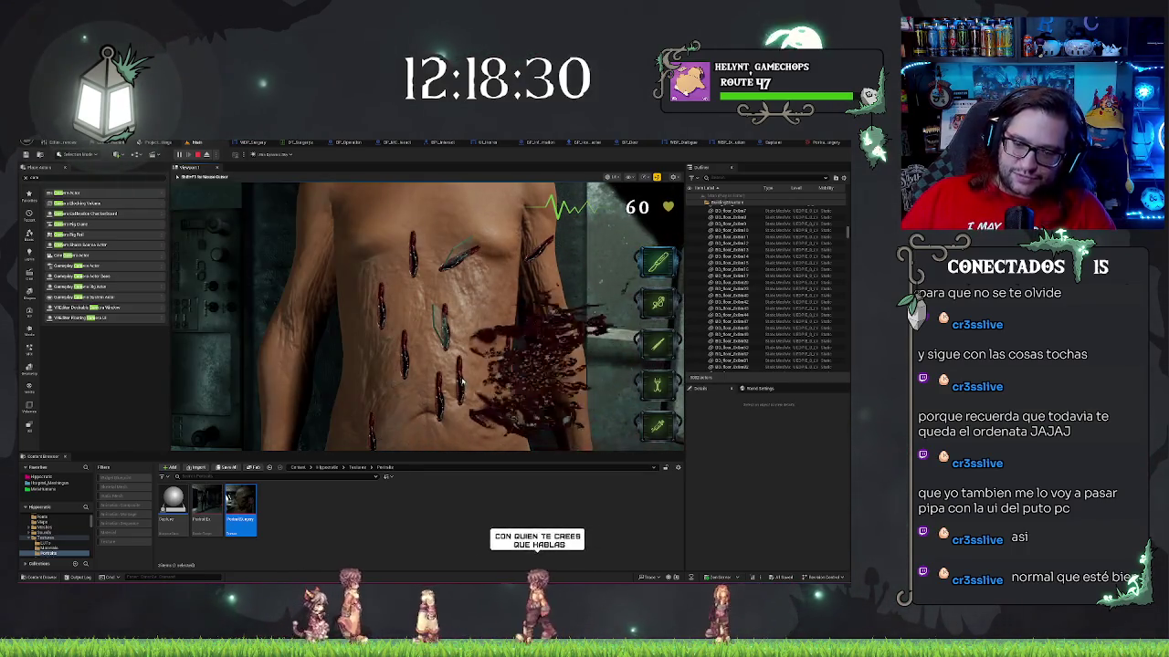
drag(488, 300, 488, 330)
drag(473, 283, 473, 312)
drag(499, 233, 486, 292)
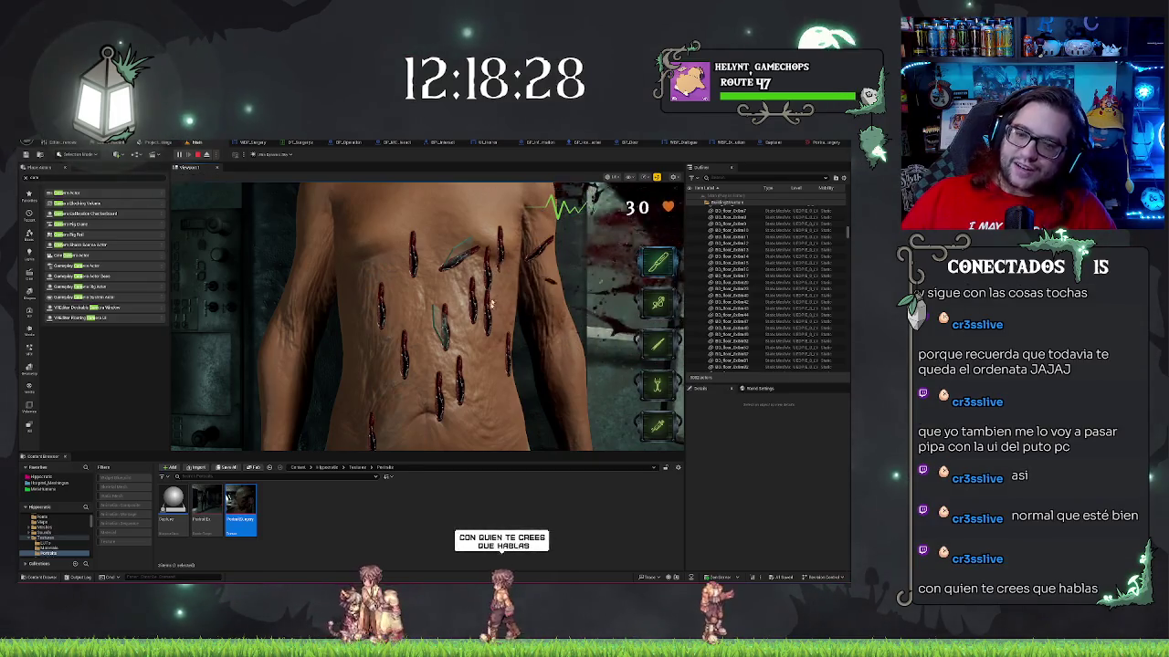
drag(476, 384, 477, 415)
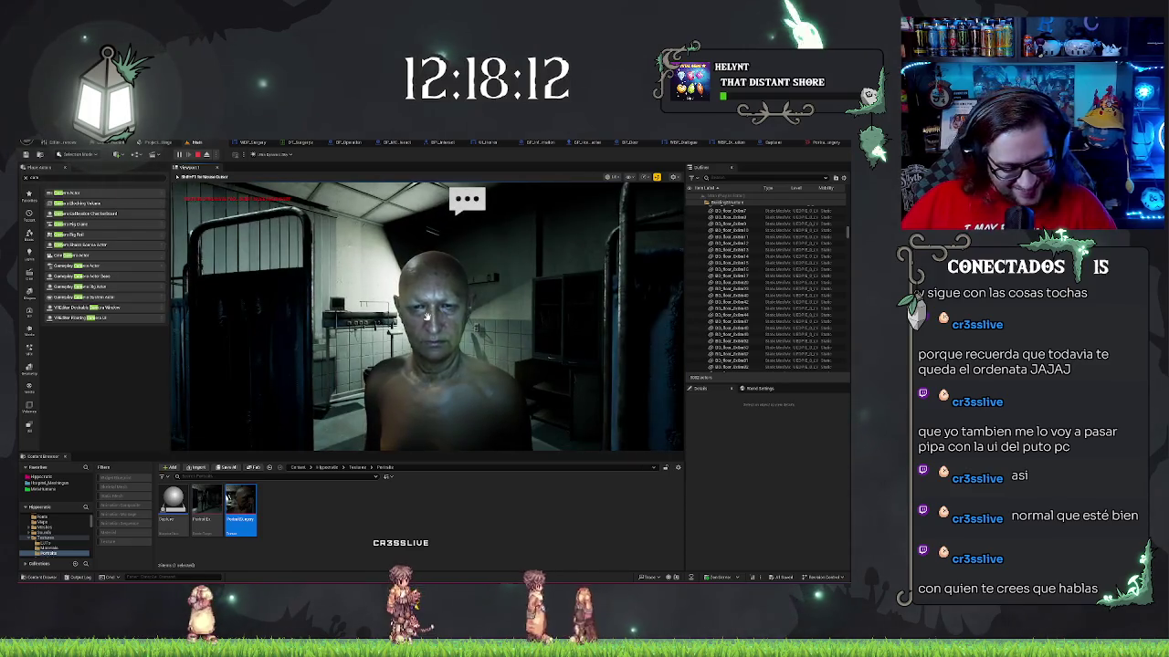
- Stop the playtest, look toward the hallway, and reopen the WBP_Dialogue designer
key(Escape)
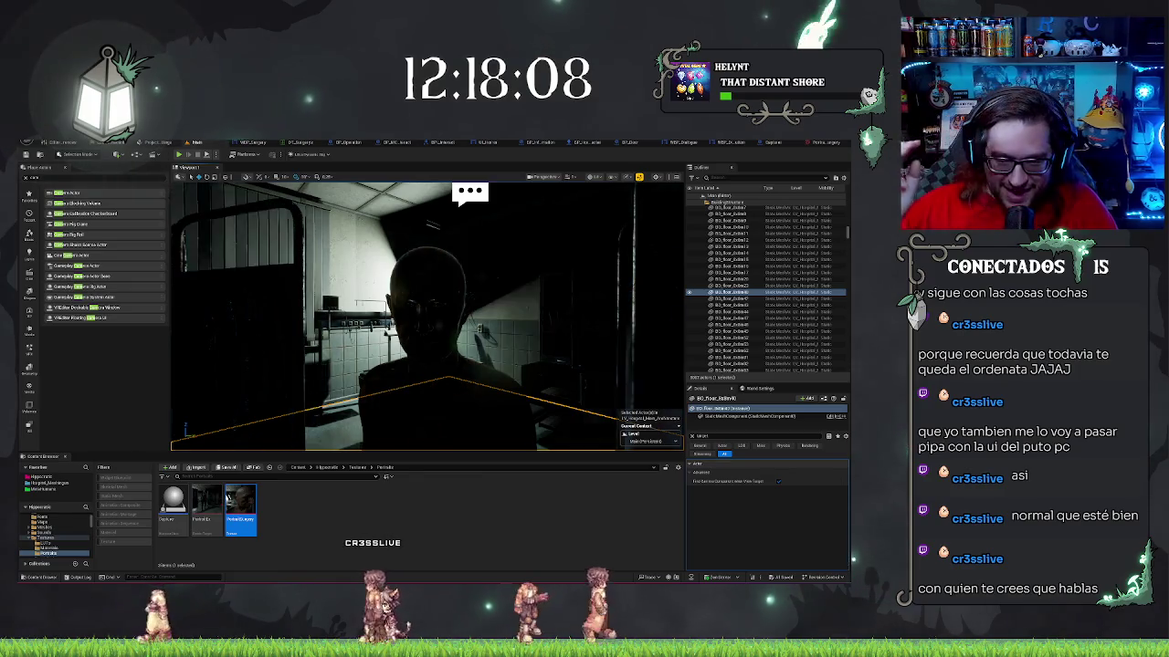
drag(682, 275, 584, 274)
mouse_move(389, 413)
mouse_down()
mouse_move(370, 413)
mouse_move(390, 413)
mouse_up()
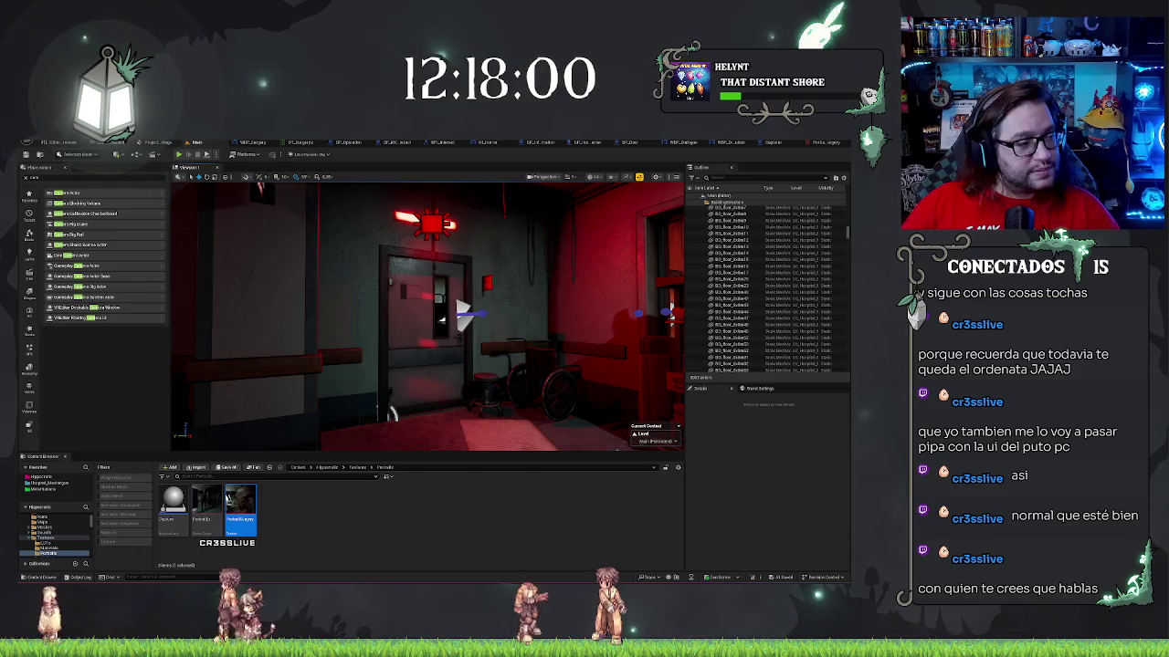
drag(391, 414, 324, 412)
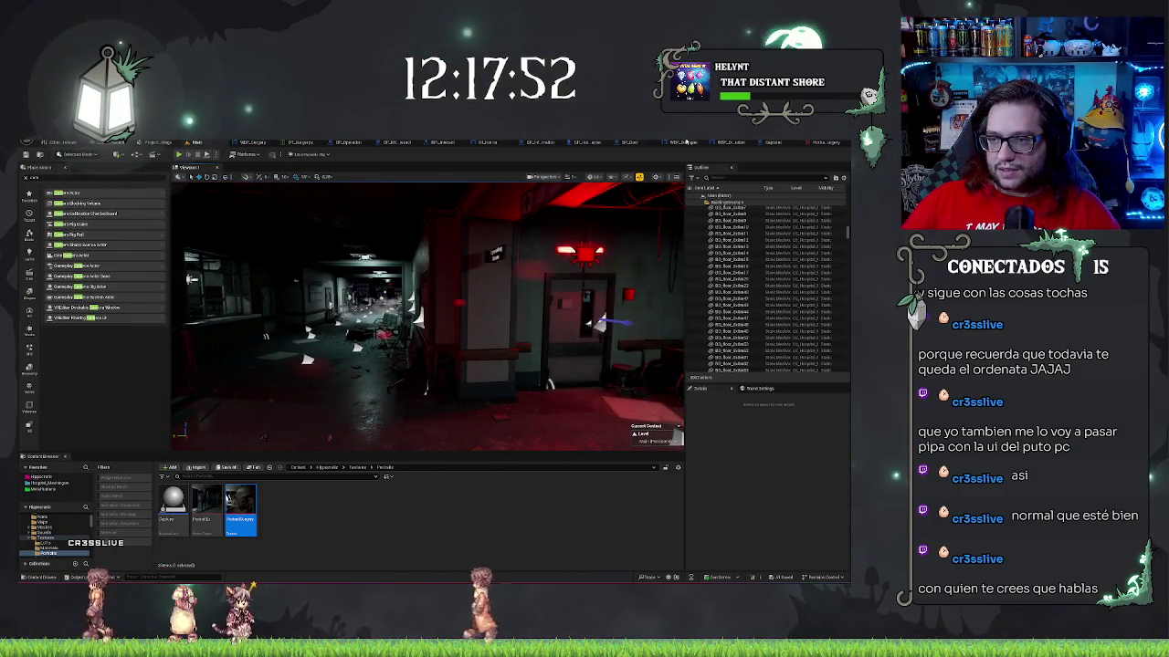
click(717, 142)
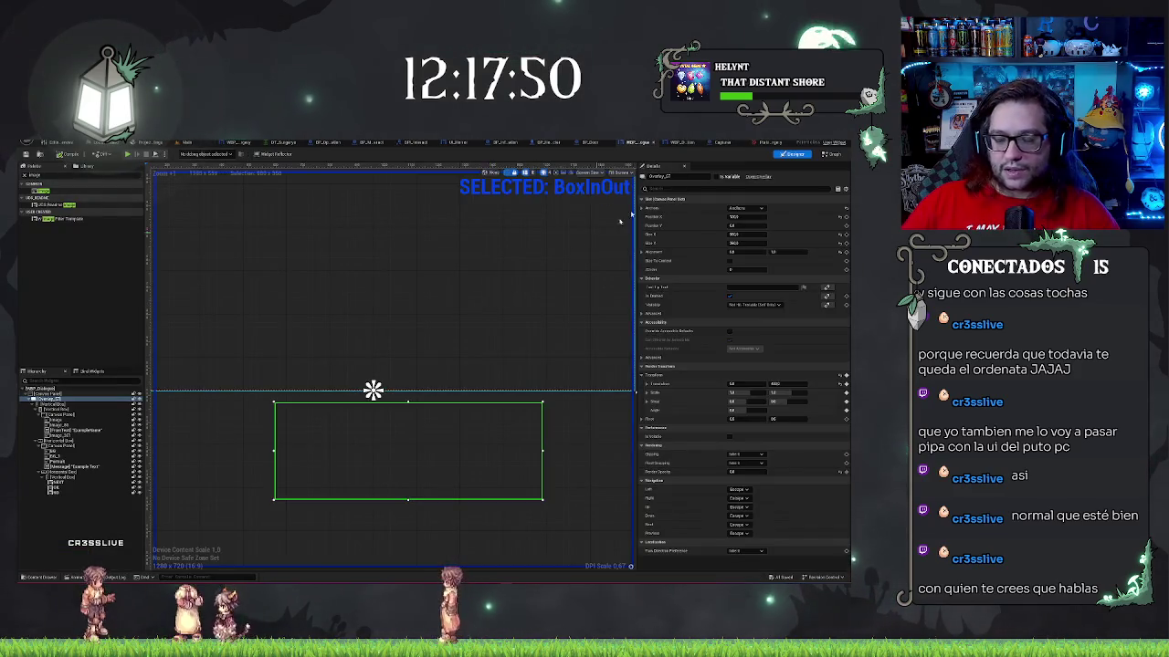
click(681, 143)
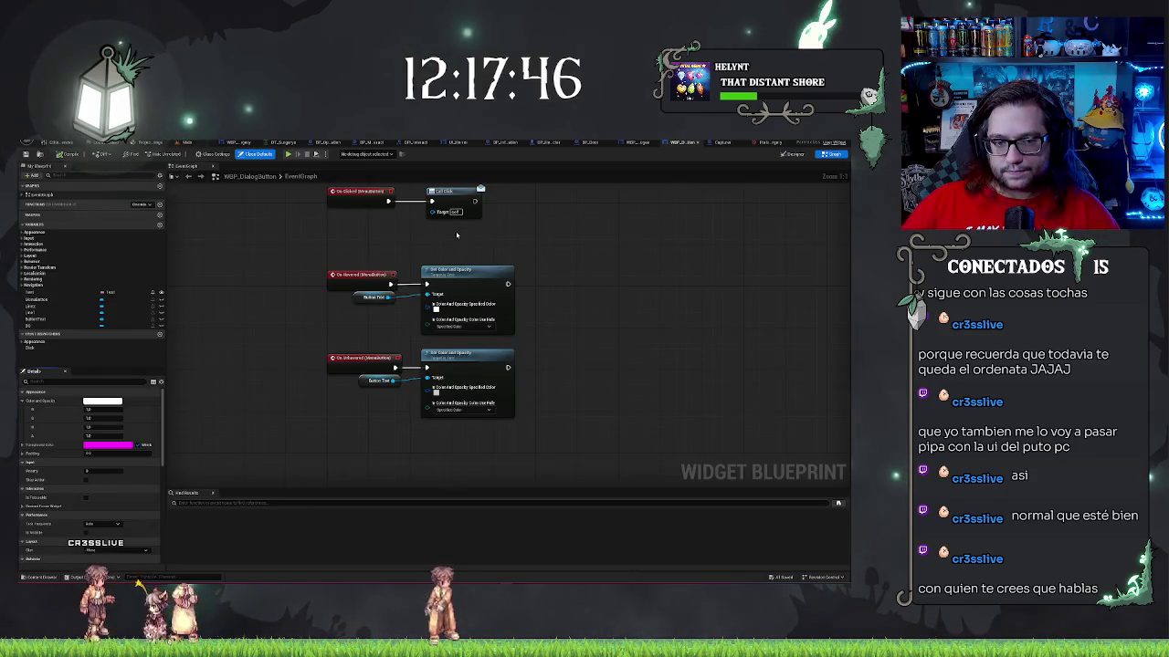
mouse_move(545, 235)
mouse_down()
mouse_move(539, 320)
mouse_move(587, 338)
mouse_move(554, 324)
mouse_move(558, 266)
mouse_move(556, 277)
mouse_move(569, 261)
mouse_move(576, 324)
mouse_up()
drag(583, 243, 581, 300)
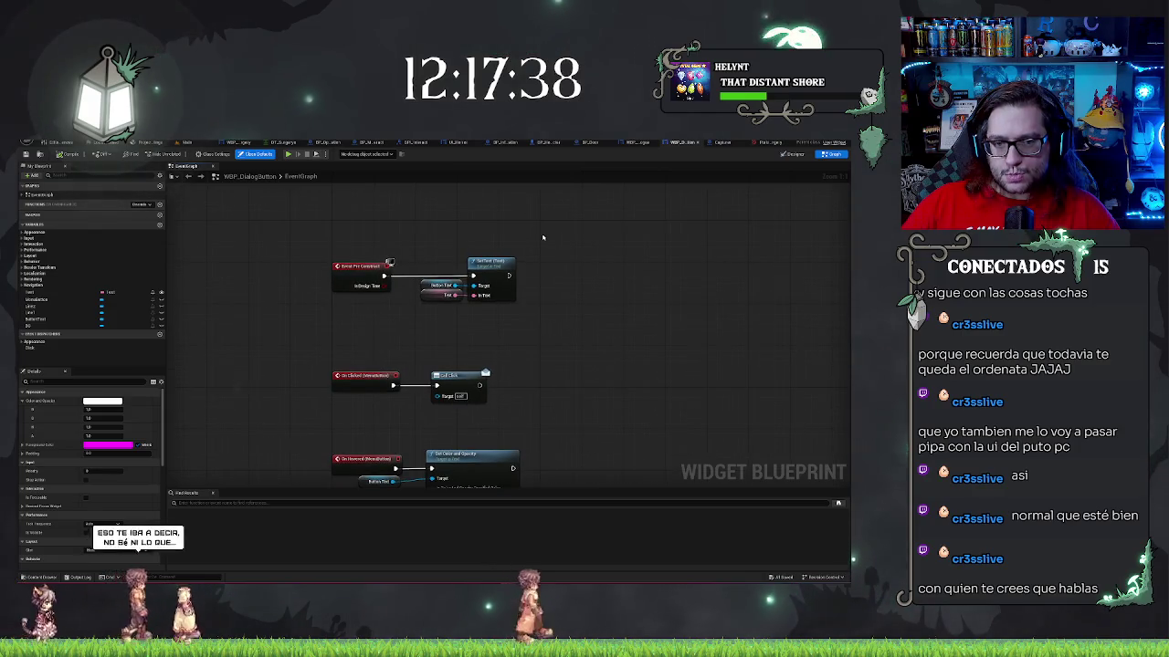
mouse_move(542, 238)
mouse_down()
mouse_move(552, 354)
mouse_move(548, 119)
mouse_move(349, 289)
mouse_move(443, 351)
mouse_up()
drag(293, 406, 312, 363)
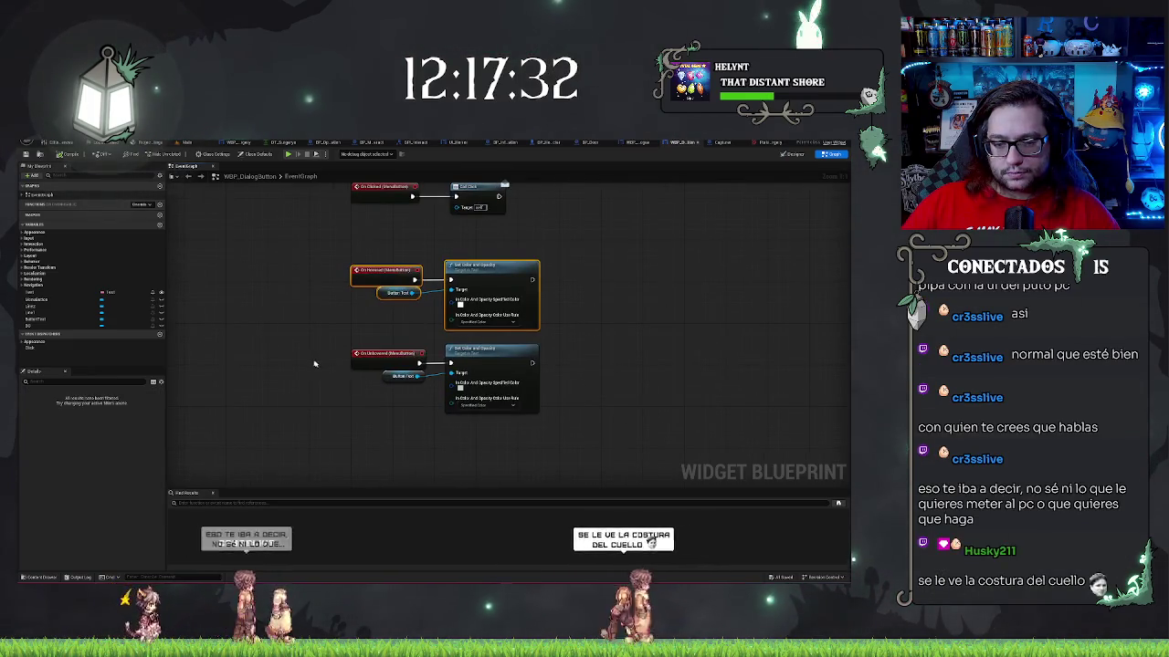
click(623, 399)
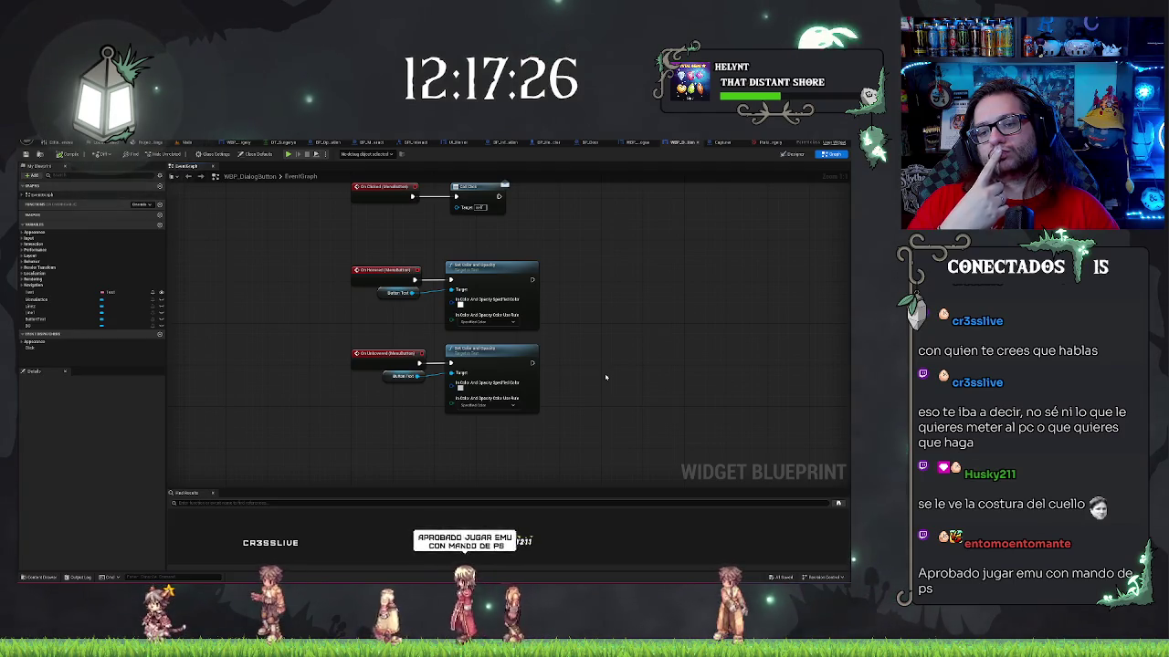
scroll(607, 373, up, 5)
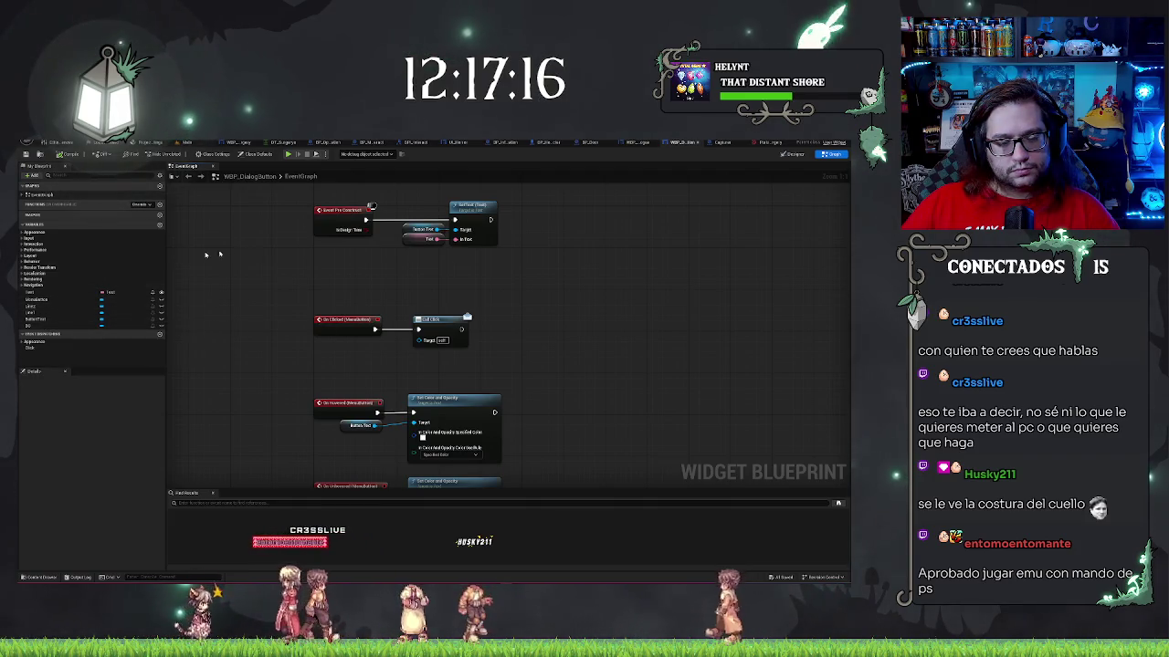
scroll(551, 271, down, 3)
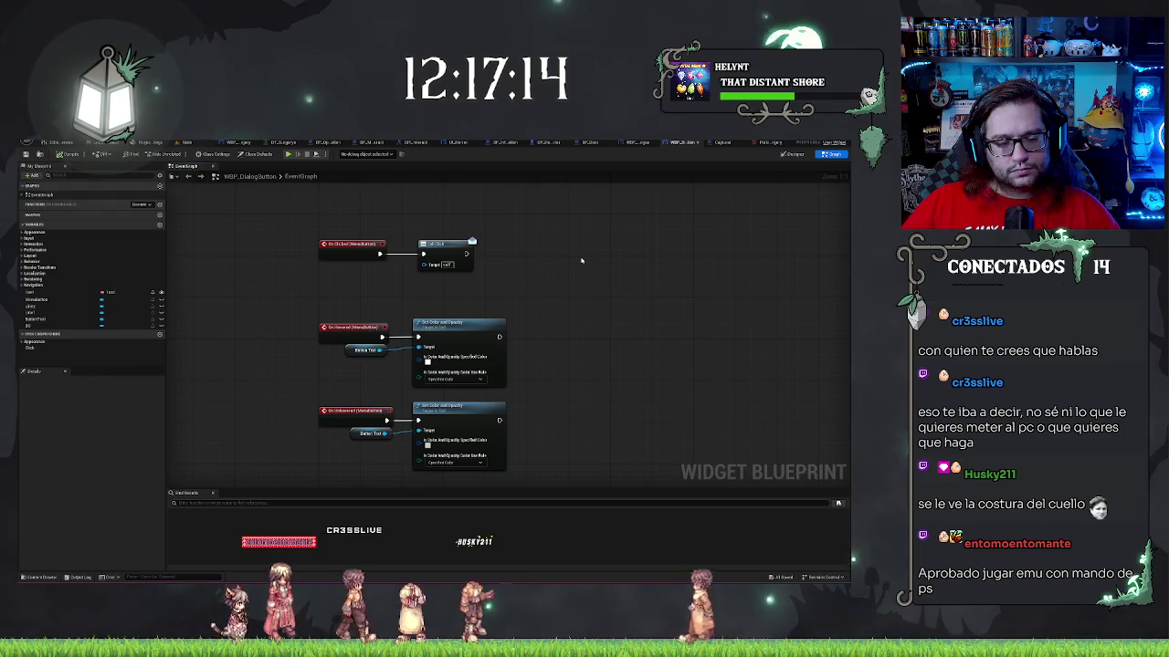
key(shift+F4)
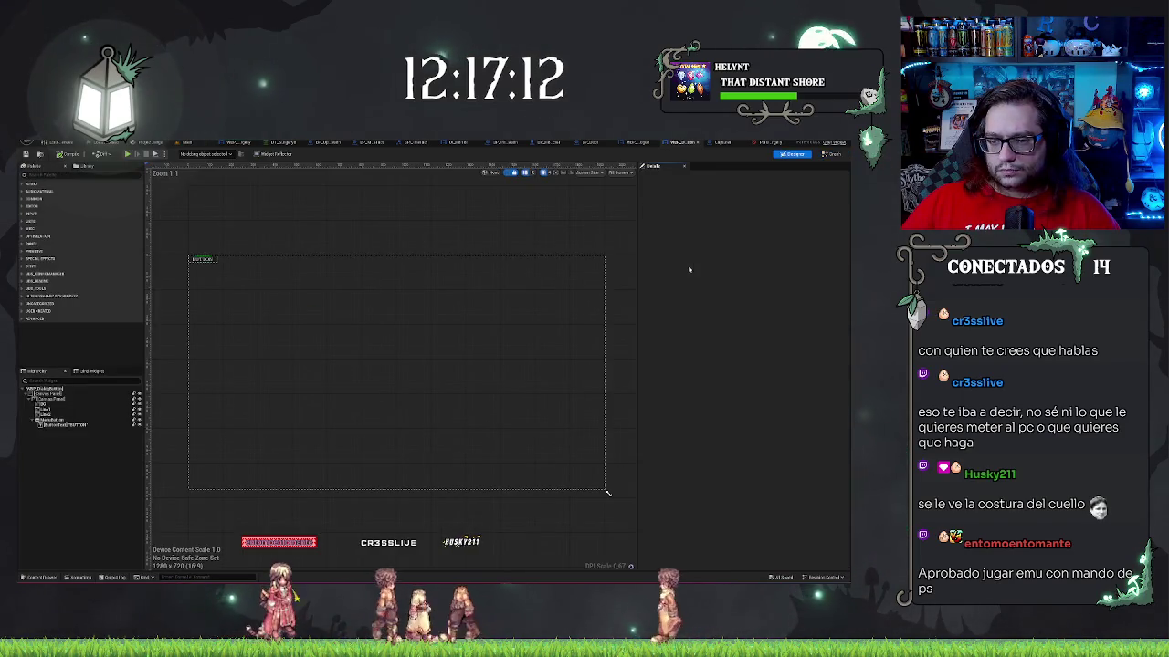
click(831, 155)
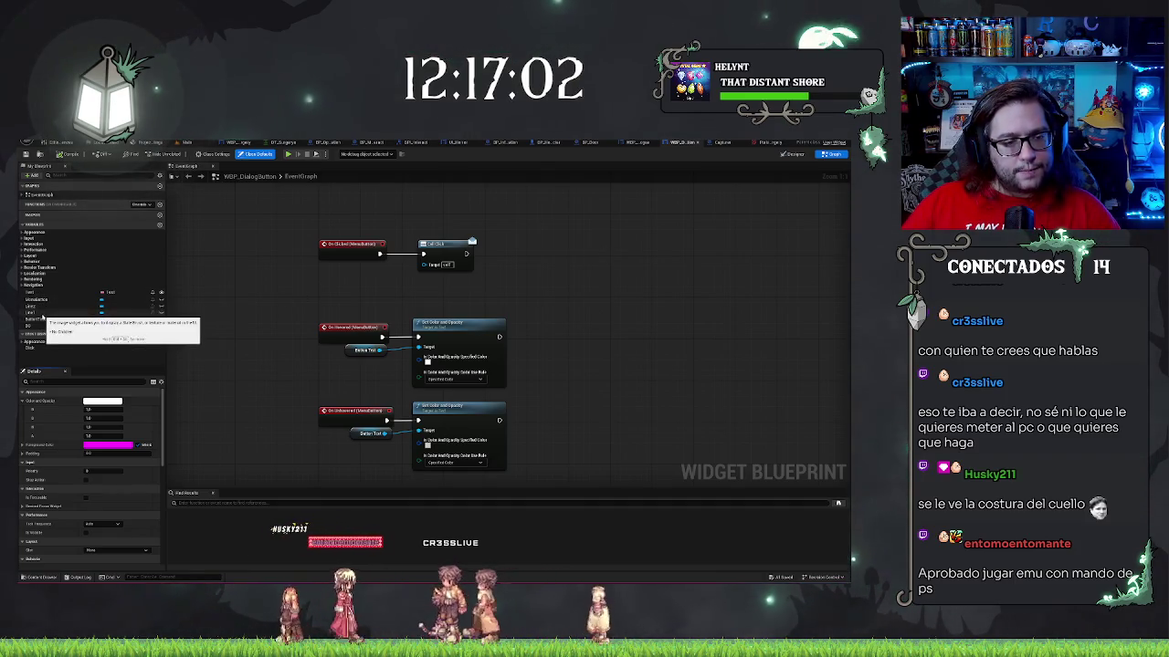
click(45, 300)
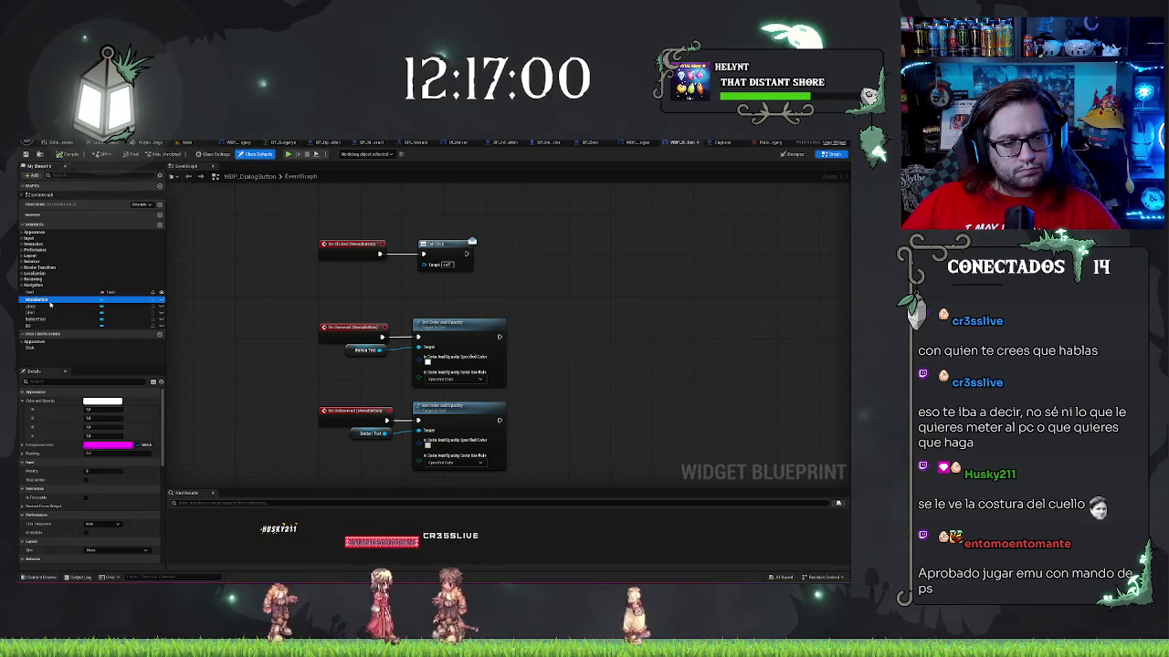
click(787, 154)
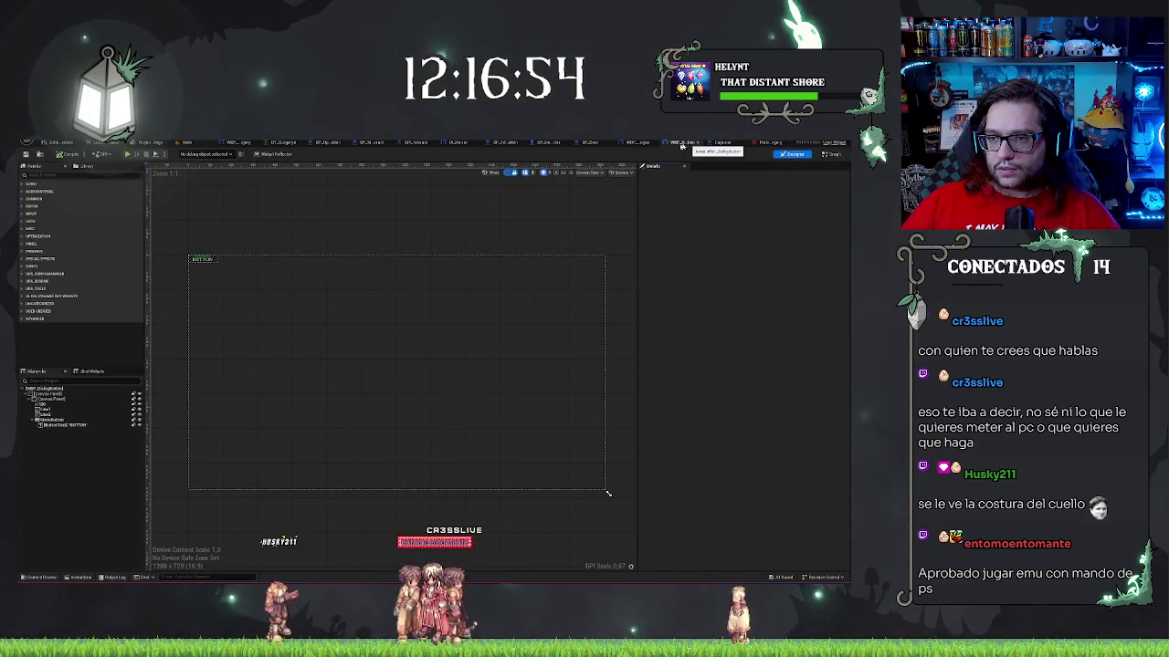
click(644, 144)
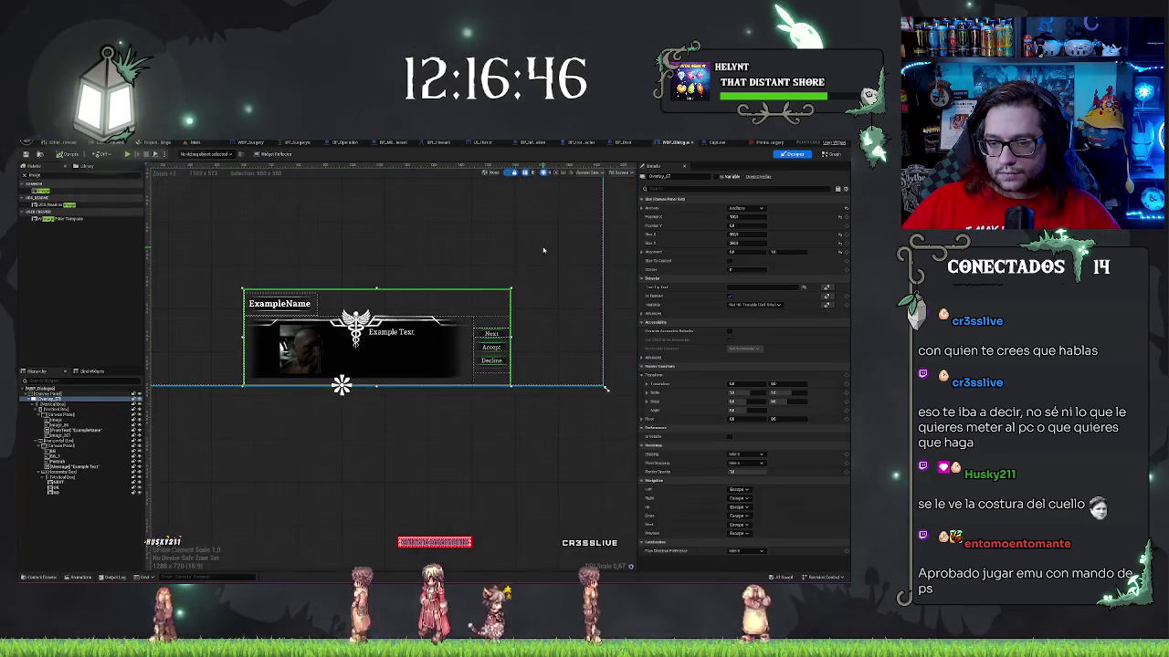
- Select the Decline button and scroll through its Details properties
click(492, 360)
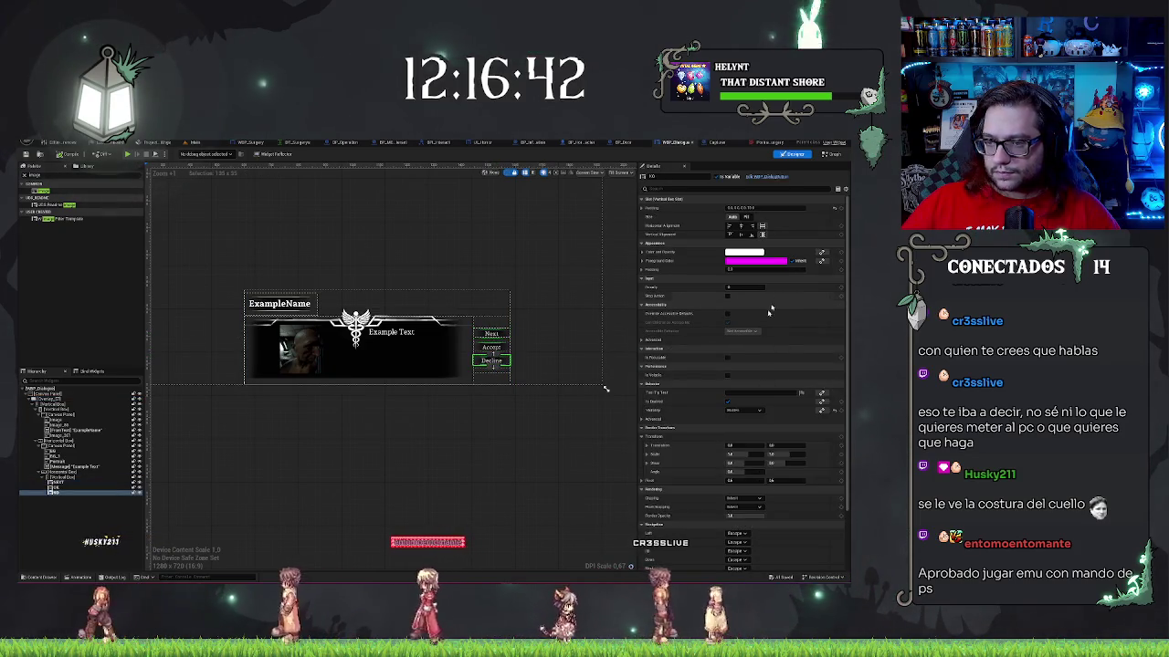
scroll(773, 302, down, 3)
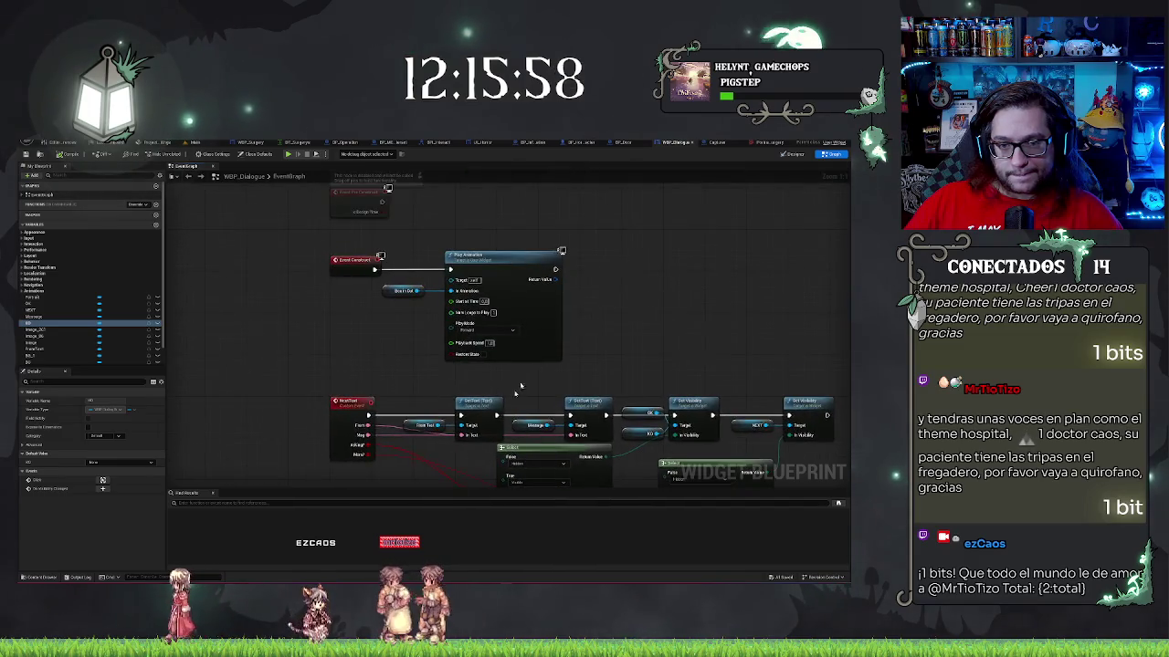
- Place the KO variable and add two line getter nodes from it
mouse_move(42, 327)
mouse_down()
mouse_move(551, 331)
mouse_move(603, 315)
mouse_up()
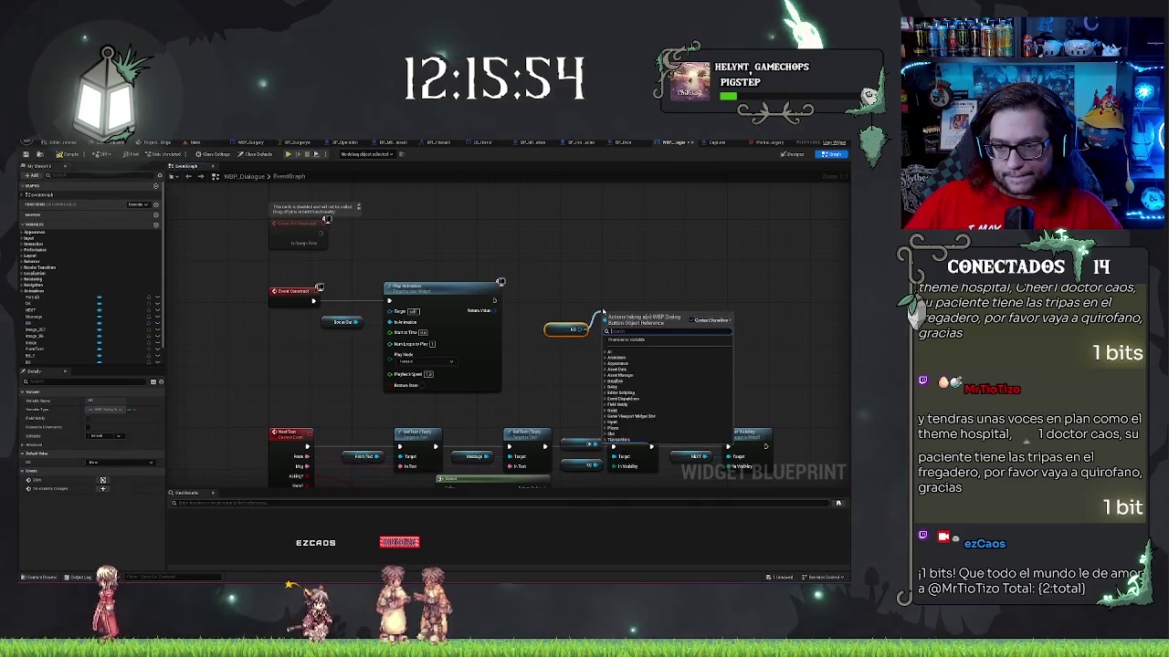
text(getin)
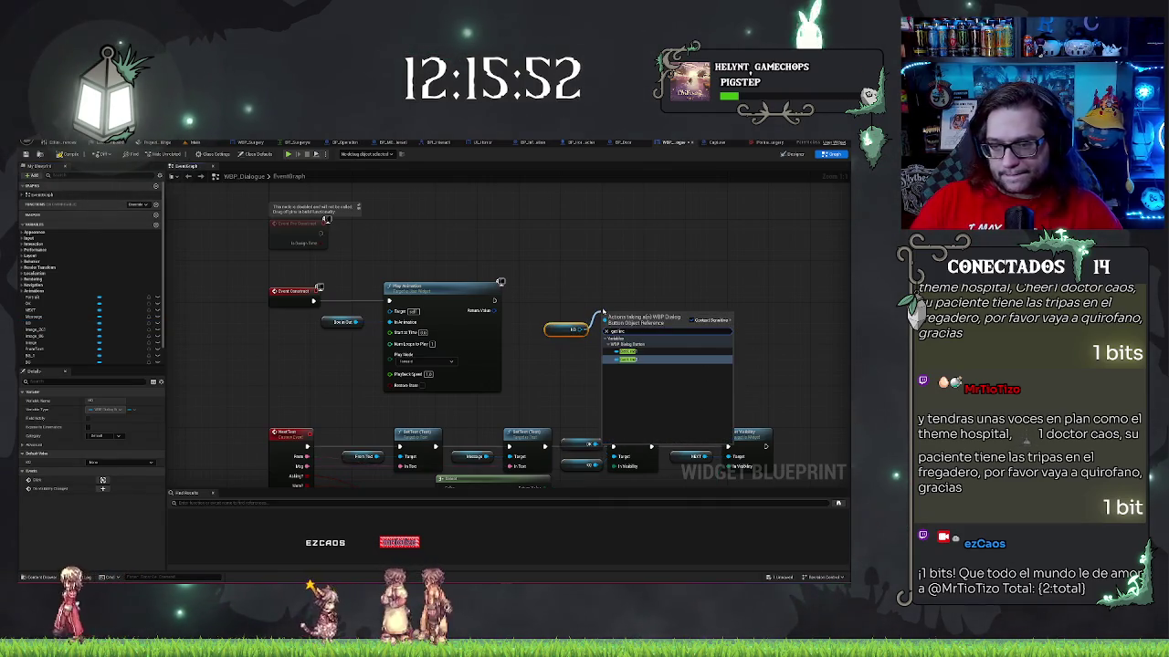
click(629, 352)
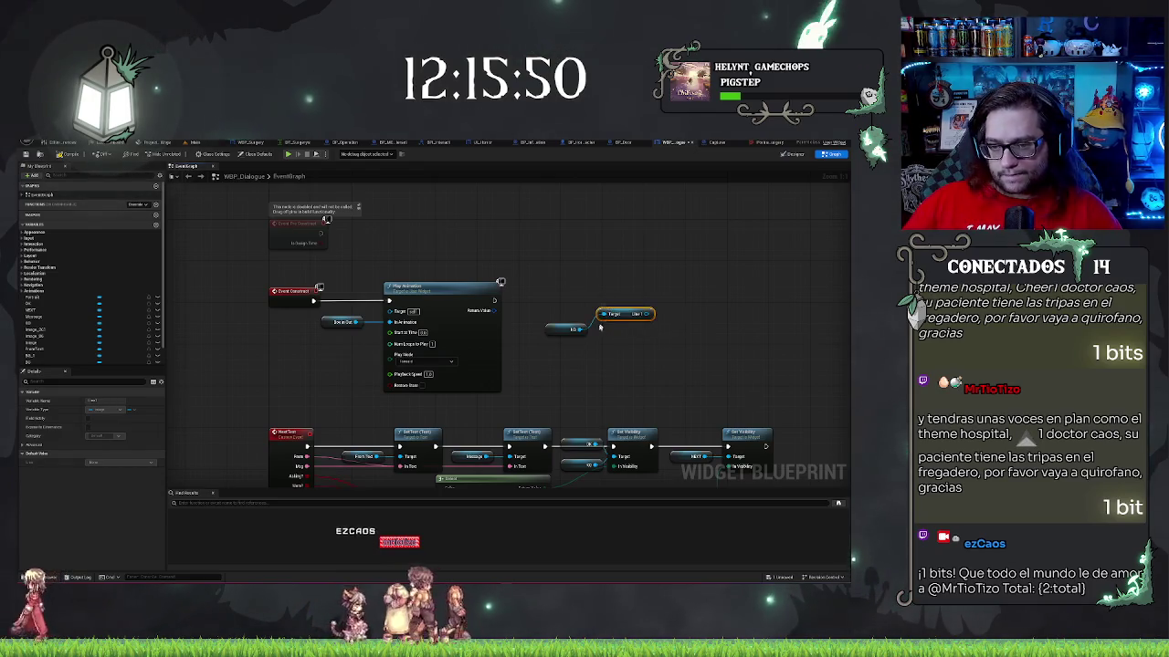
drag(586, 328, 615, 339)
text(getin)
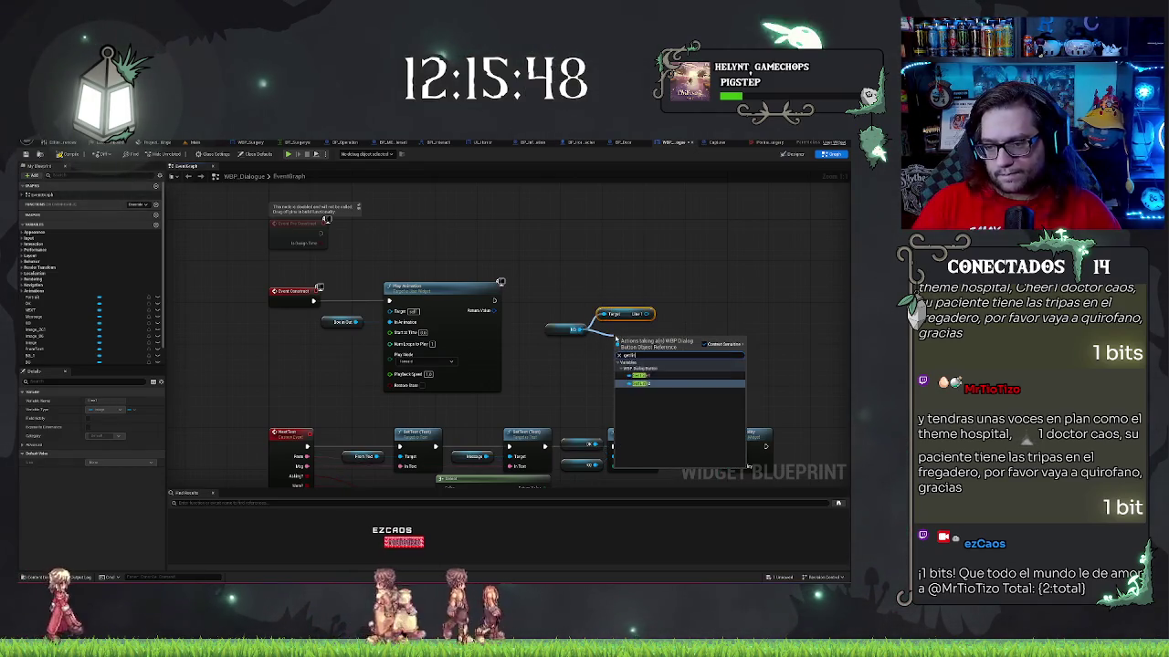
key(Return)
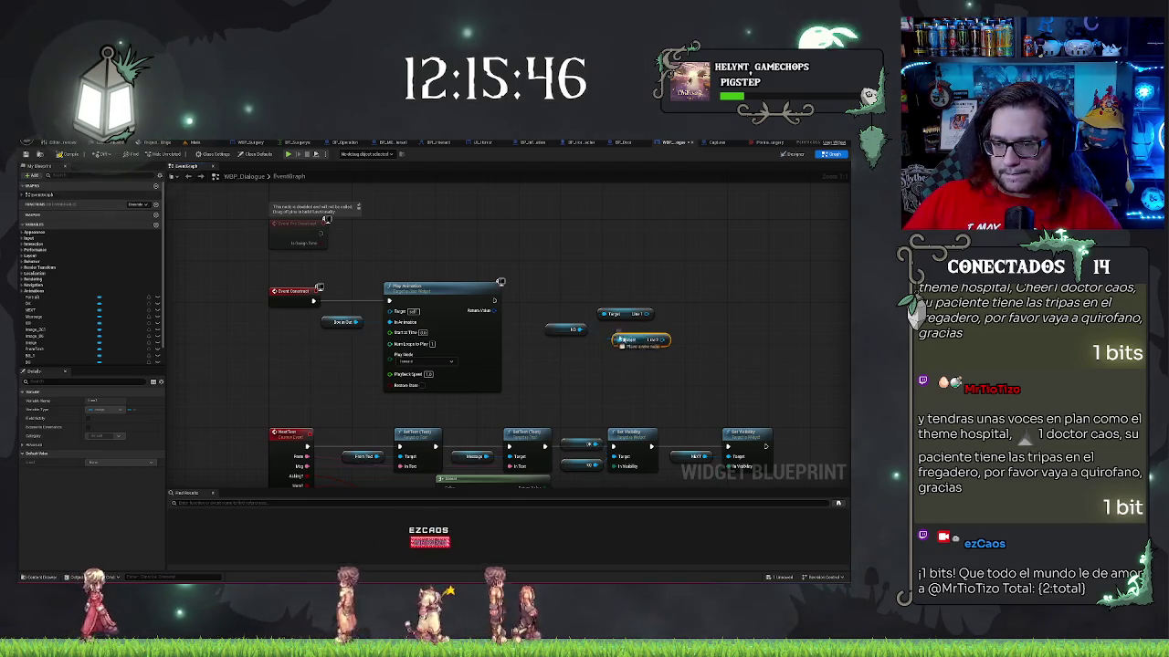
mouse_move(628, 340)
mouse_down()
mouse_move(613, 340)
mouse_move(665, 301)
mouse_up()
- Add a Set Color and Opacity node for Line 1 with red colour
text(setcol)
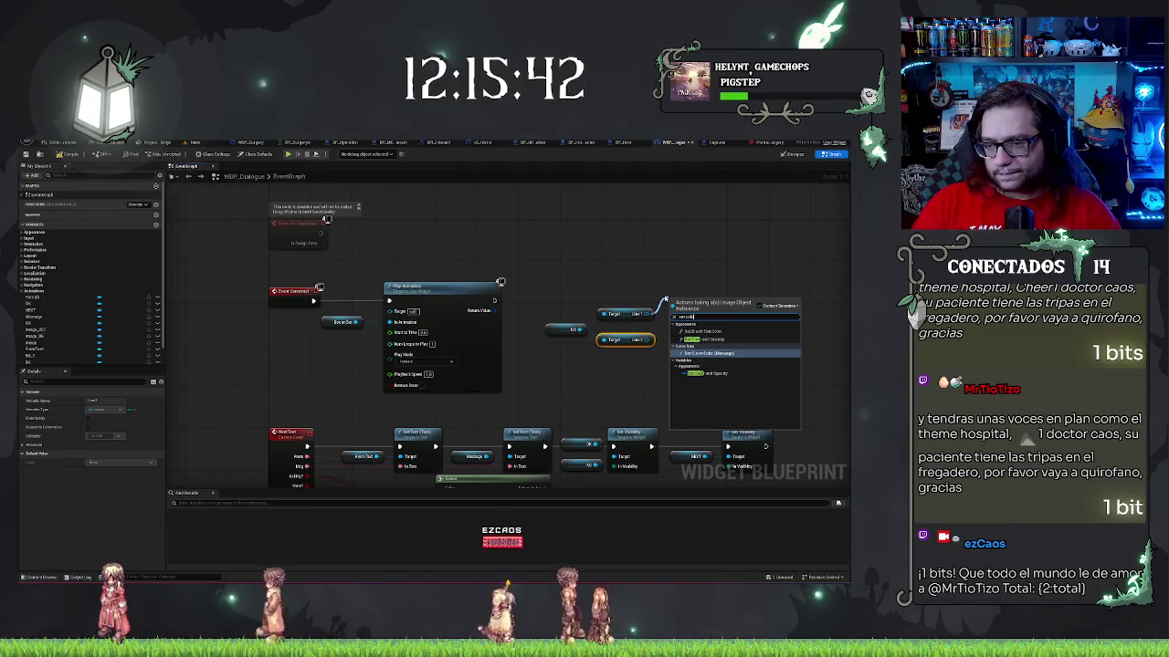
click(715, 340)
drag(709, 319, 726, 313)
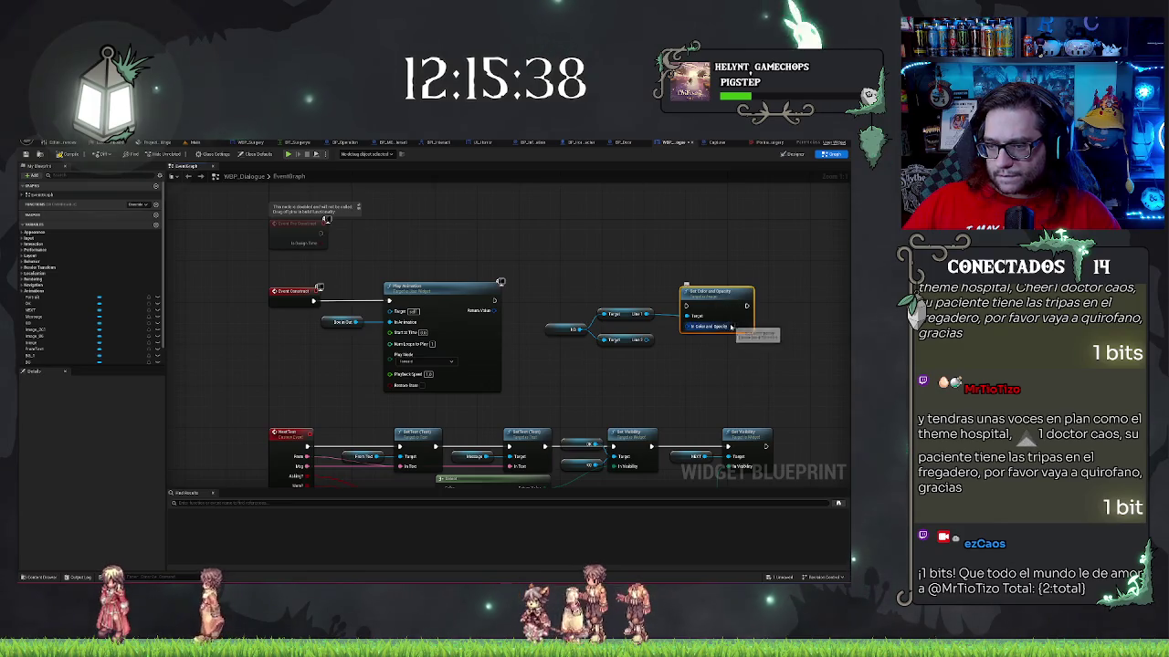
click(730, 326)
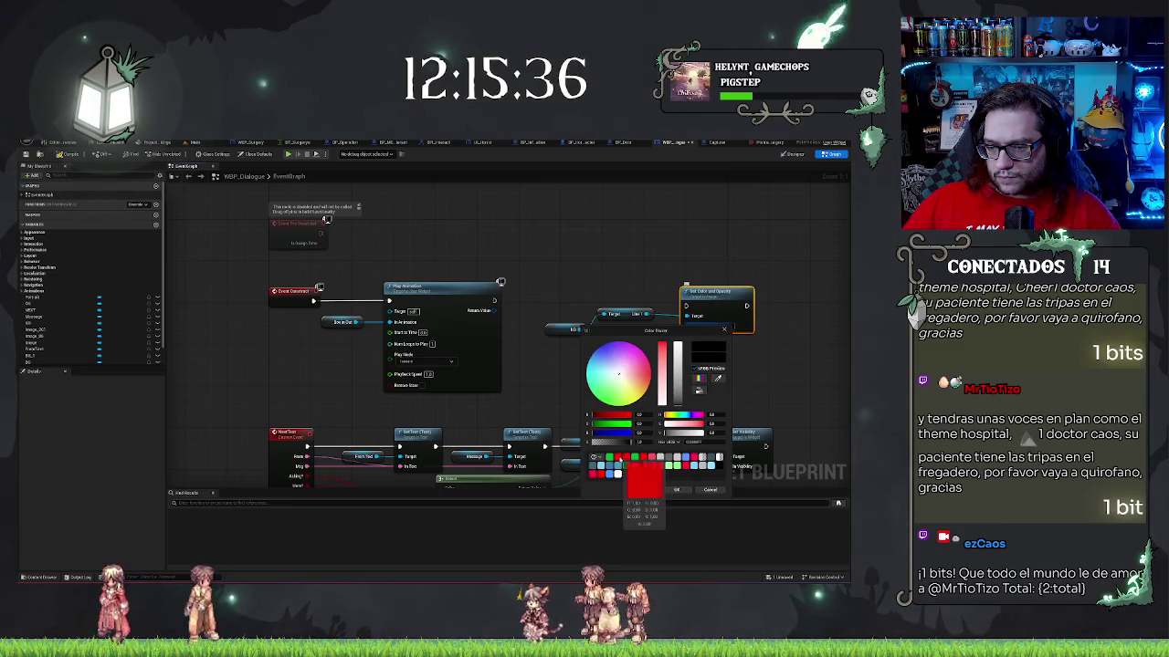
click(619, 458)
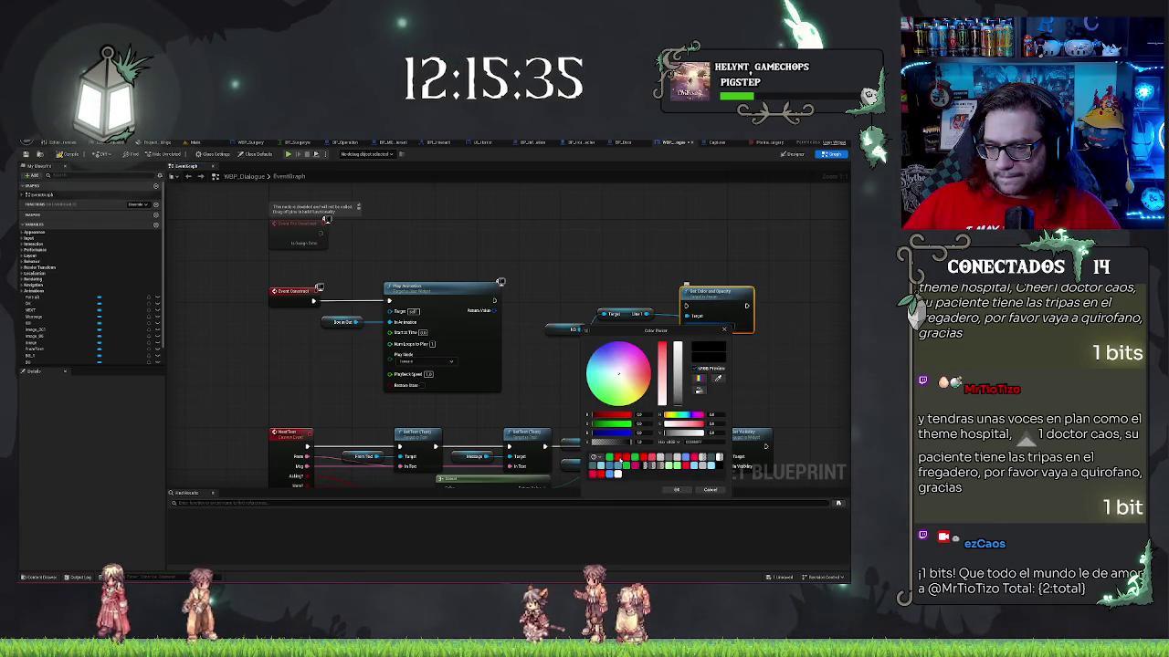
click(681, 490)
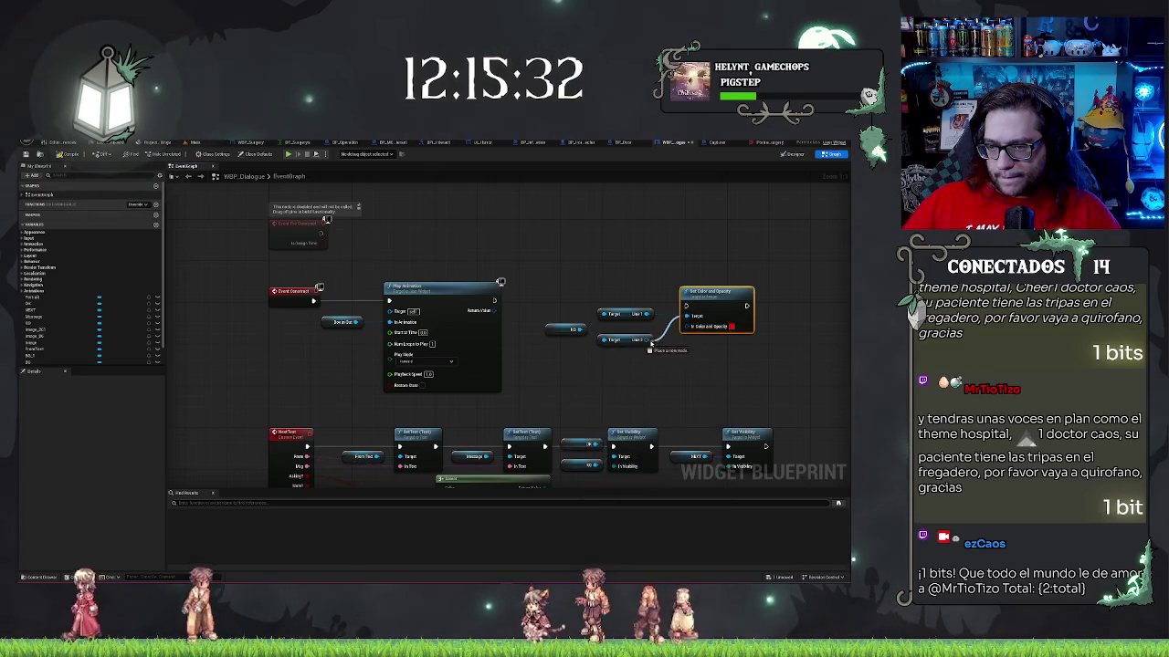
- Wire the setter's Target and realign the X0, Line 1, Line 2 and setter nodes
mouse_move(687, 316)
mouse_down()
mouse_move(521, 310)
mouse_move(512, 299)
mouse_move(539, 281)
mouse_up()
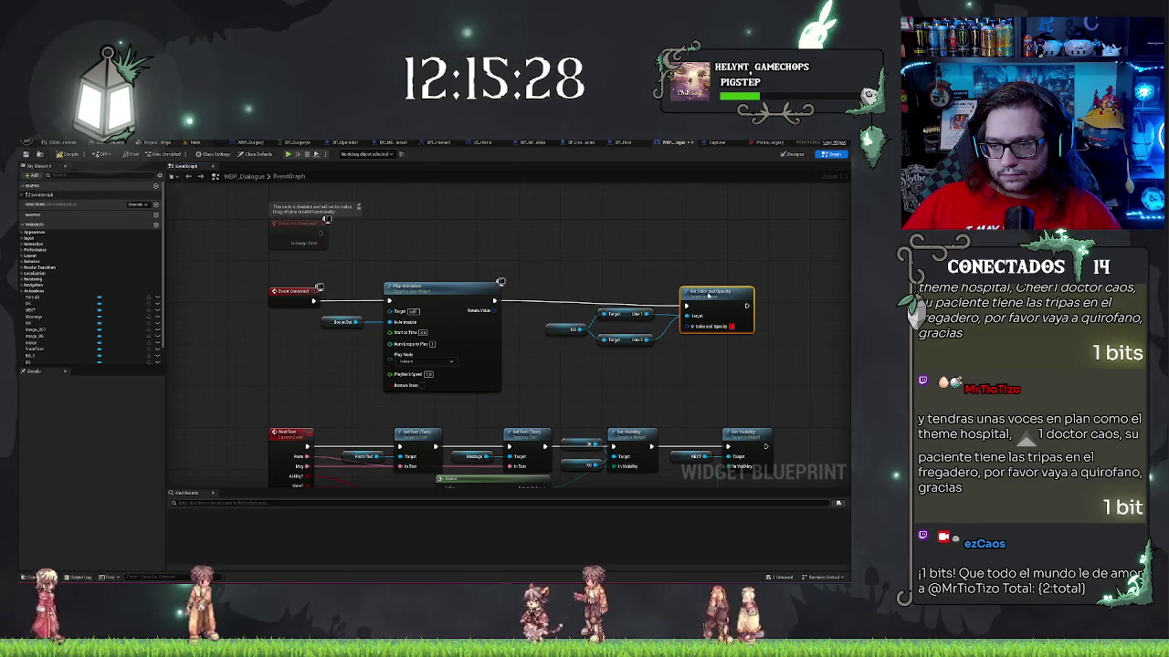
drag(708, 296, 709, 290)
drag(538, 276, 675, 388)
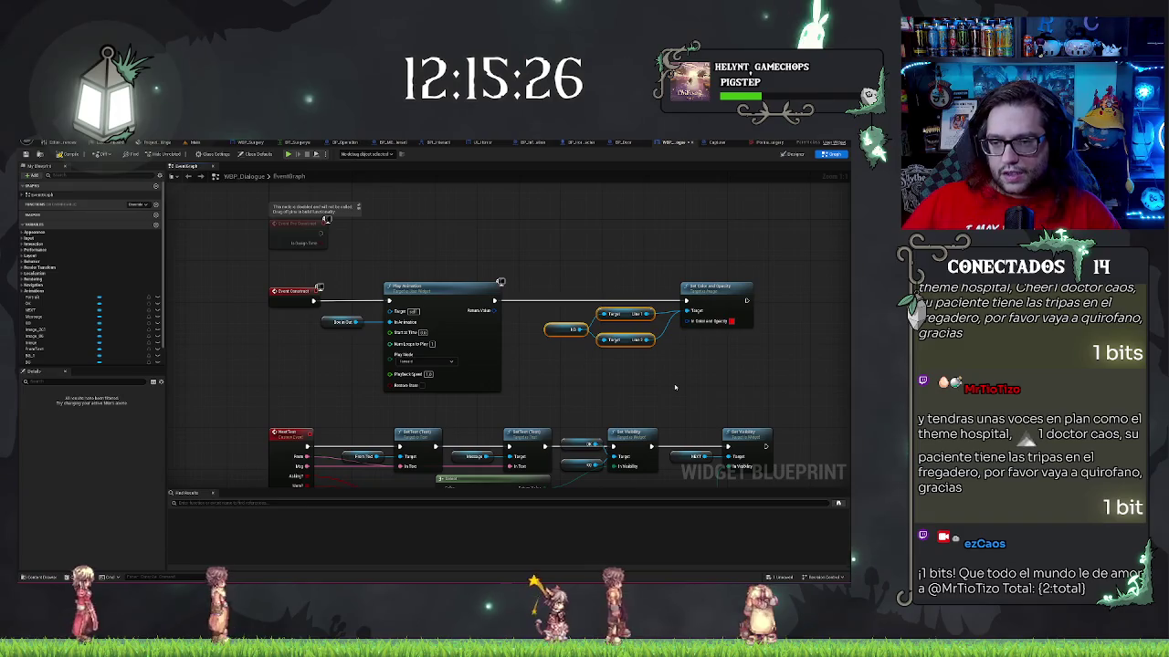
key(Right)
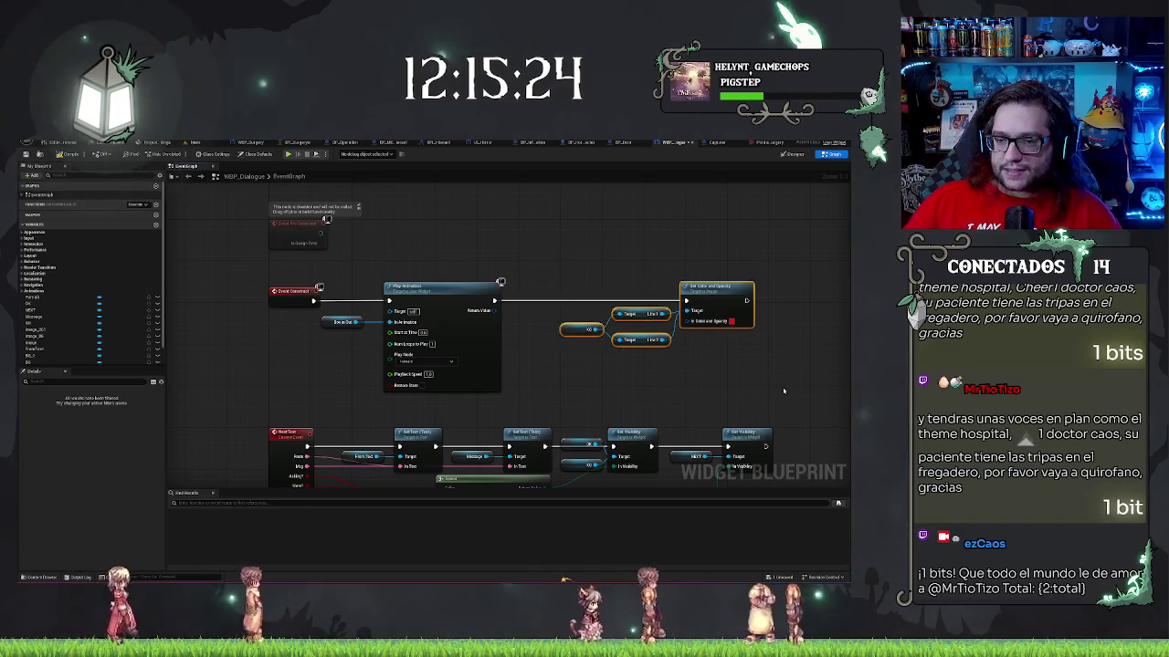
shift+click(703, 291)
key(Left)
key(Left)
key(Left)
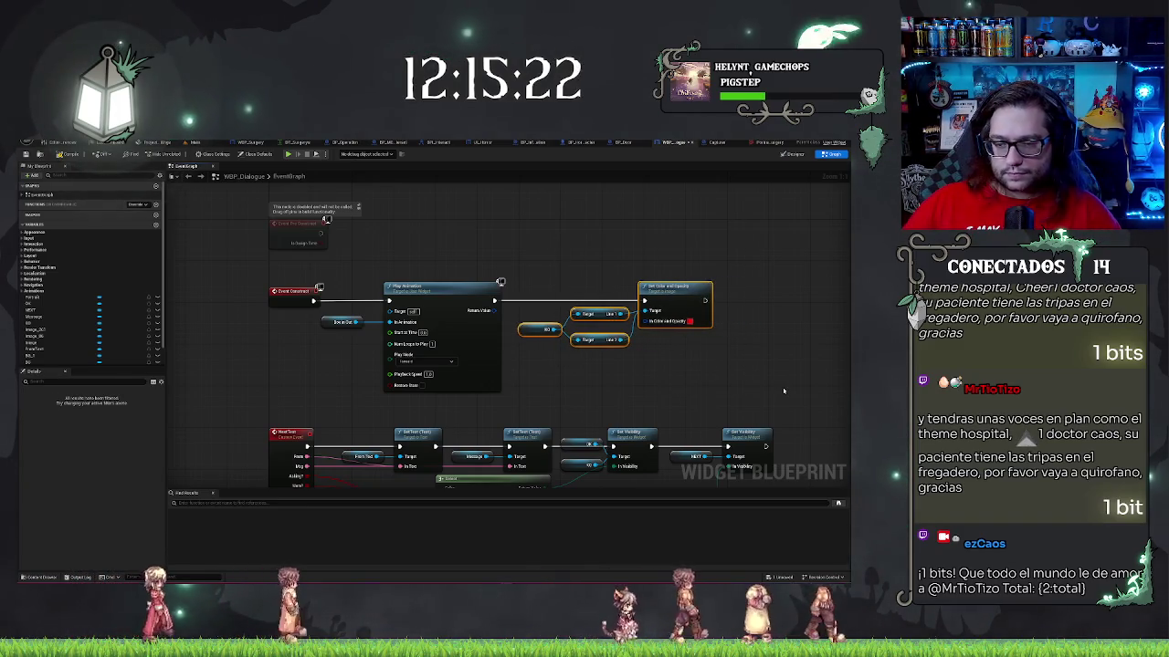
click(577, 224)
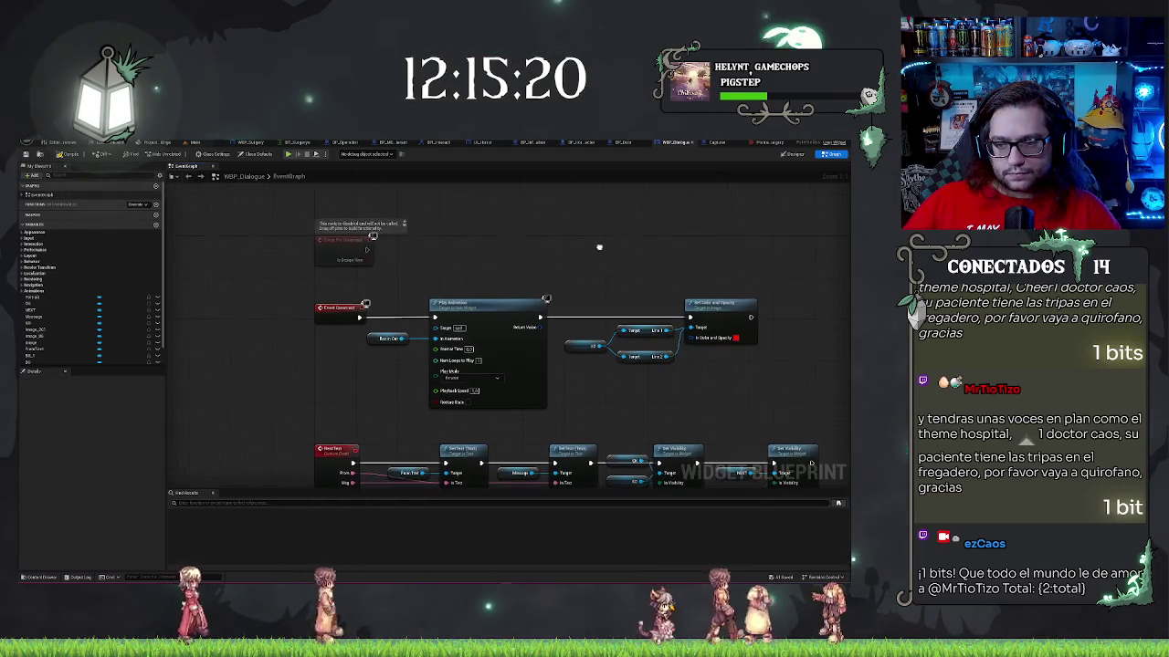
drag(577, 224, 623, 241)
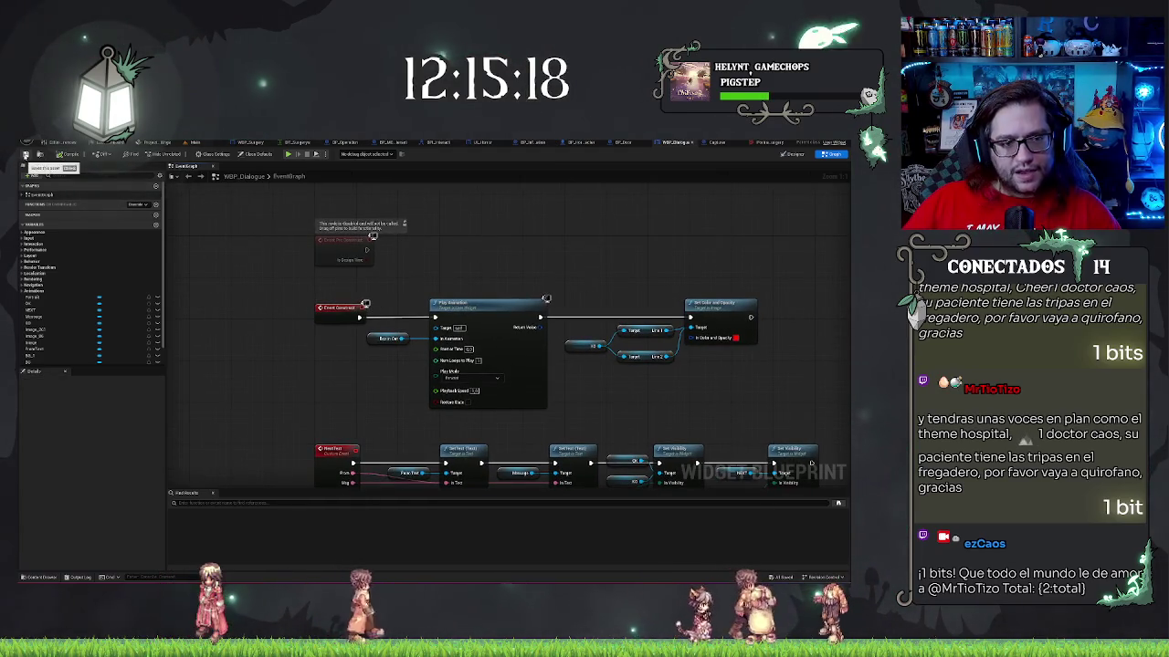
click(205, 143)
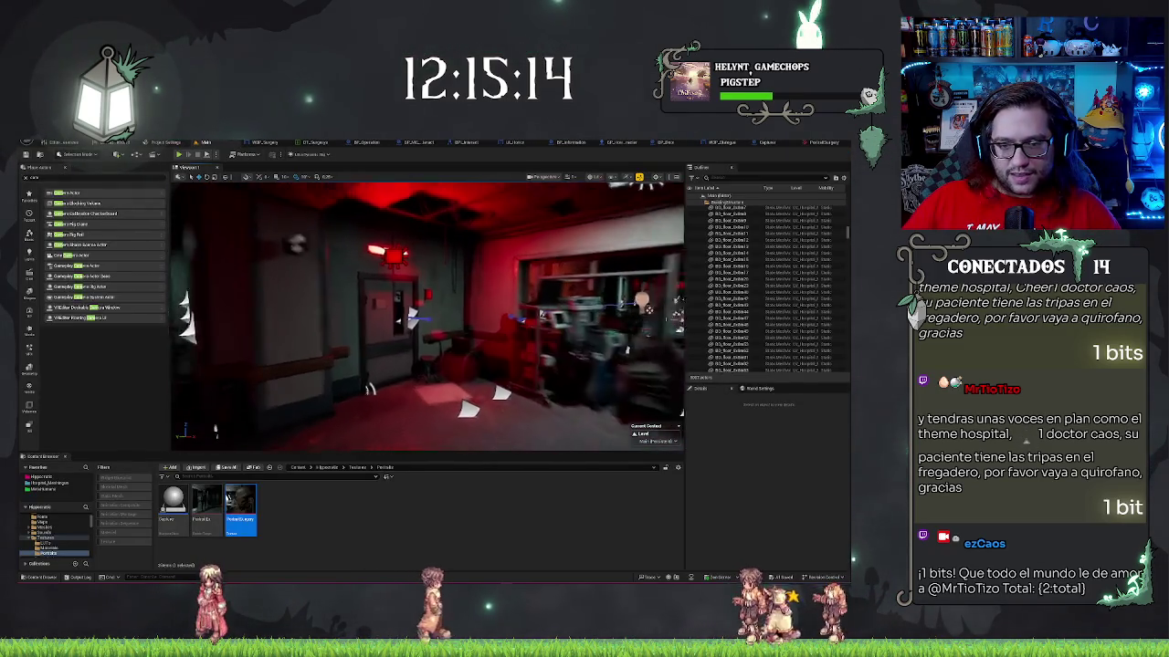
- Playtest with Alt+P, talk to the Naked Guy NPC, and decline the surgery offer
right_click(436, 378)
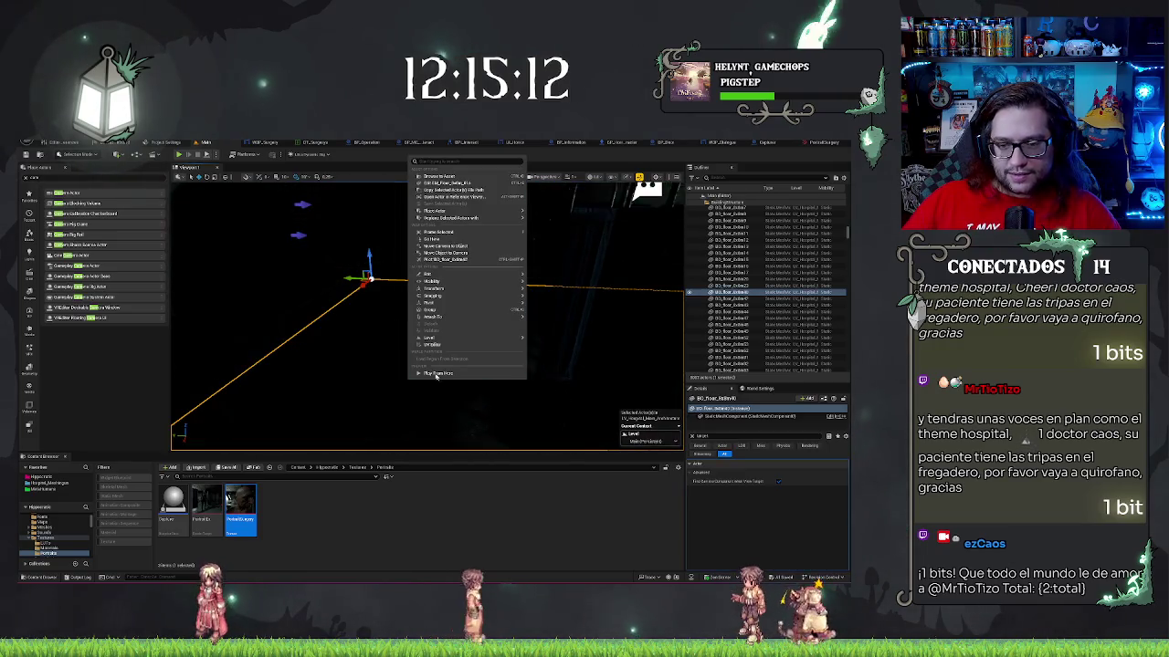
key(Escape)
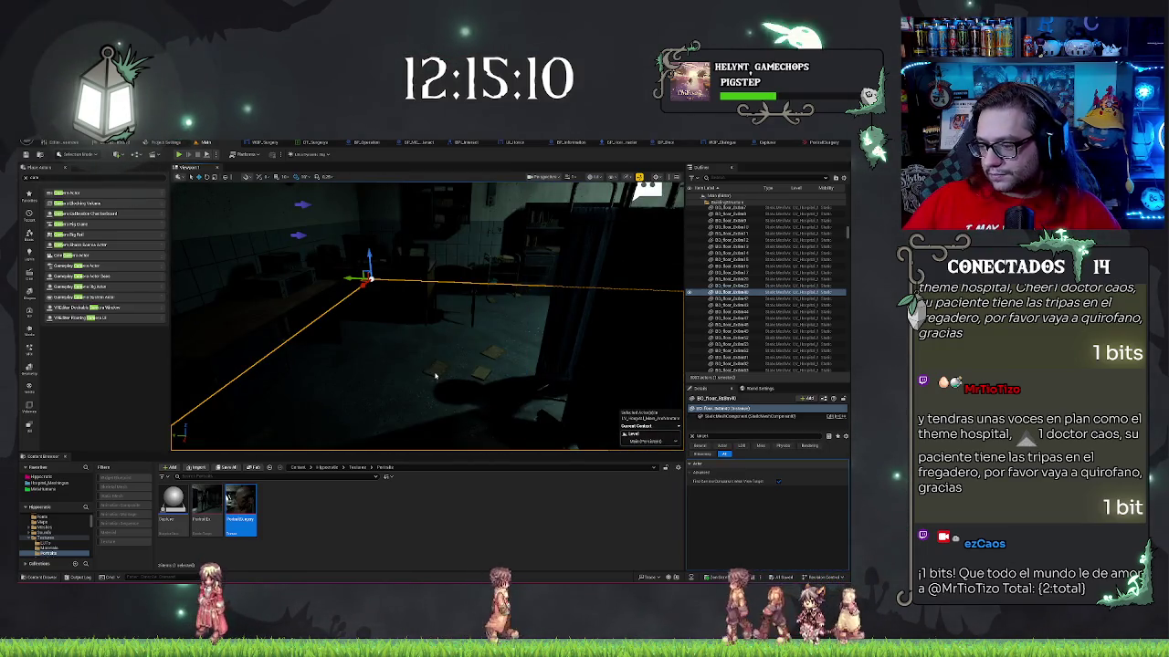
key(alt+p)
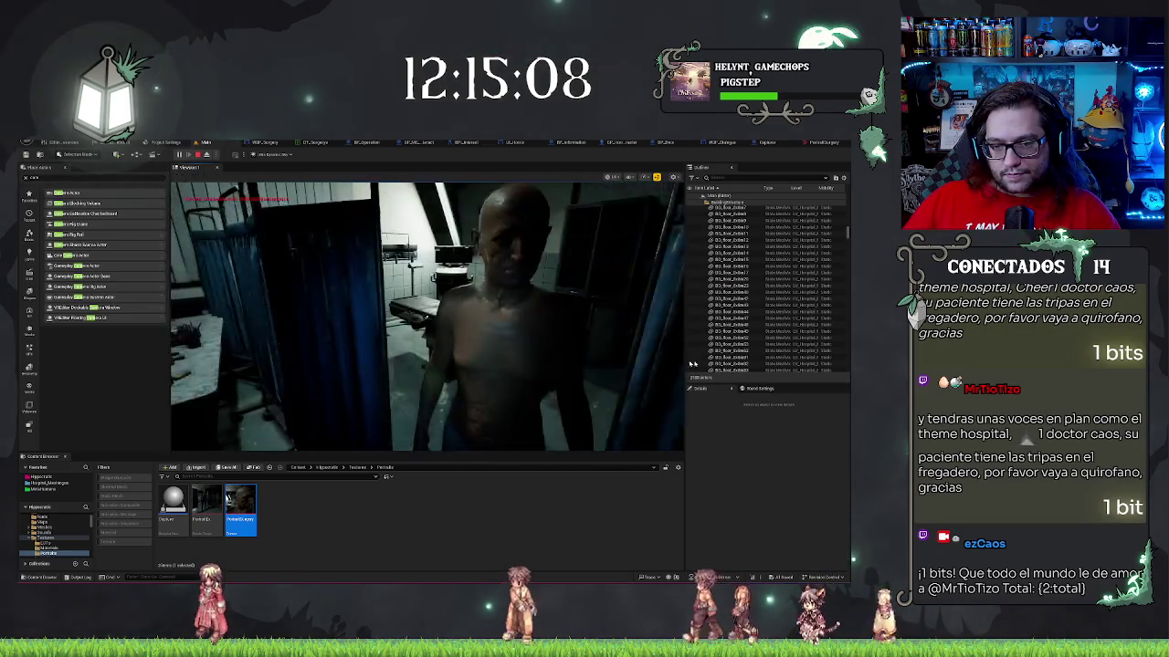
click(680, 363)
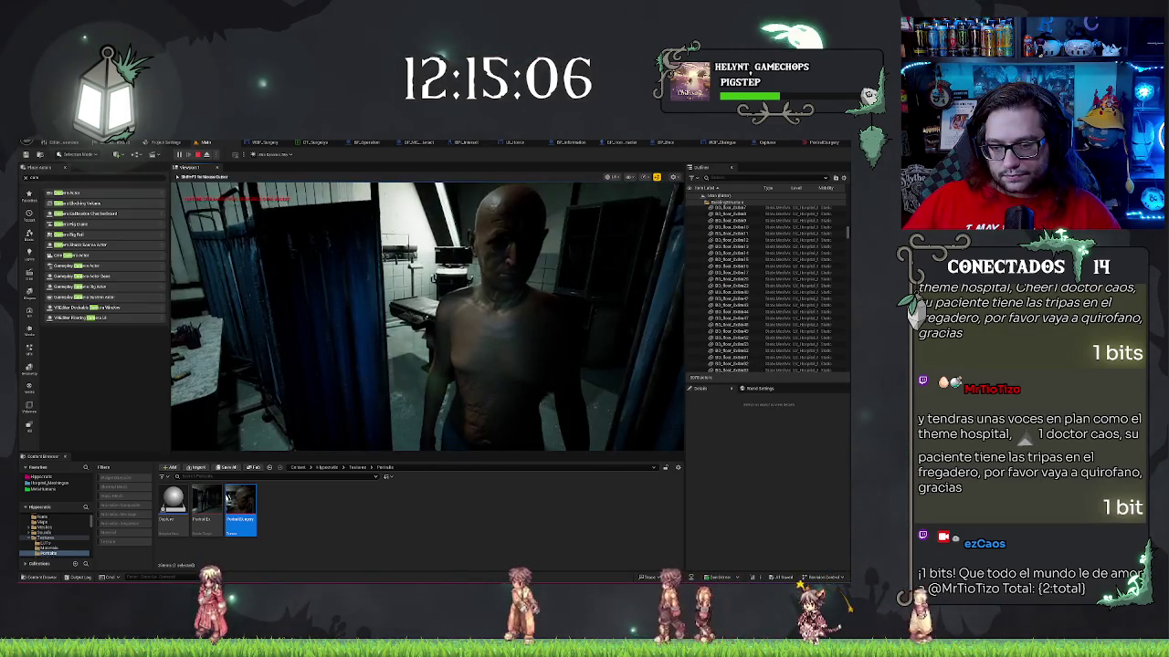
key(e)
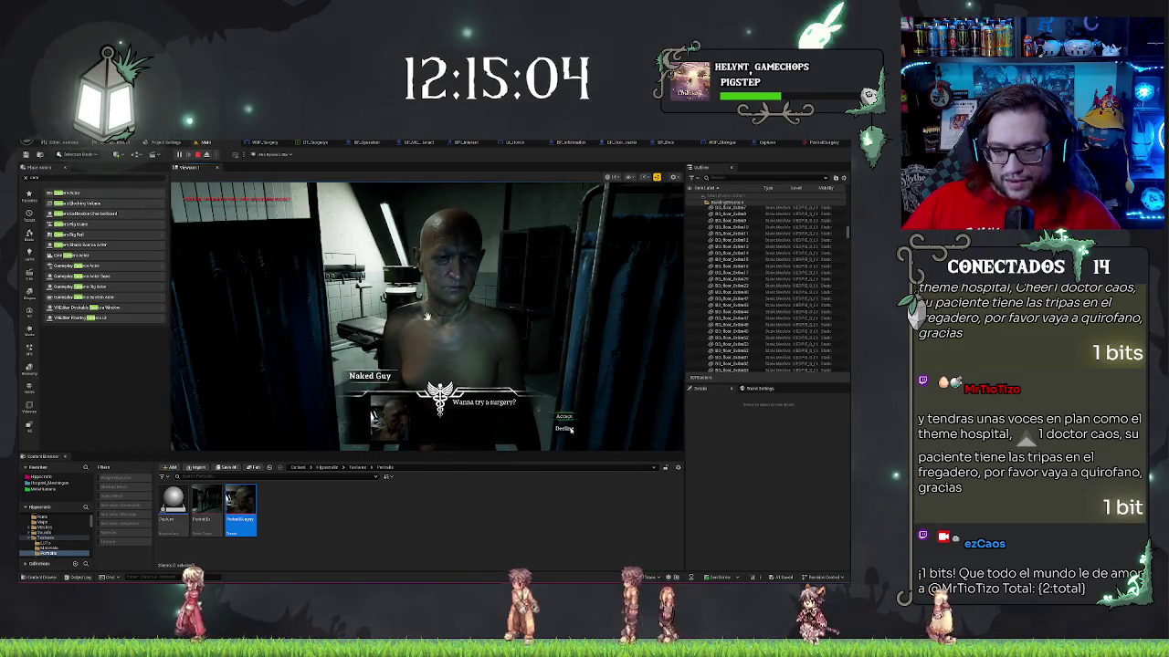
click(569, 429)
click(819, 144)
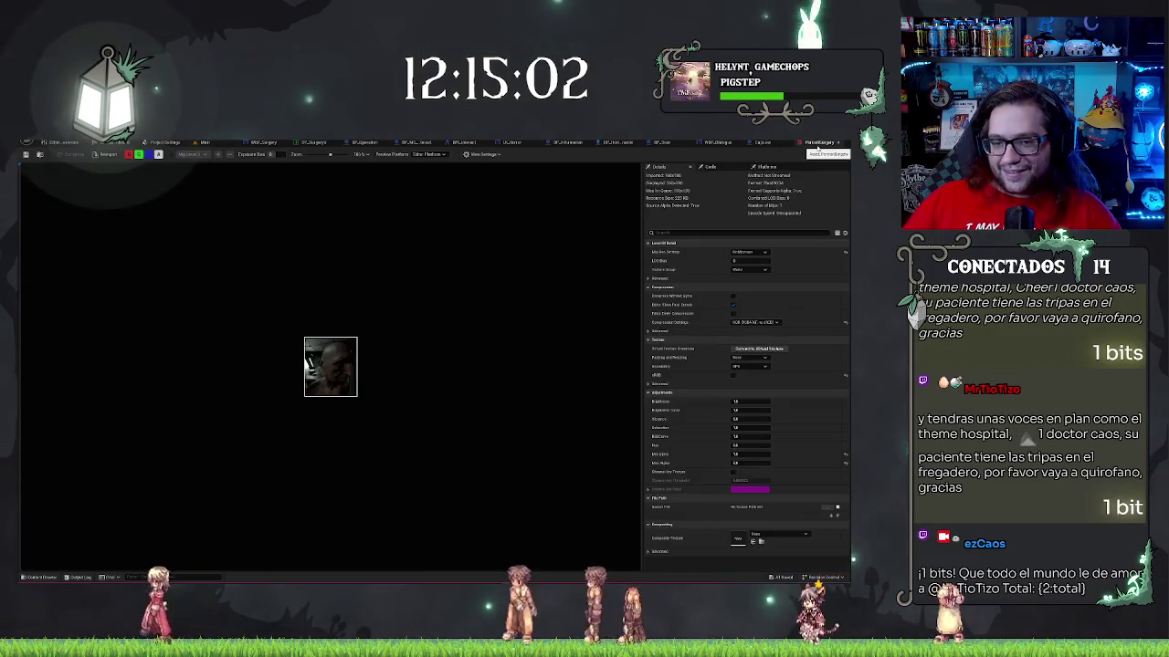
click(775, 143)
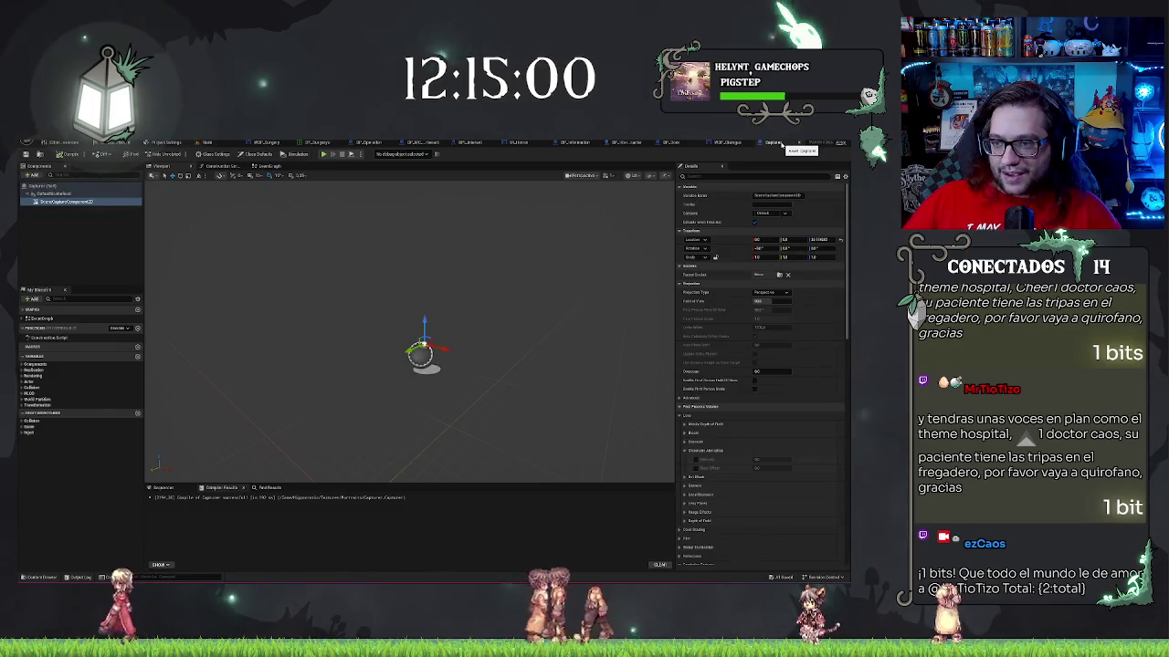
- View a recent button widget via File > Recent Widget Blueprint Assets, then return to WBP_Dialogue
click(728, 143)
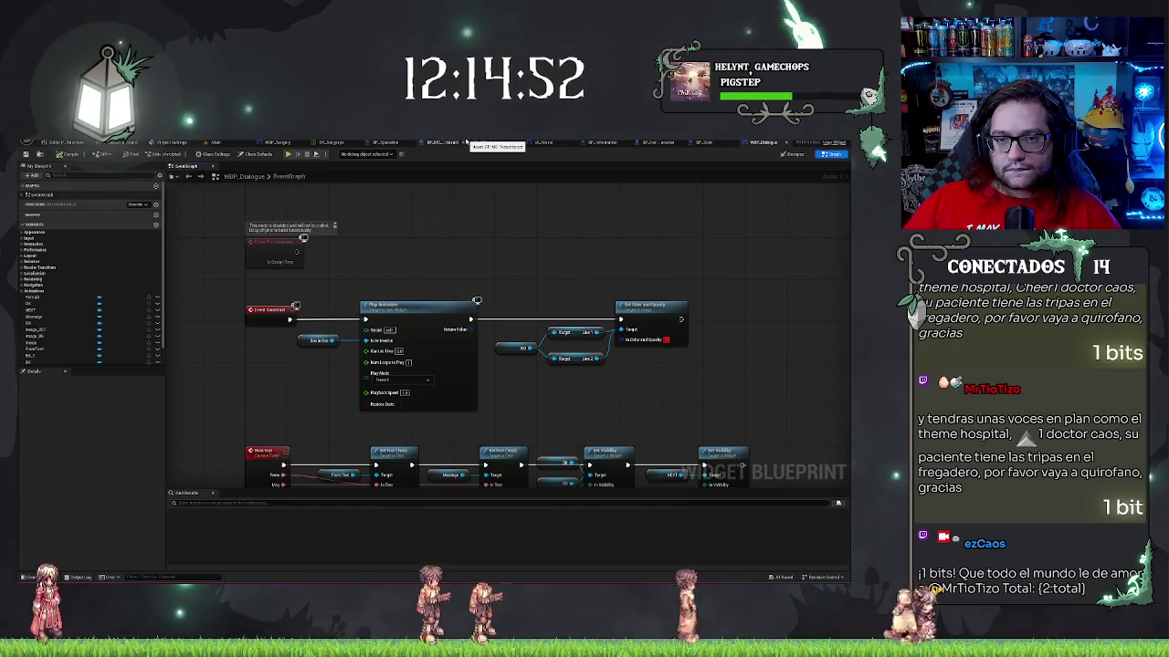
click(36, 143)
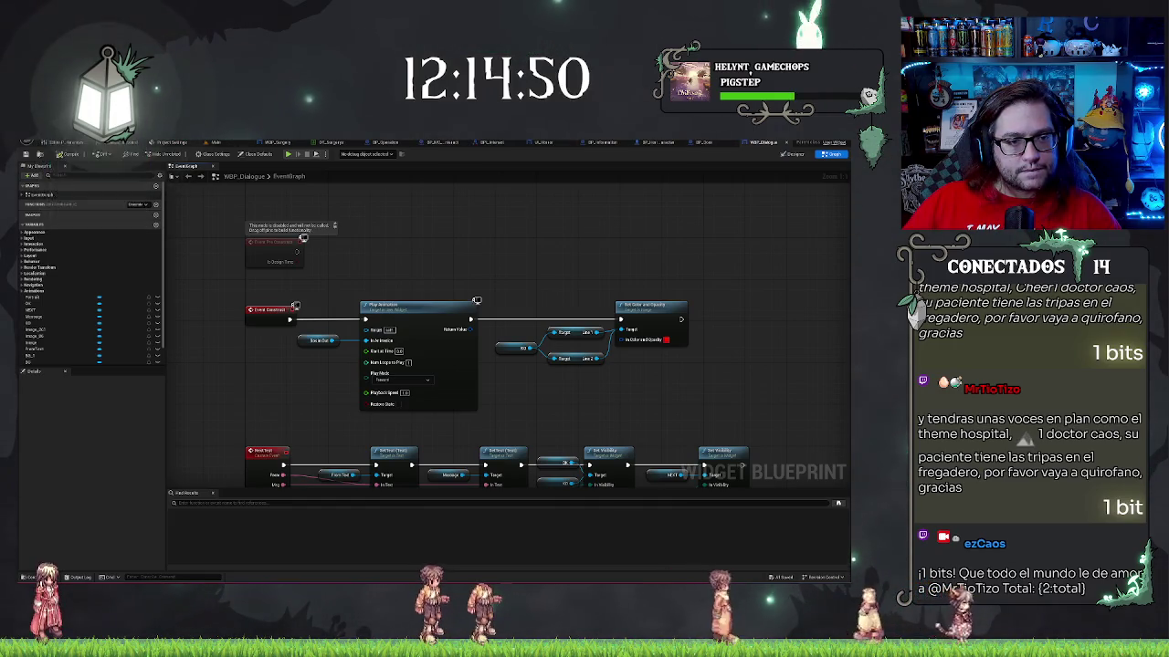
mouse_move(76, 167)
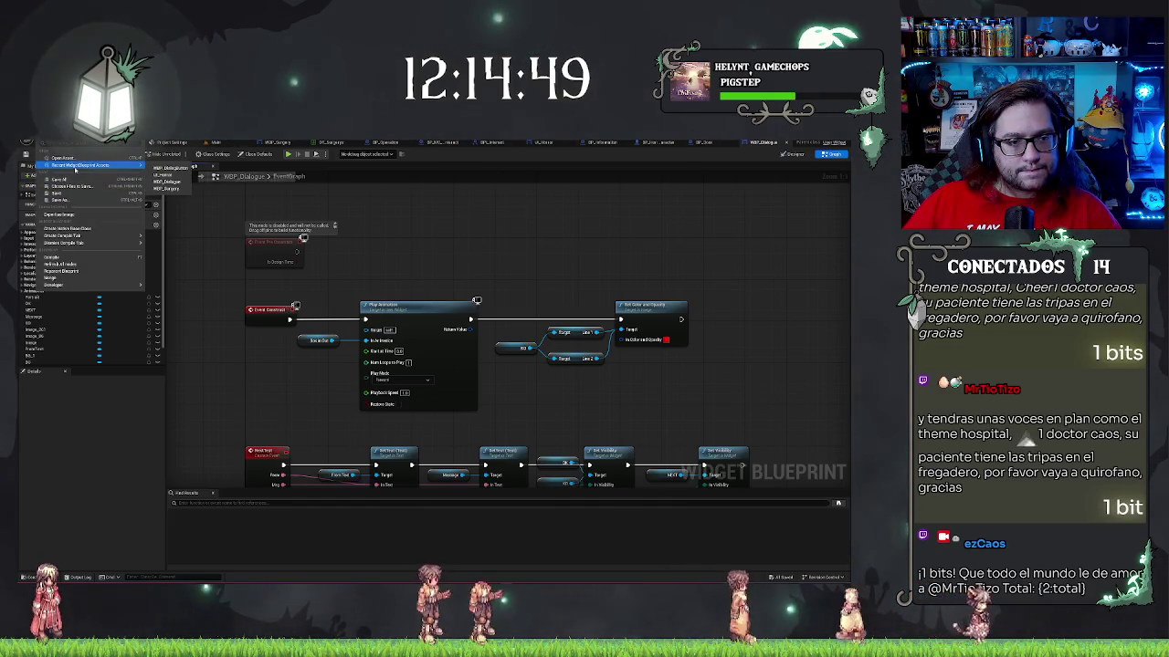
click(167, 180)
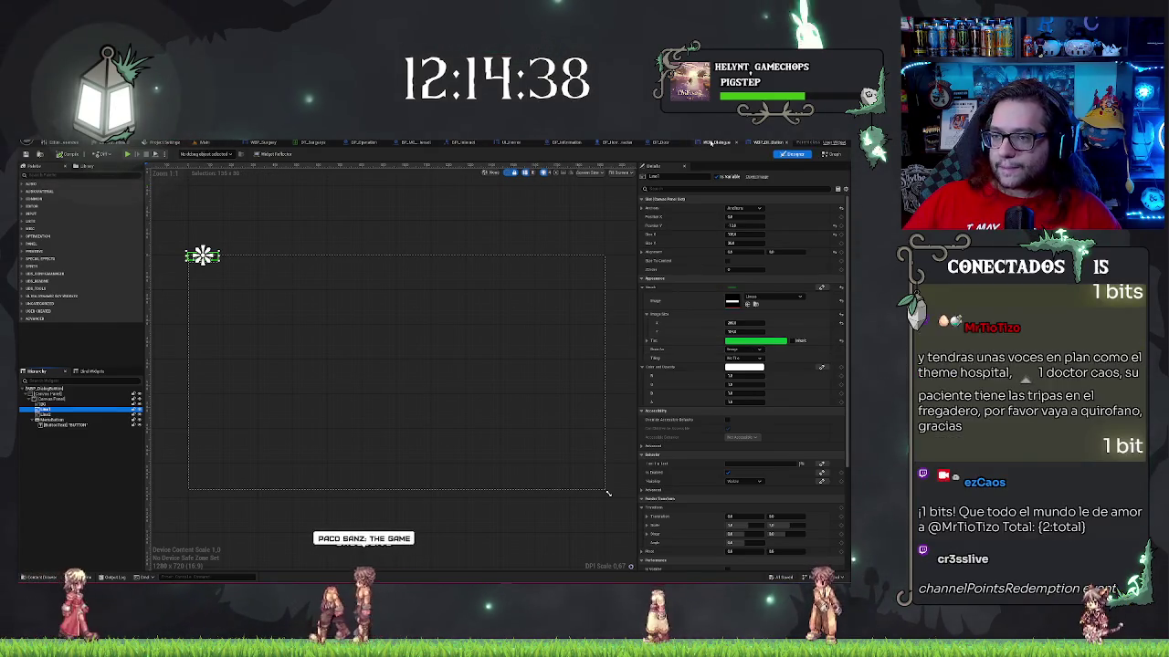
click(711, 144)
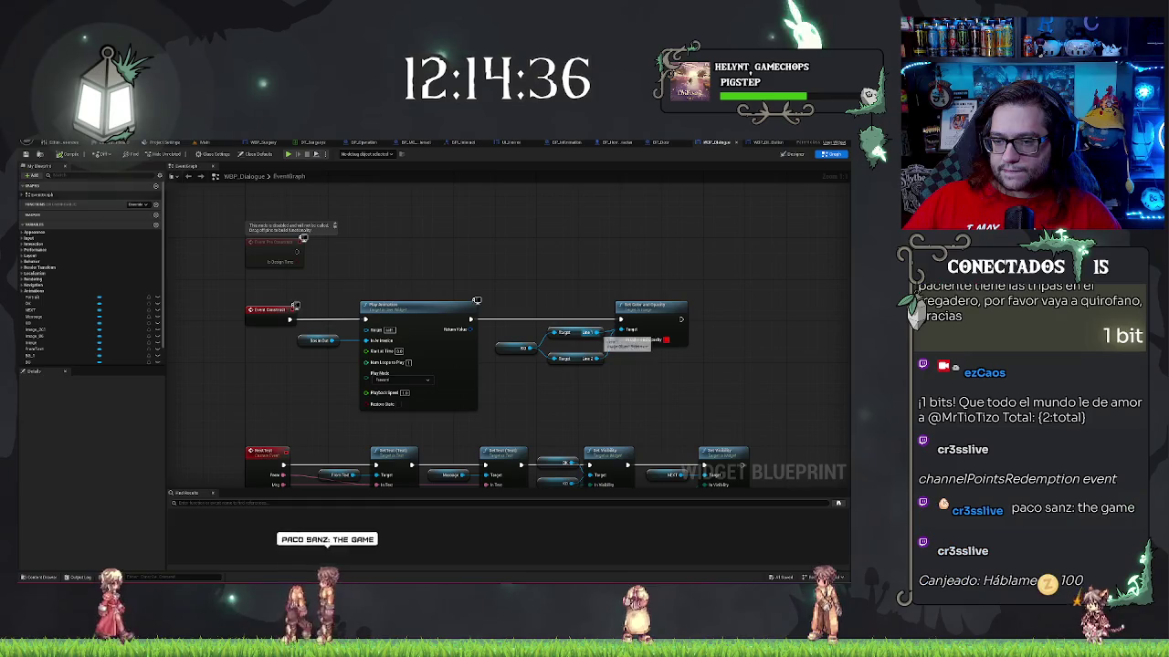
- Add a Set Brush Tint Color node for the Line image, placed right of the colour node
drag(622, 330, 583, 281)
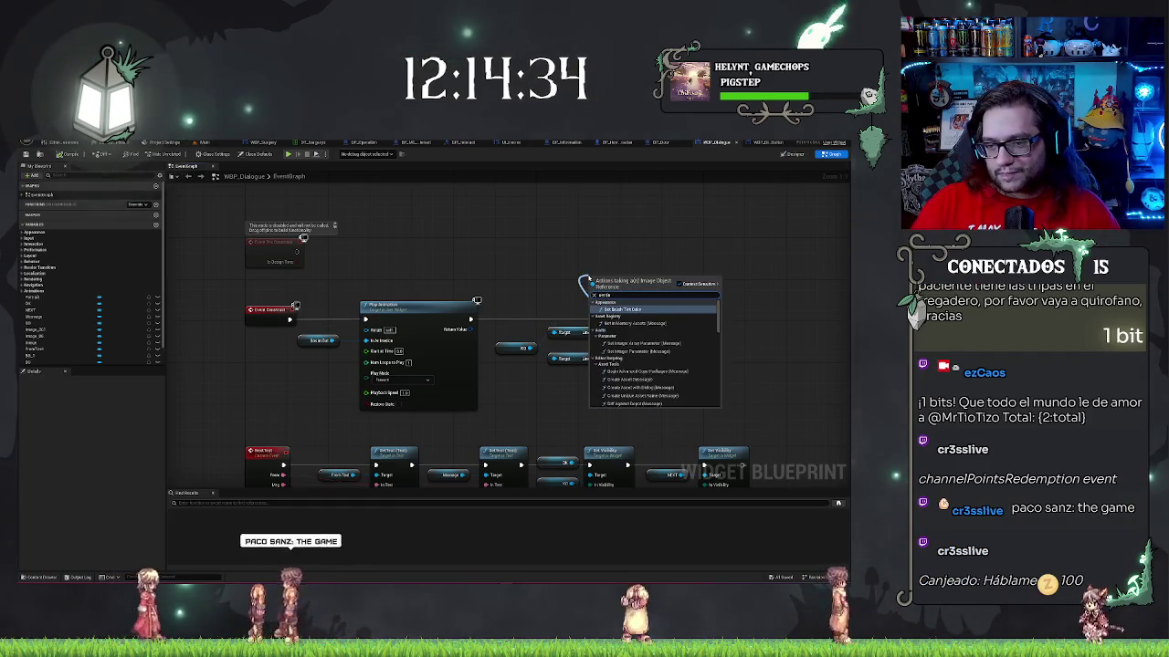
text(set)
key(Return)
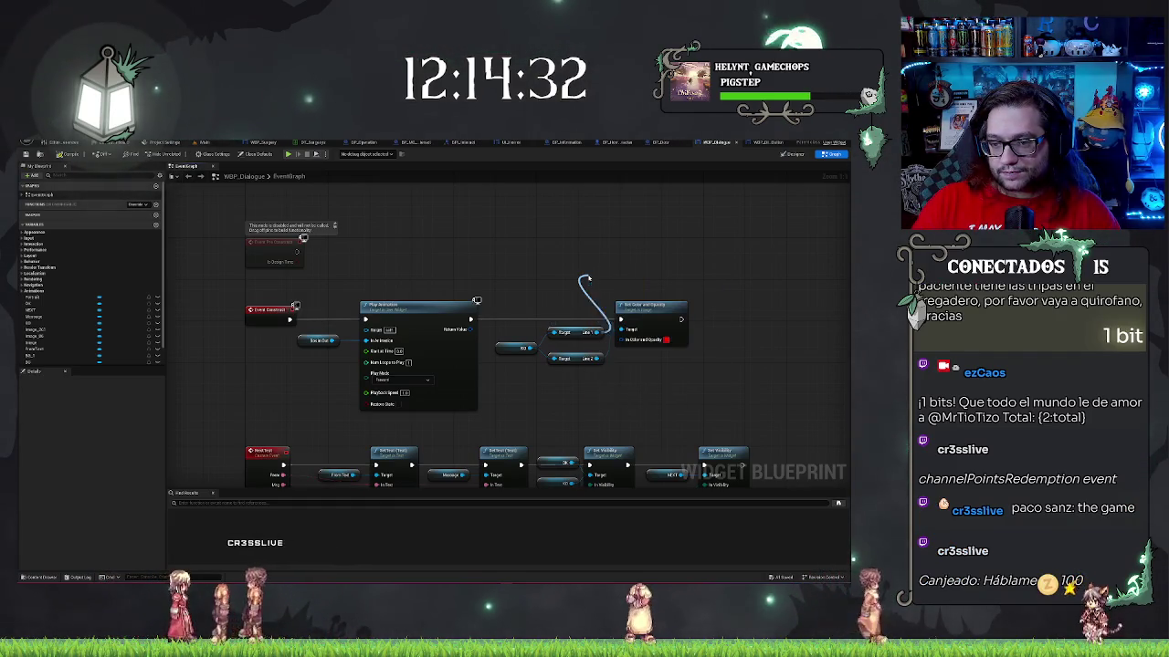
mouse_move(603, 279)
mouse_down()
mouse_move(656, 249)
mouse_move(741, 311)
mouse_up()
- Feed the tint with a Make SlateColor node whose Specified Color is red
drag(704, 359, 635, 367)
click(731, 384)
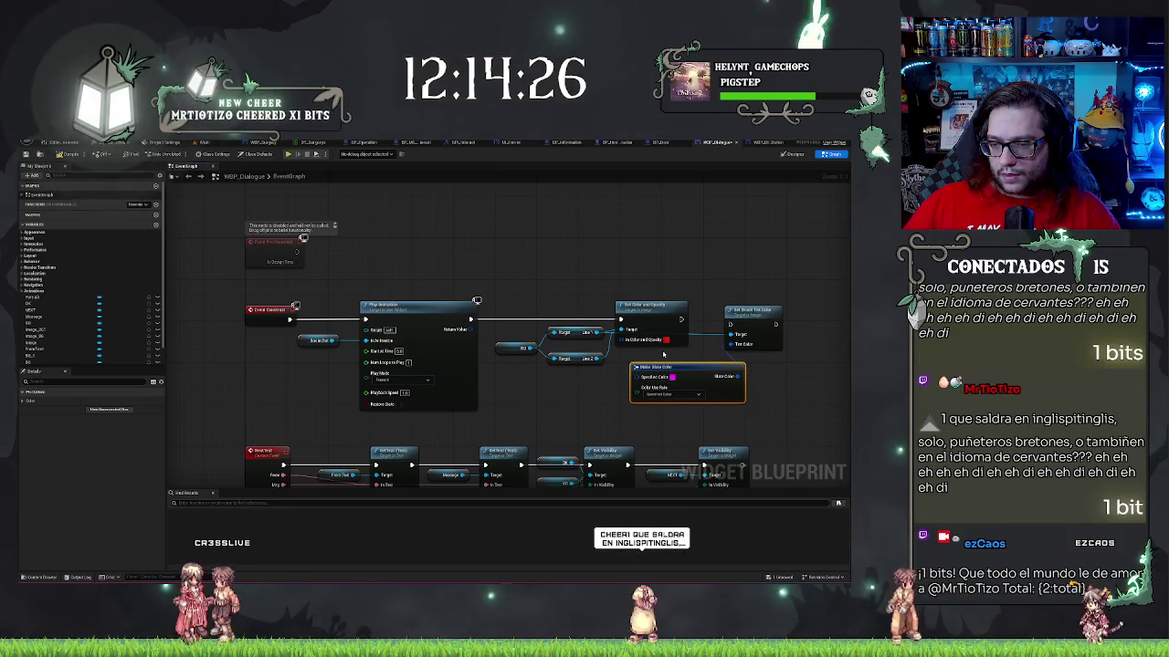
click(666, 340)
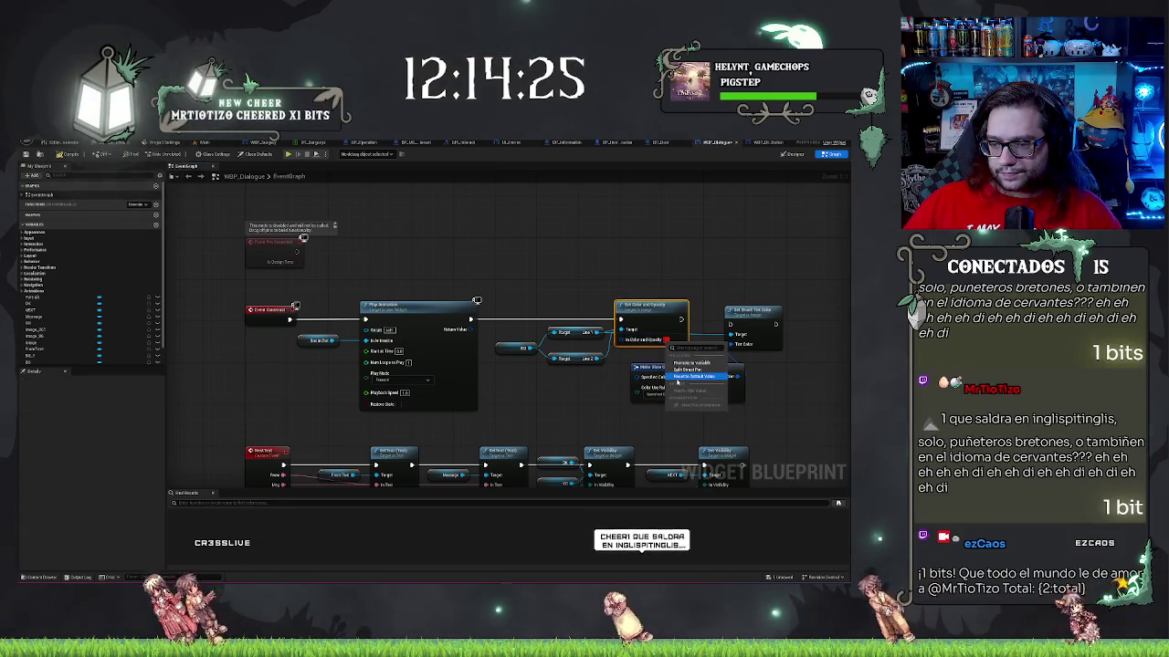
click(666, 341)
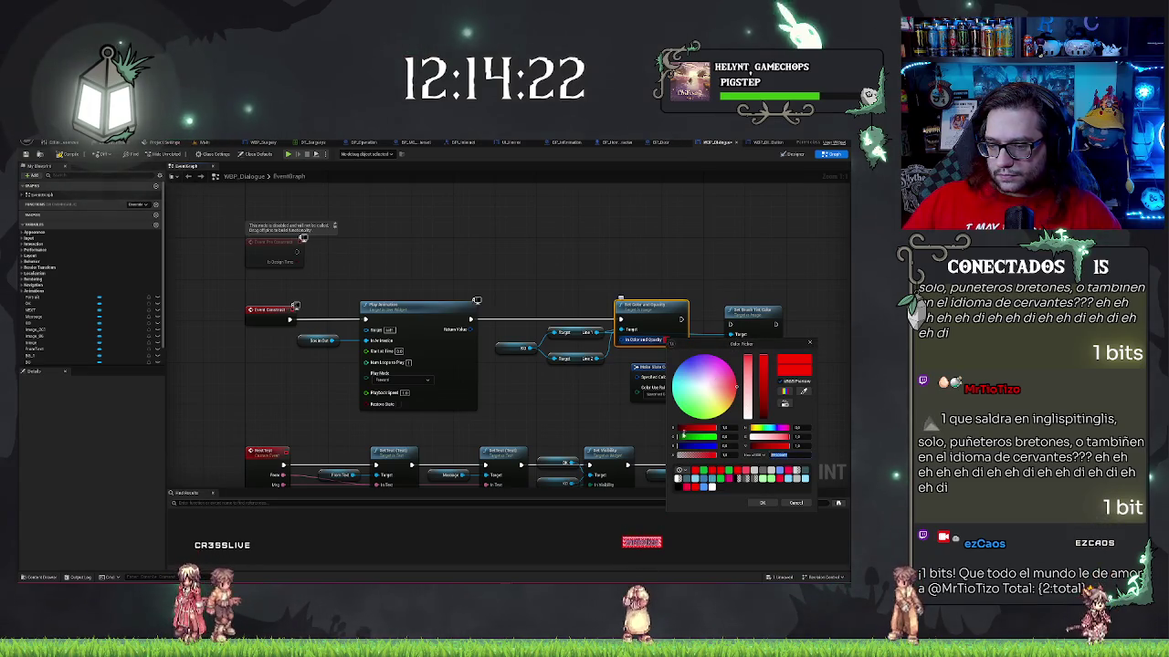
click(789, 503)
click(671, 376)
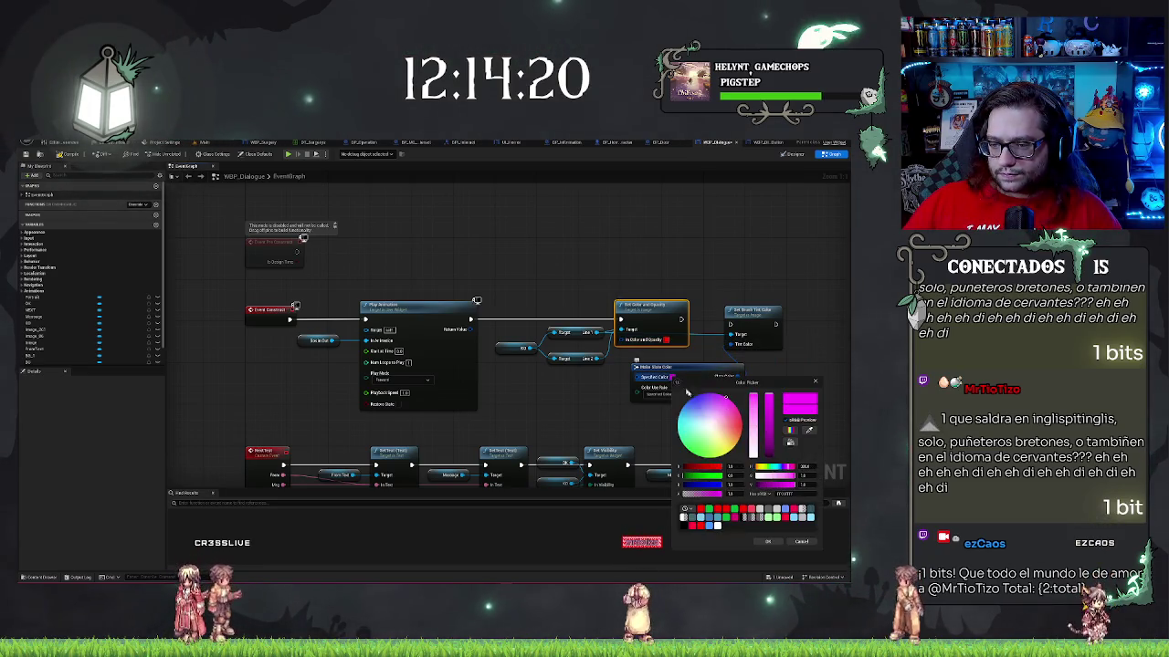
click(765, 541)
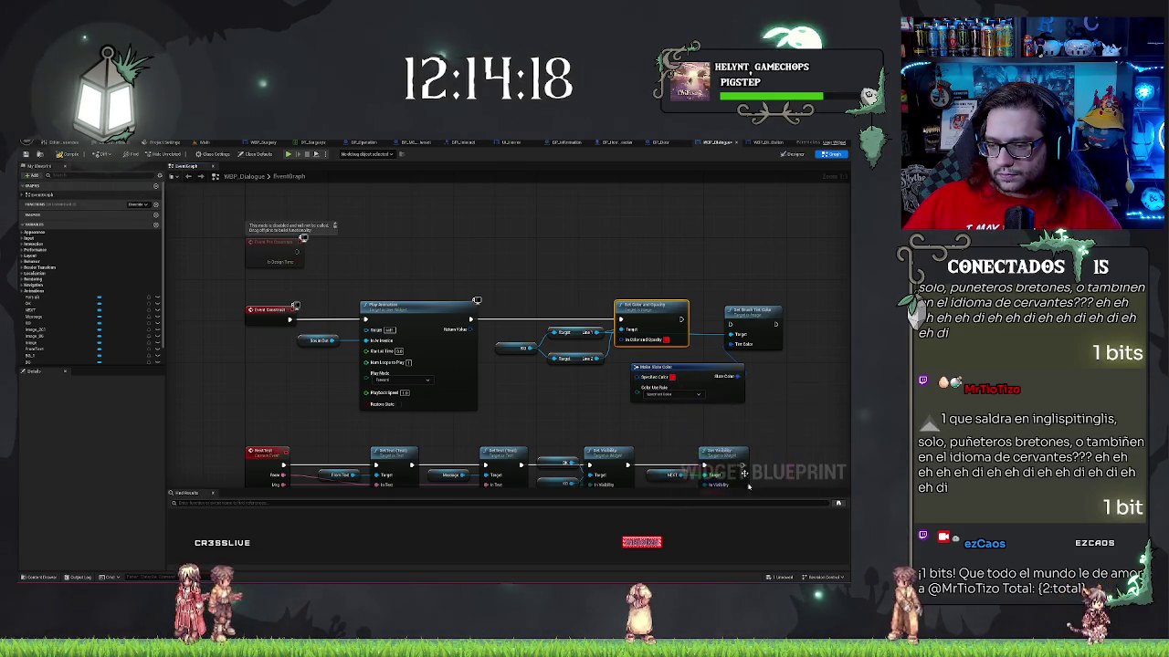
click(680, 370)
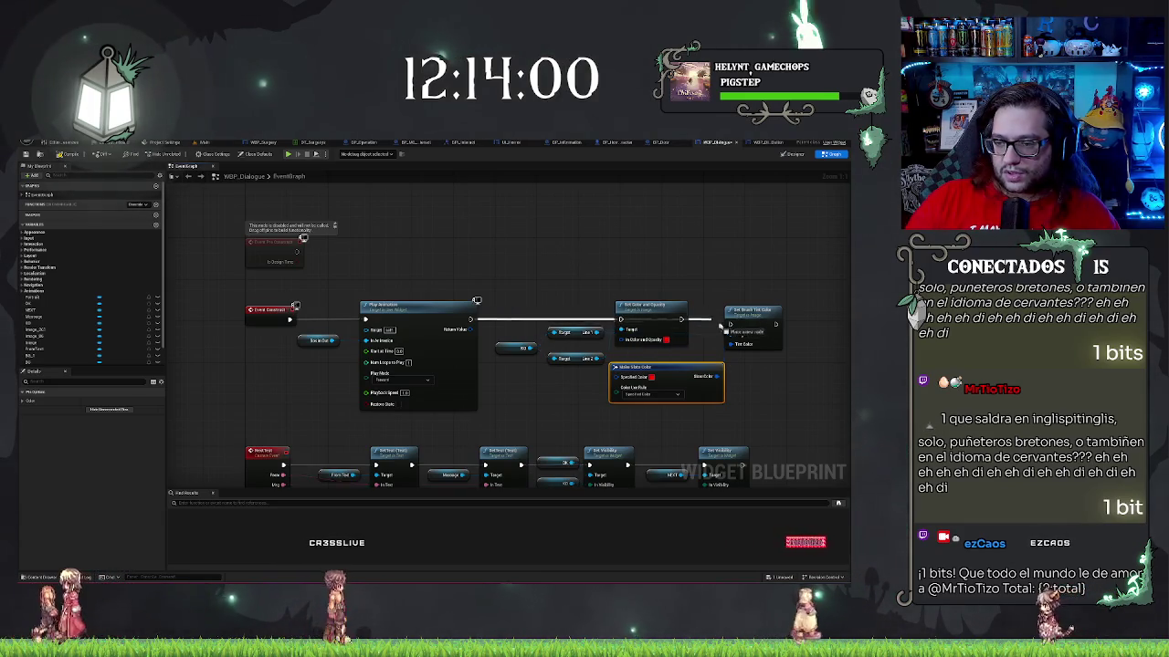
click(751, 312)
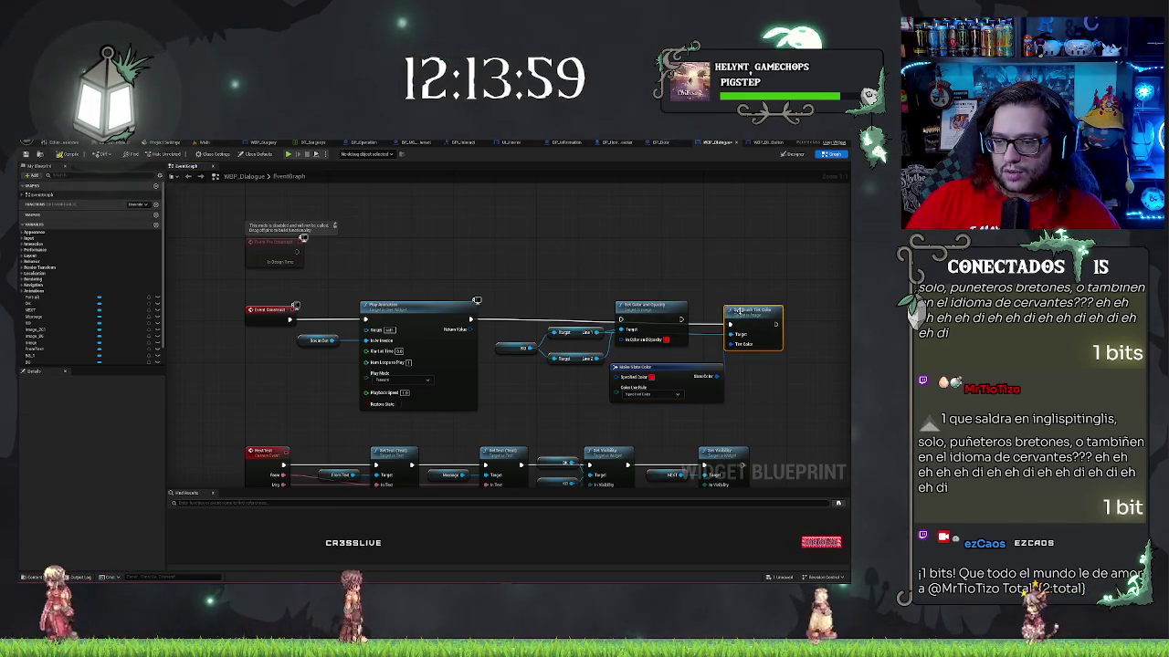
- Delete the Set Color and Opacity node and connect Line 2 to the tint node's target
click(669, 241)
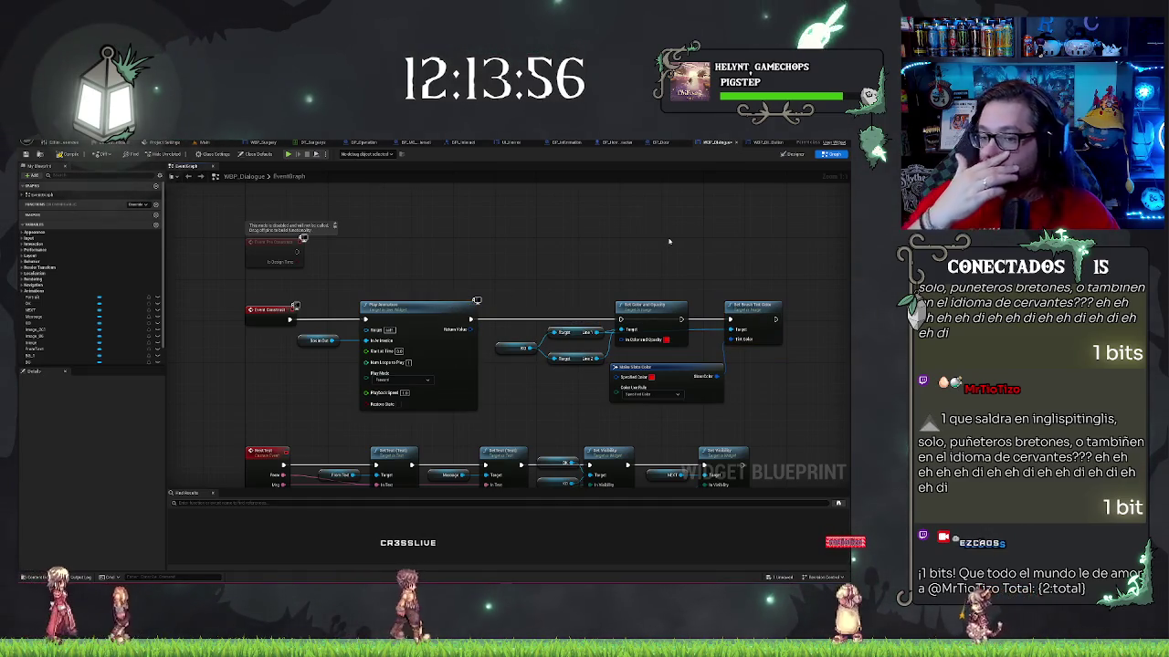
click(655, 312)
key(Delete)
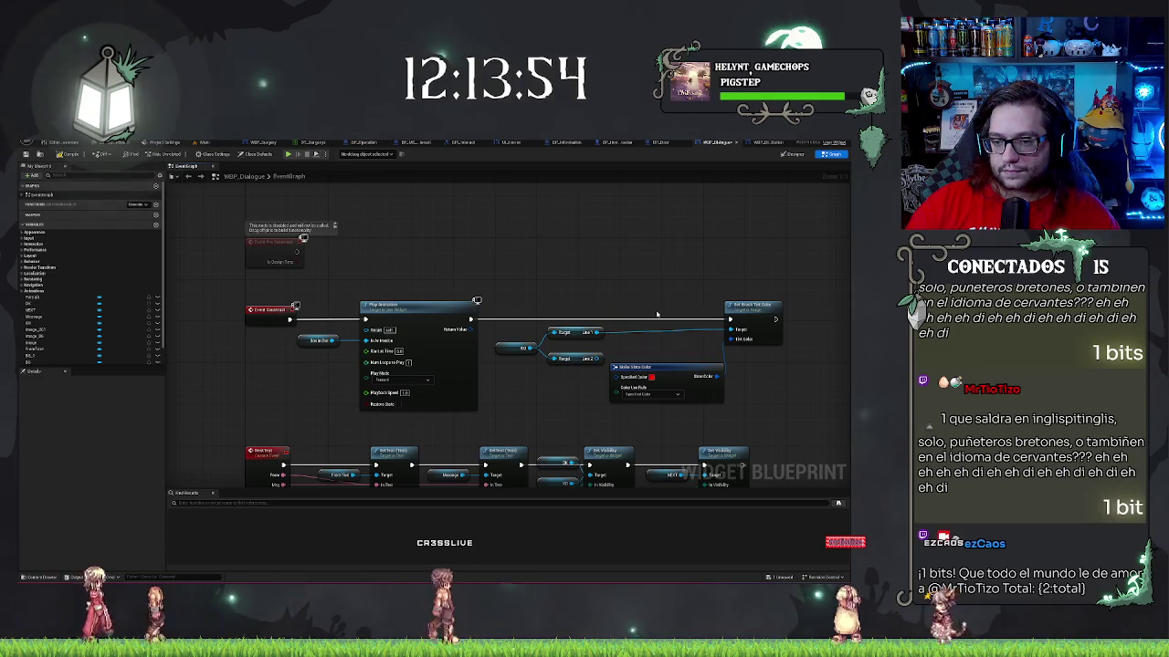
drag(598, 359, 729, 330)
- Move the Make Slate Color node left beside the line nodes and compile WBP_Dialogue
drag(500, 297, 580, 372)
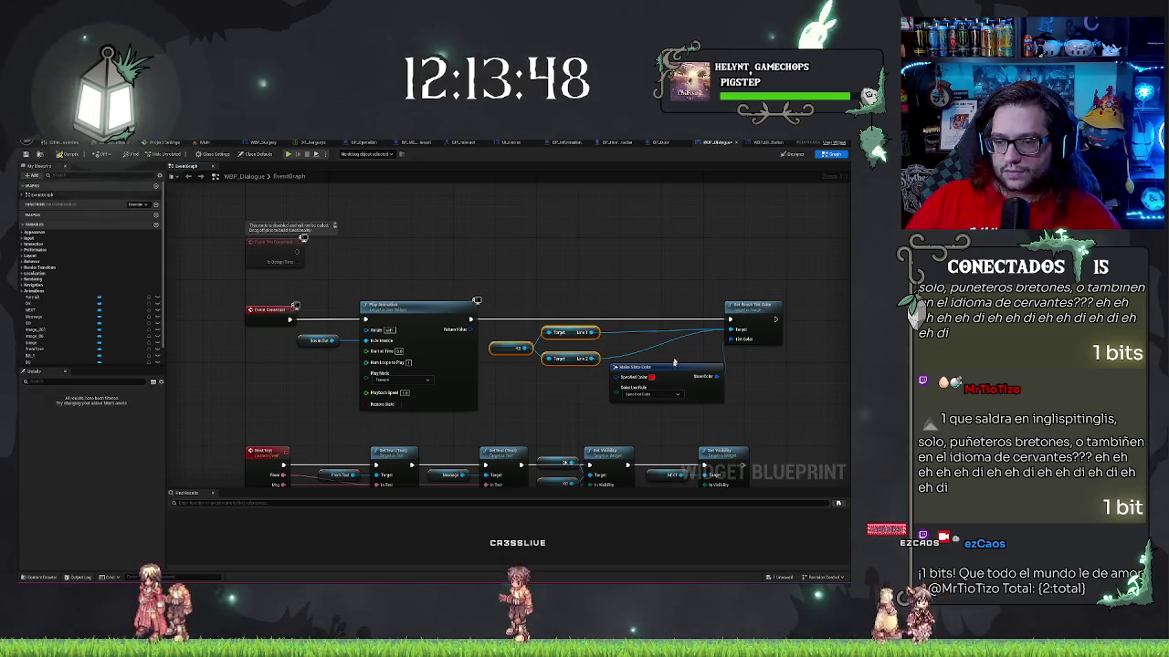
drag(675, 373, 562, 377)
mouse_move(767, 270)
mouse_down()
mouse_move(772, 357)
mouse_move(696, 325)
mouse_move(660, 324)
mouse_up()
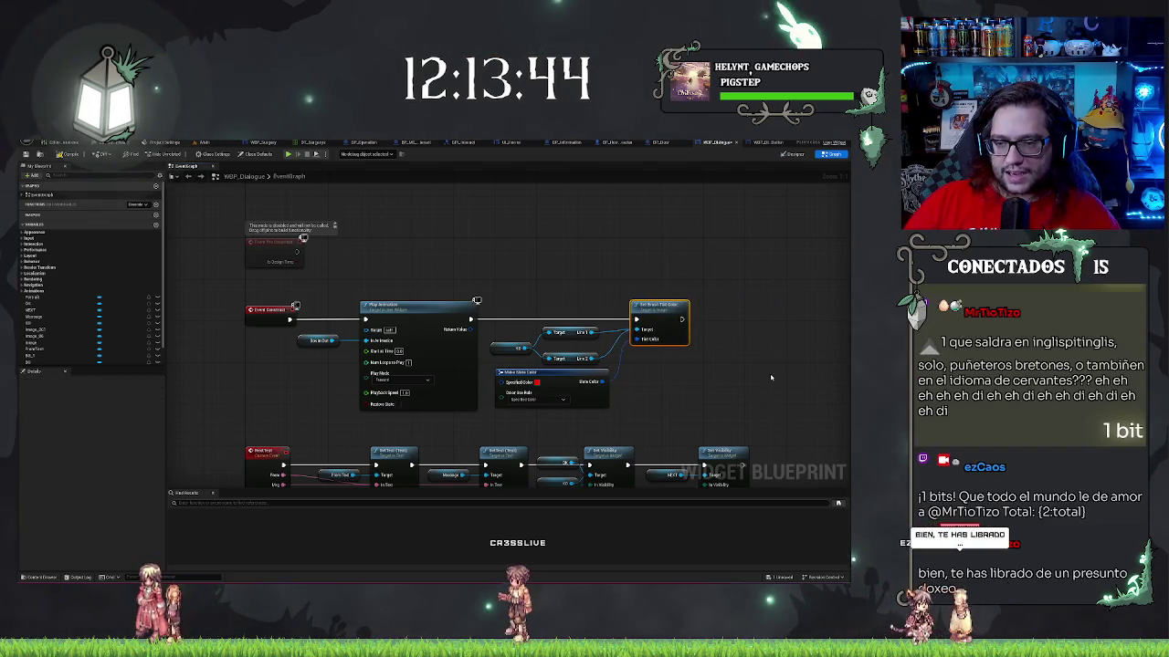
click(634, 262)
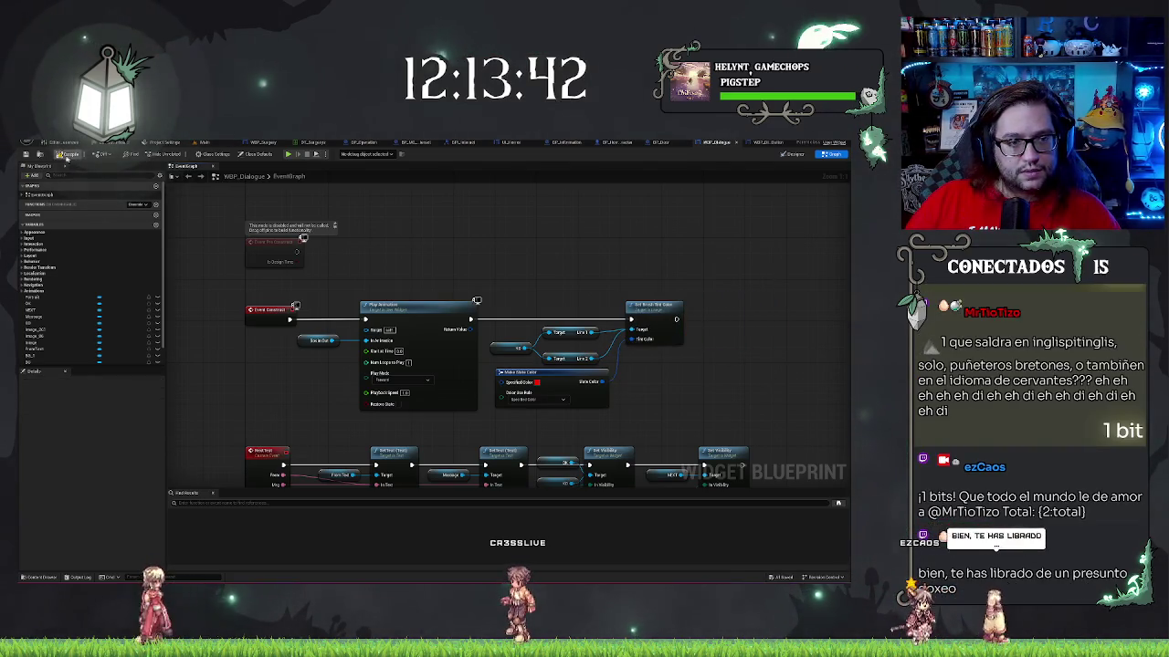
click(69, 156)
mouse_move(616, 248)
mouse_down()
mouse_move(568, 225)
mouse_move(602, 233)
mouse_up()
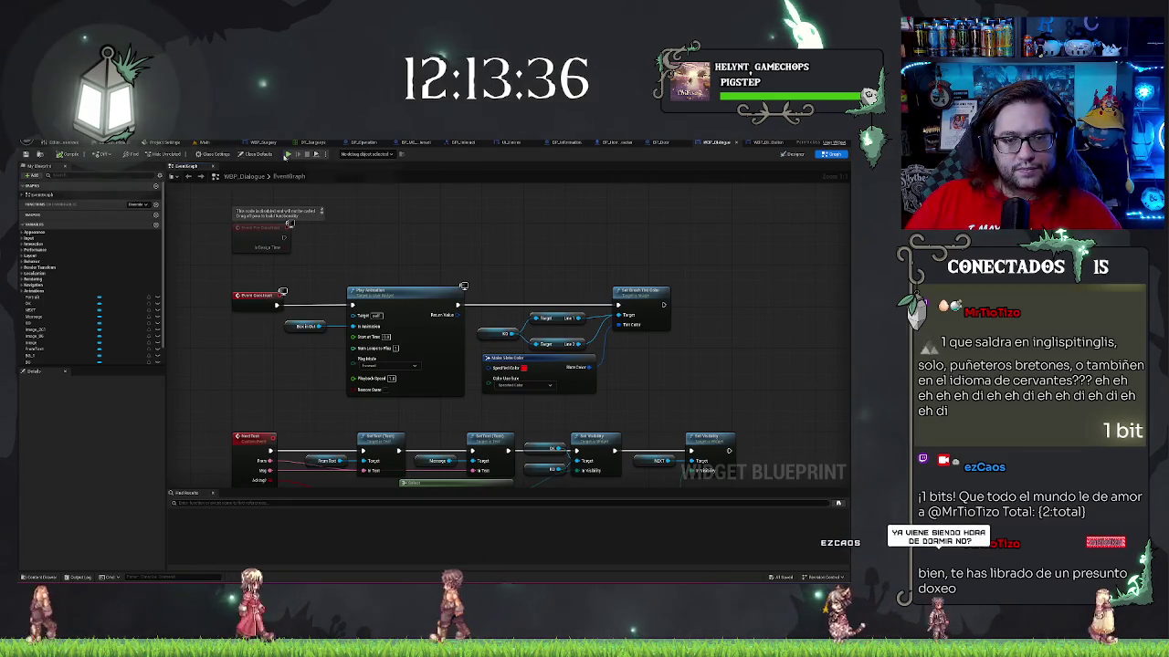
click(203, 142)
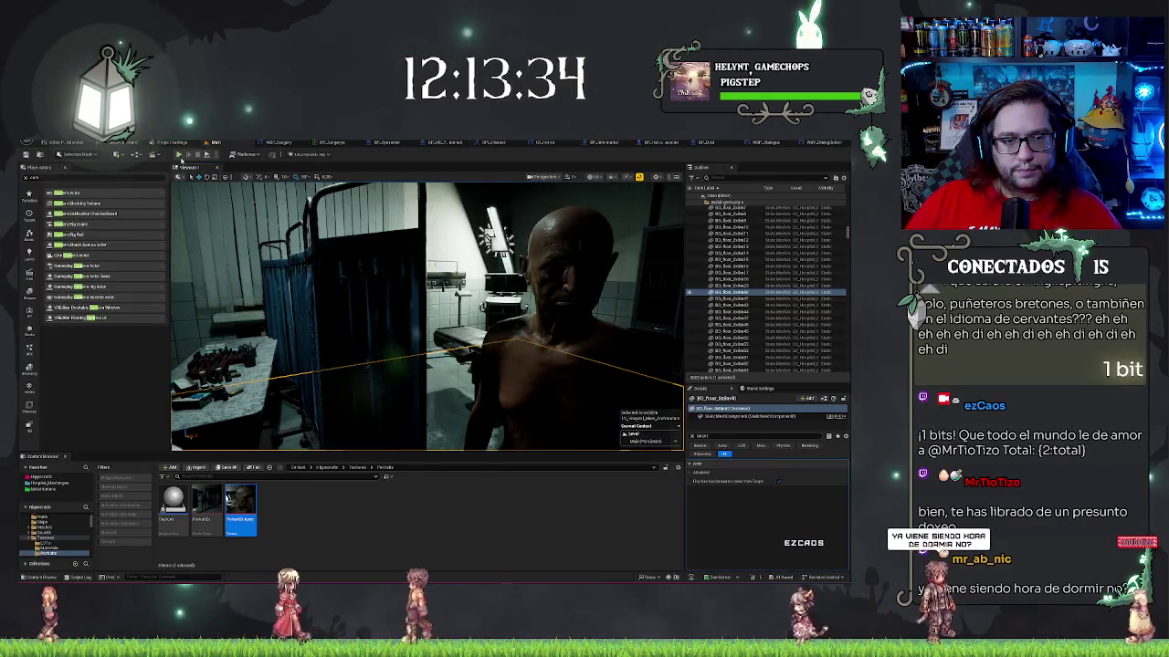
- Start a Play-in-Editor session of the Main level with Alt+P
click(180, 155)
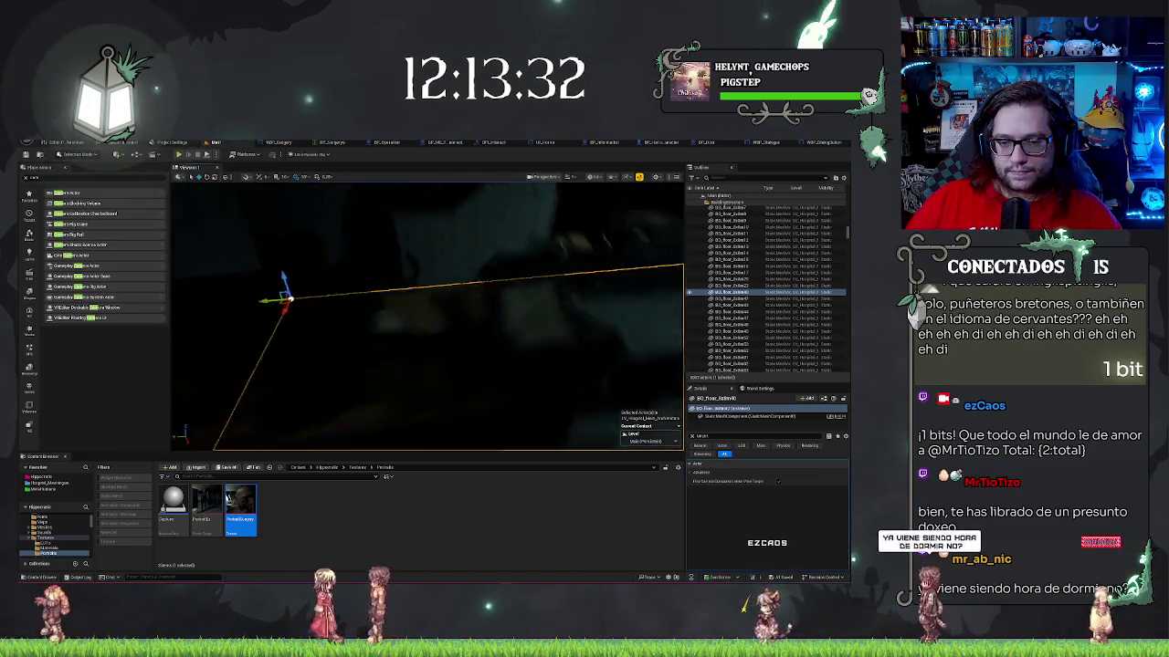
right_click(495, 353)
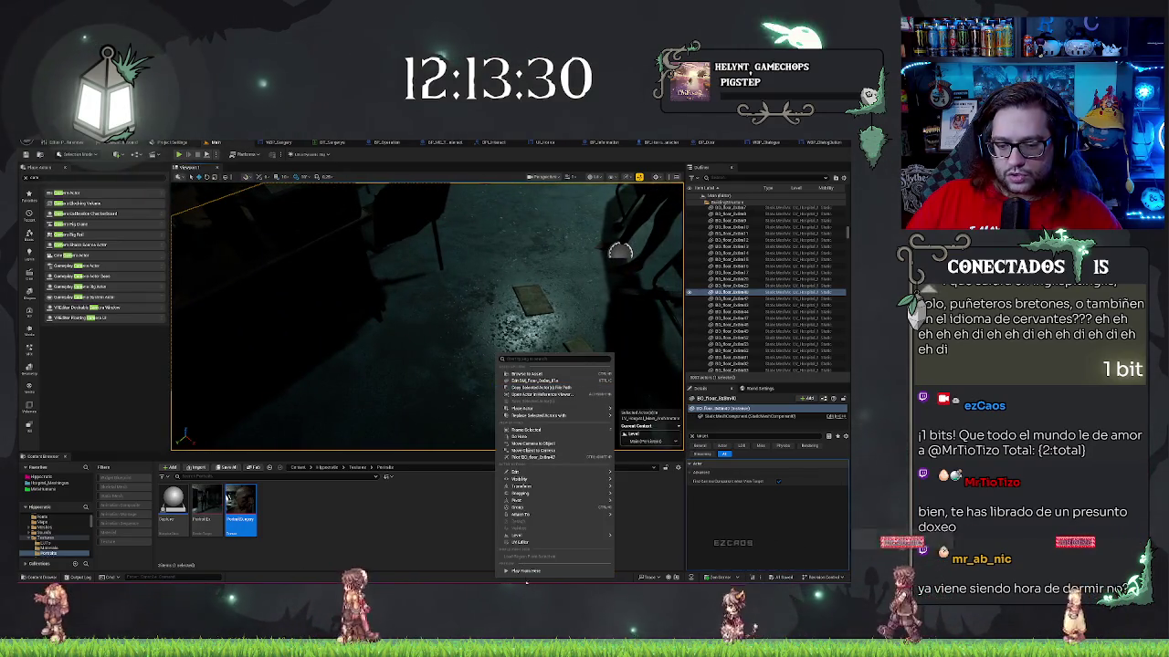
key(Escape)
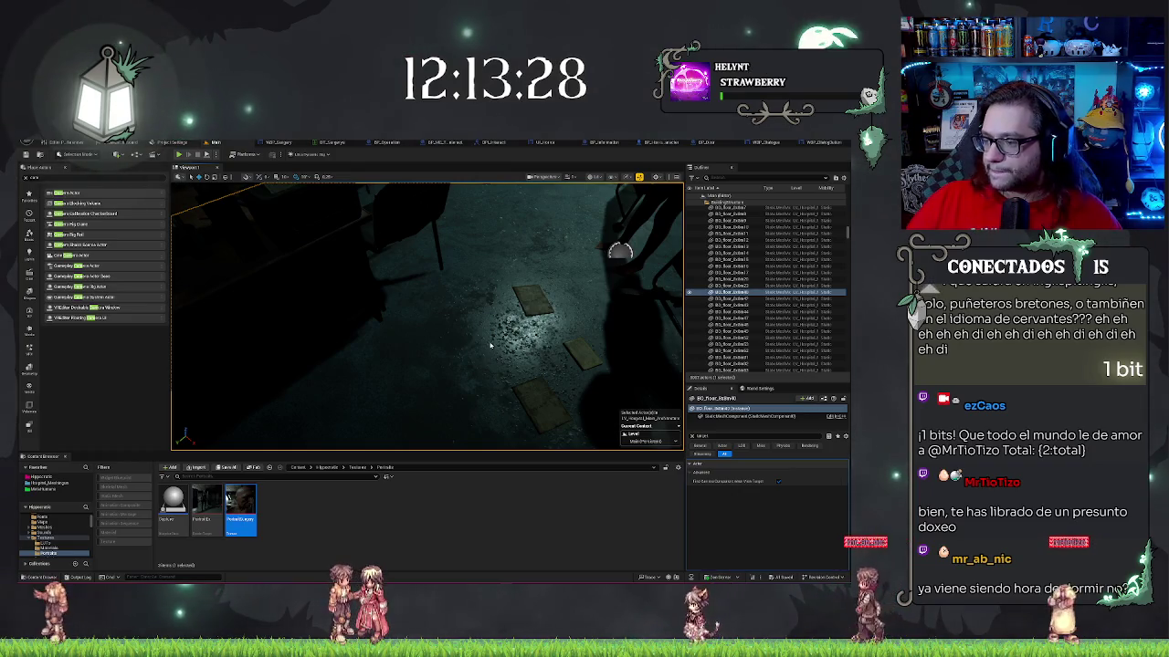
key(alt+p)
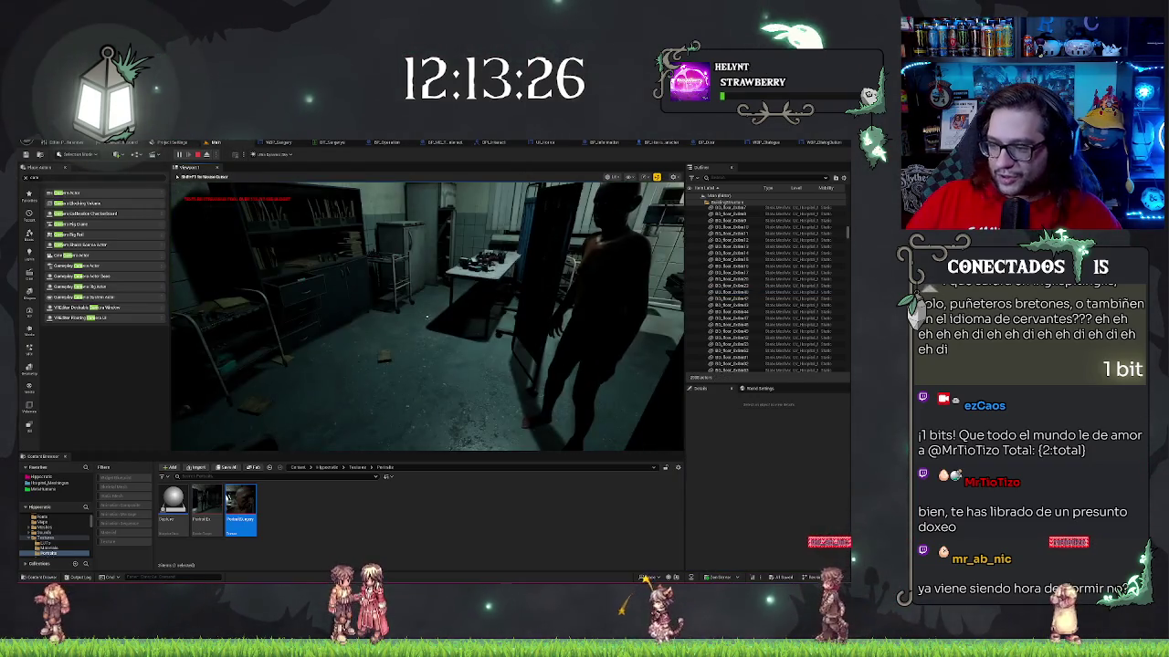
- Talk to the NPC, decline the surgery offer, then reopen the dialogue and accept
key(e)
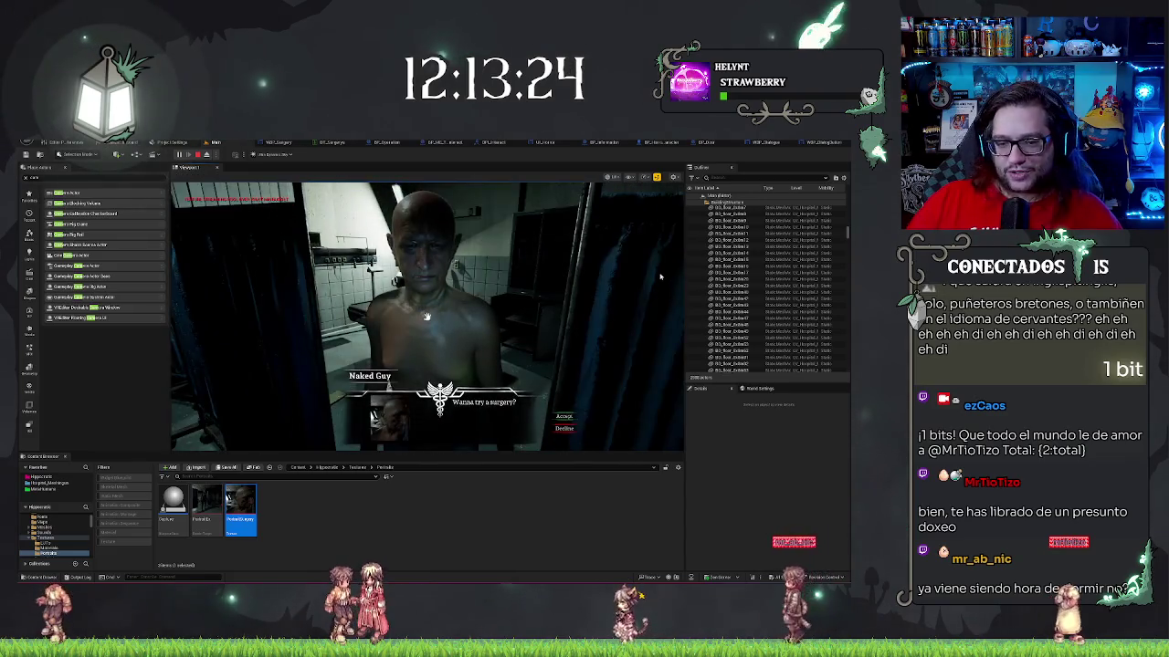
click(563, 429)
key(e)
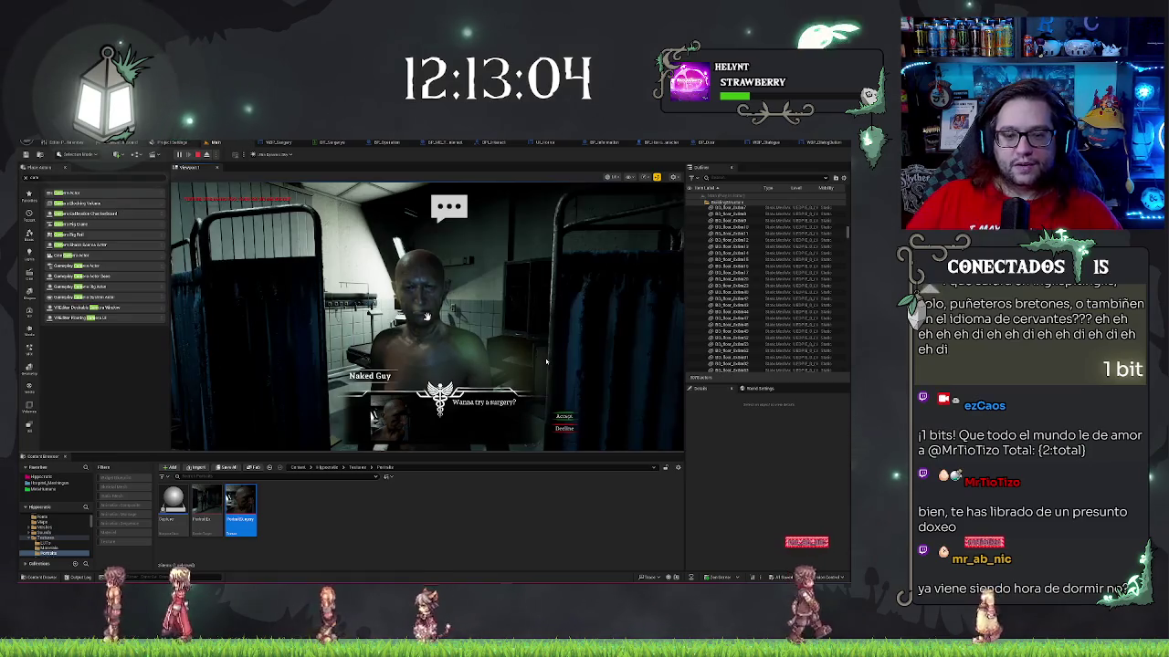
click(561, 417)
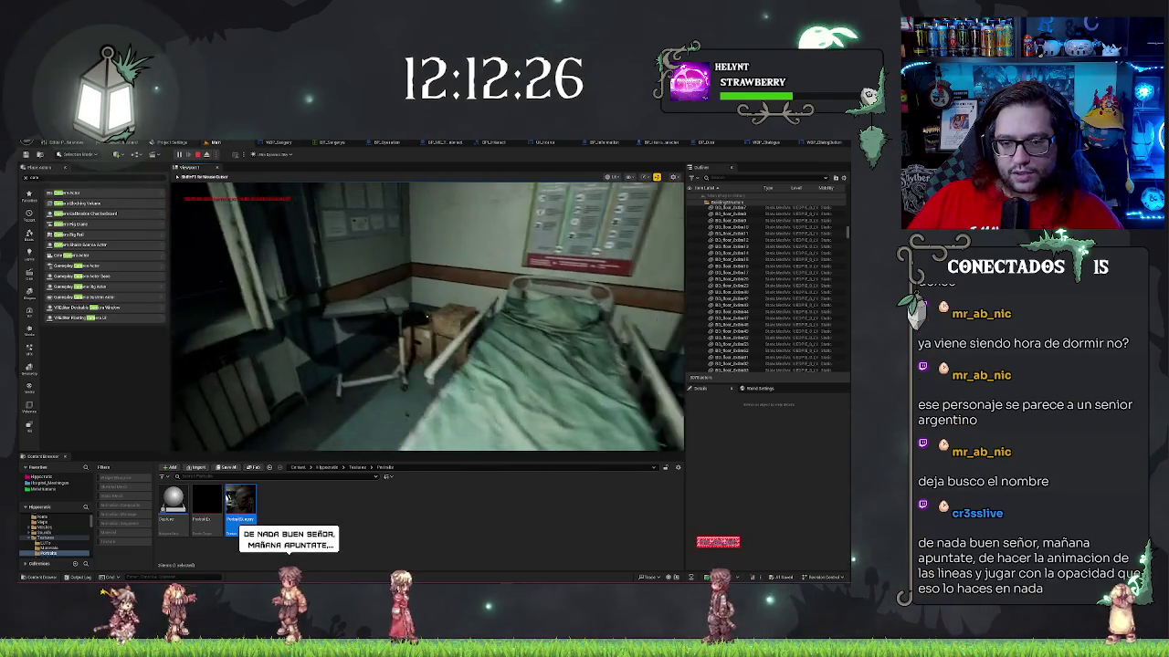
- Stop the play session with Escape to return to the level viewport
key(Escape)
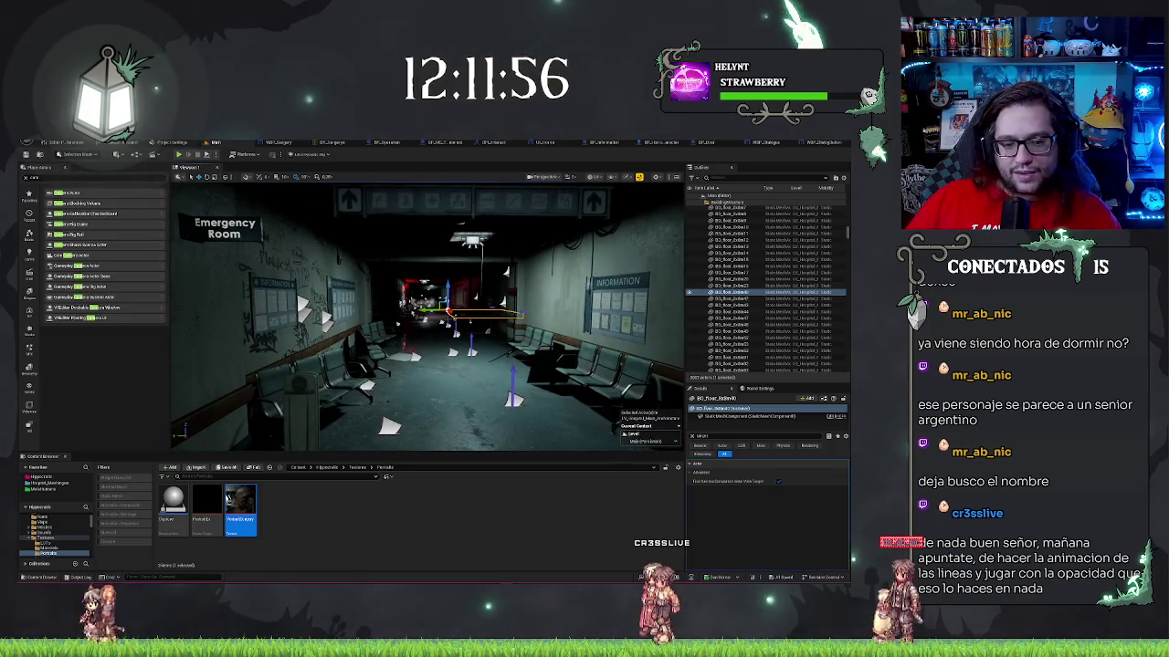
key(Escape)
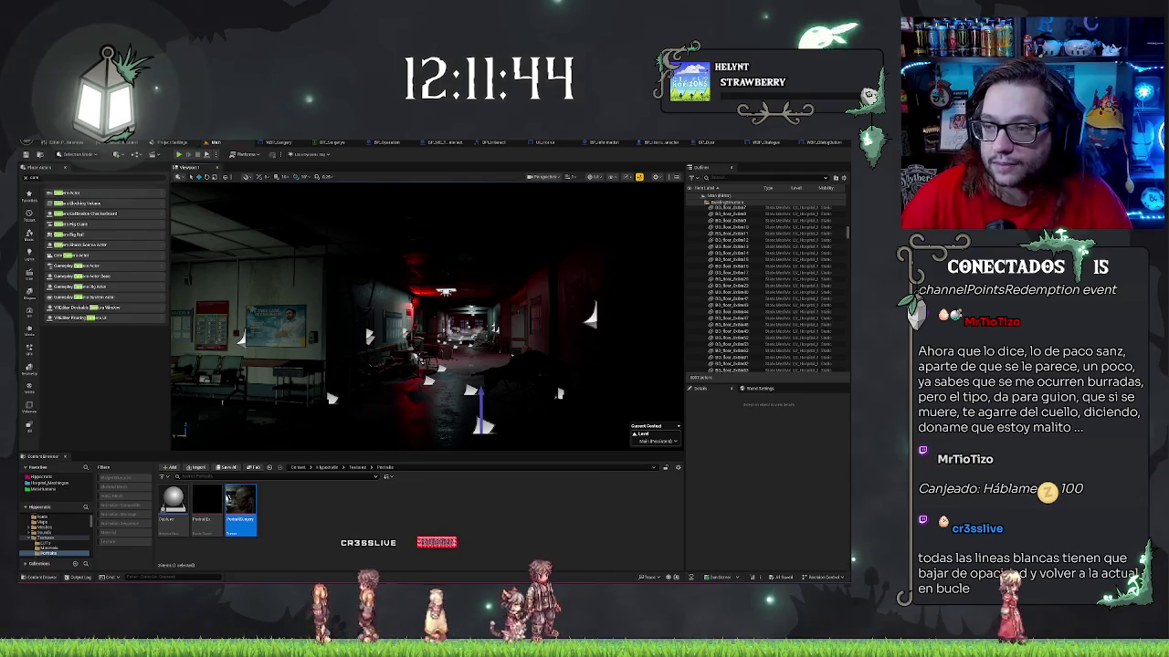
click(767, 144)
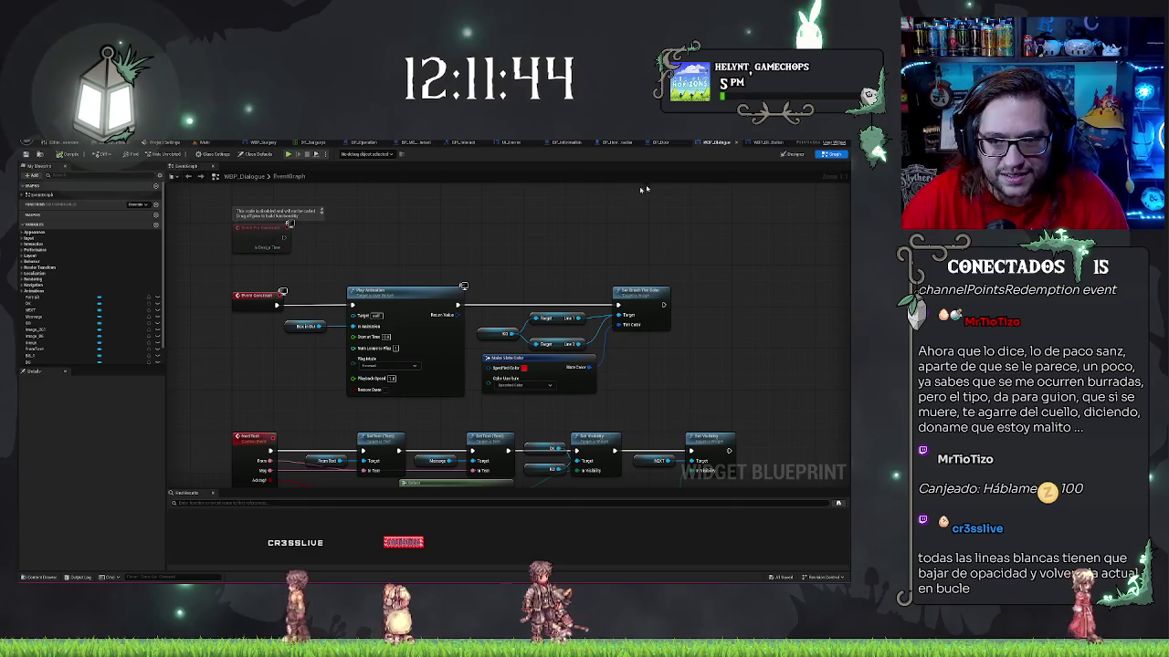
- Switch WBP_Dialogue to Designer and pan over ExampleName, the portrait, Example Text and the Next/Accept/Decline buttons
click(793, 153)
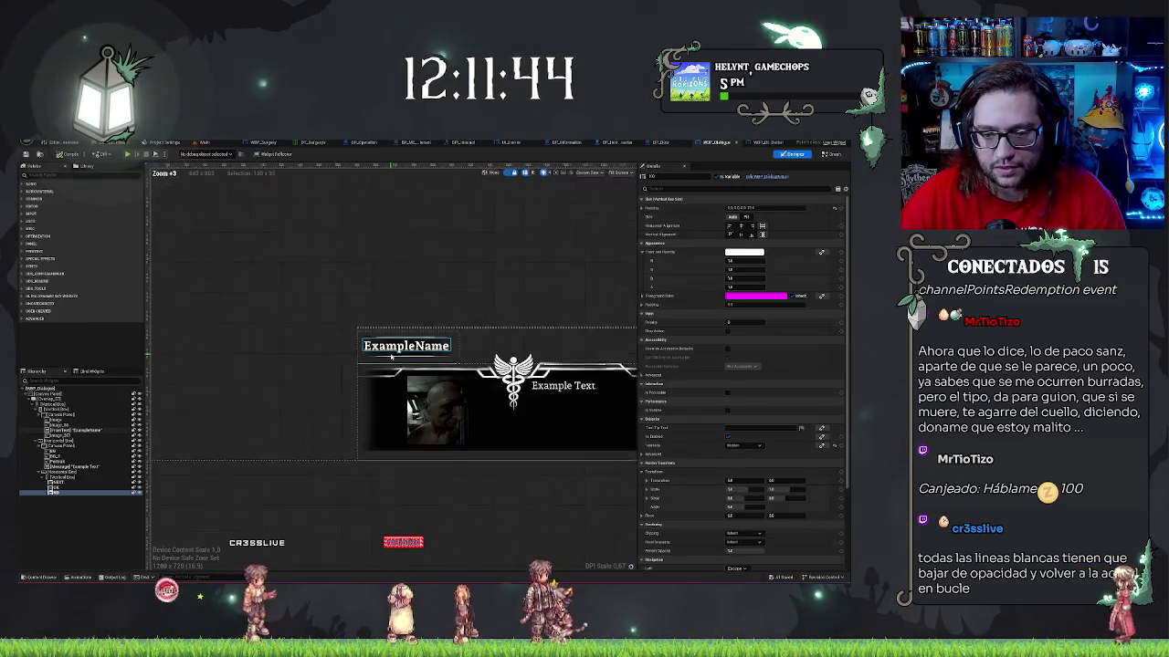
drag(559, 303, 469, 263)
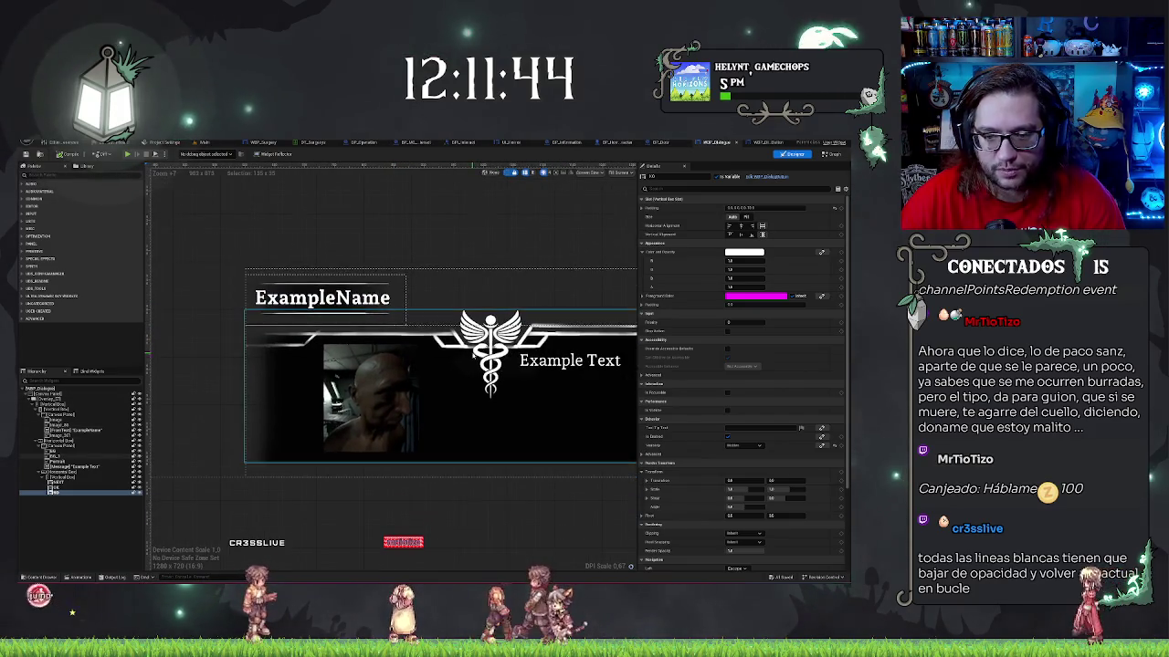
drag(275, 352, 118, 332)
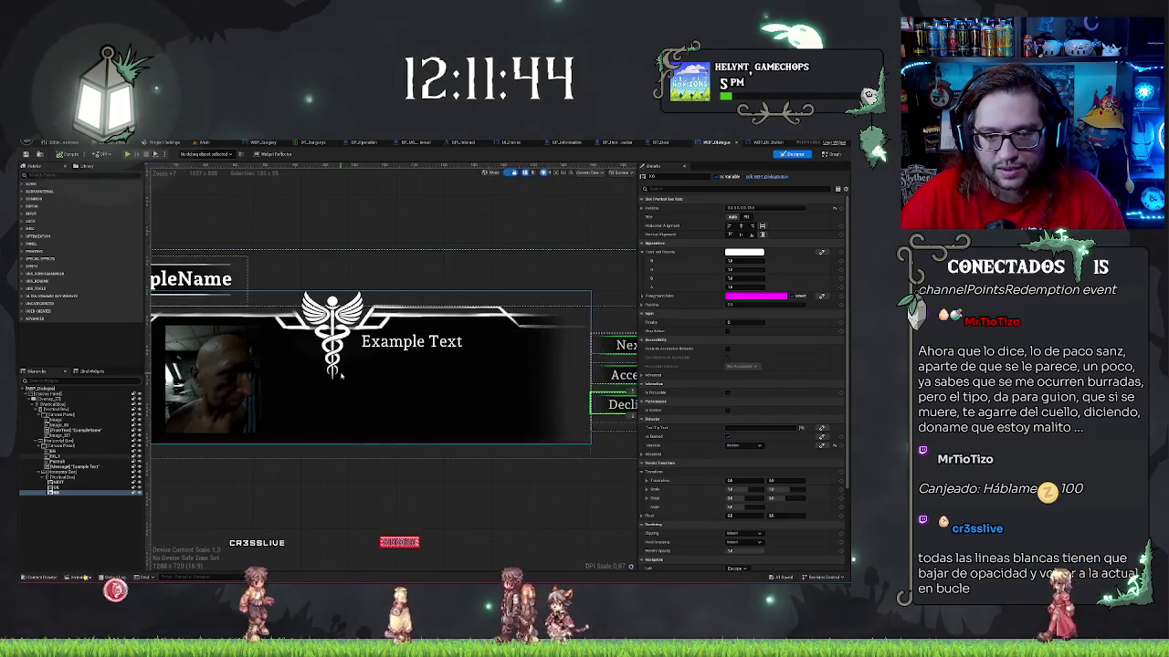
drag(339, 219, 185, 206)
mouse_move(417, 214)
mouse_down()
mouse_move(646, 211)
mouse_move(597, 201)
mouse_up()
drag(414, 214, 475, 211)
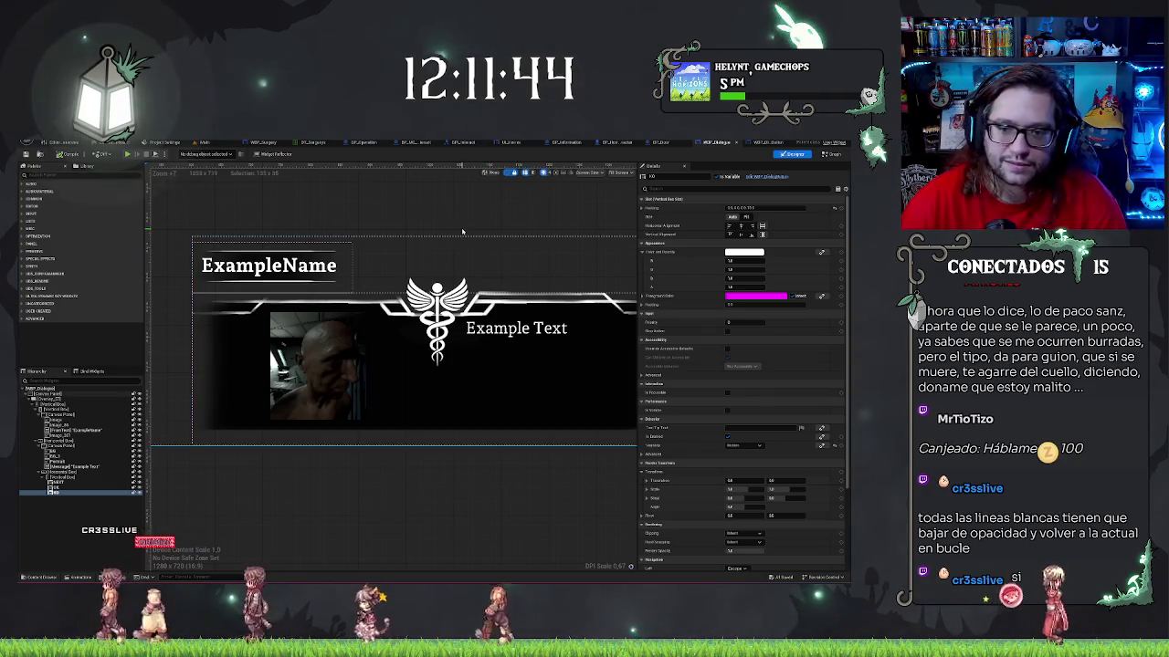
drag(489, 240, 440, 229)
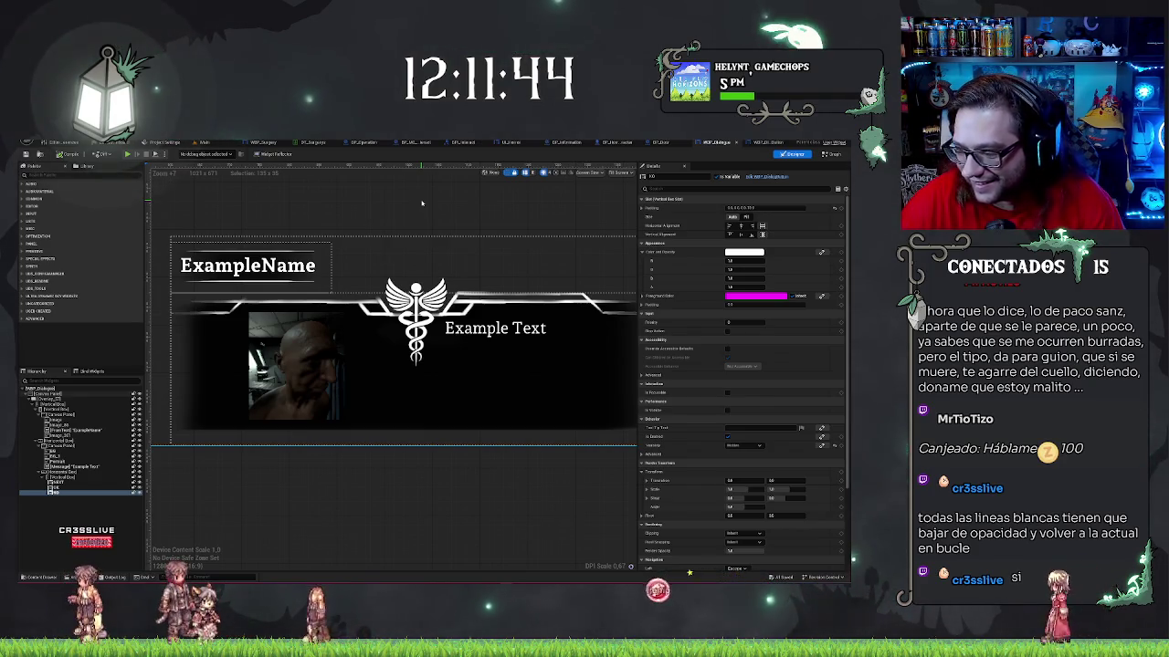
drag(432, 213, 423, 203)
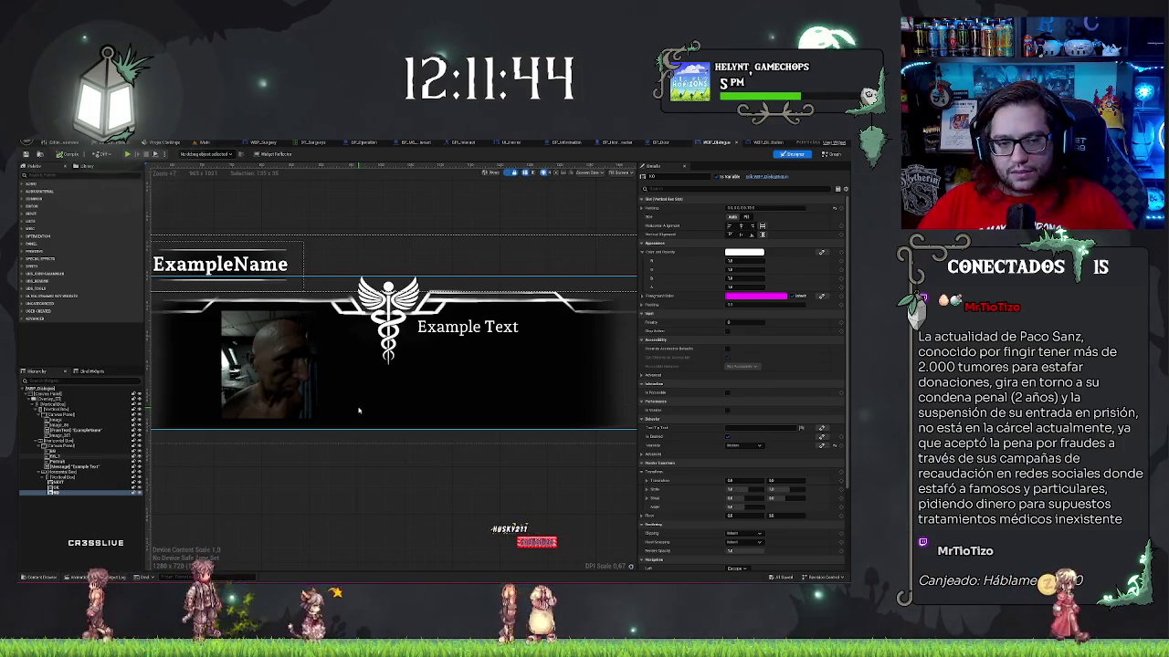
drag(332, 446, 439, 497)
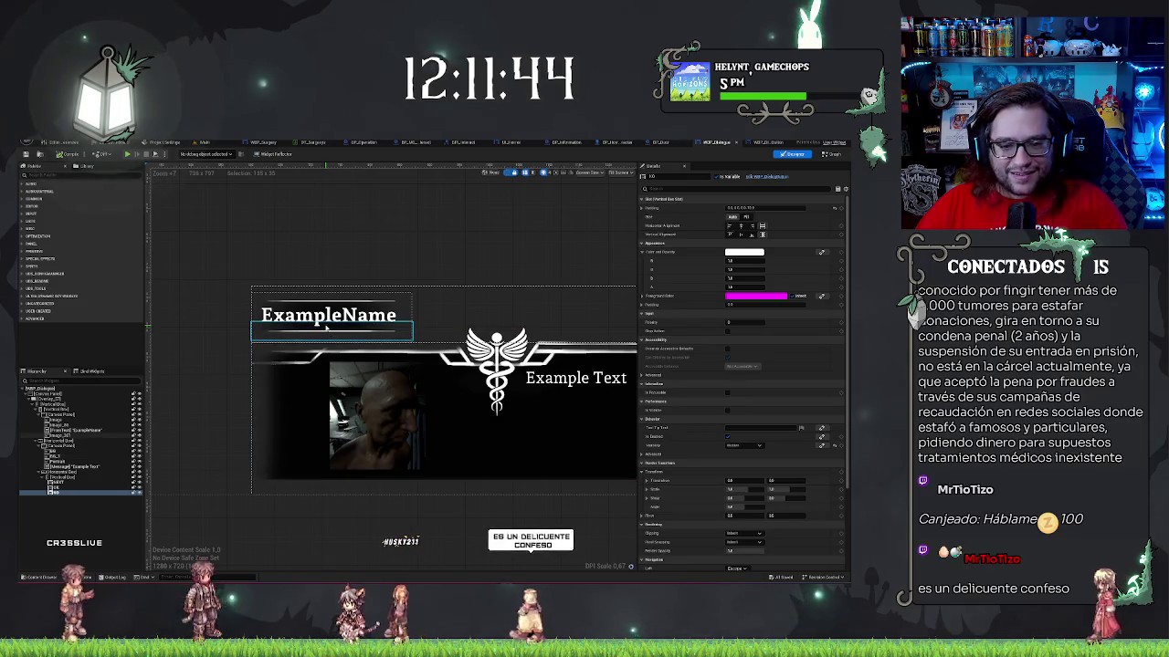
- Rename the line image under ExampleName, then open the Animations panel
click(328, 331)
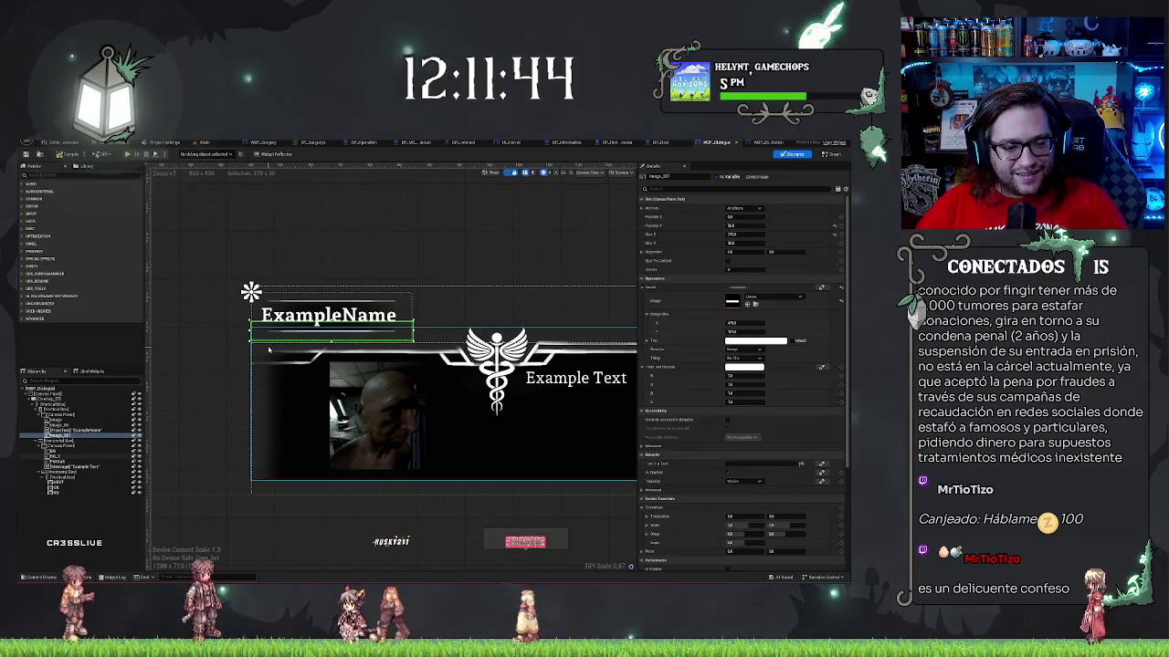
double_click(71, 437)
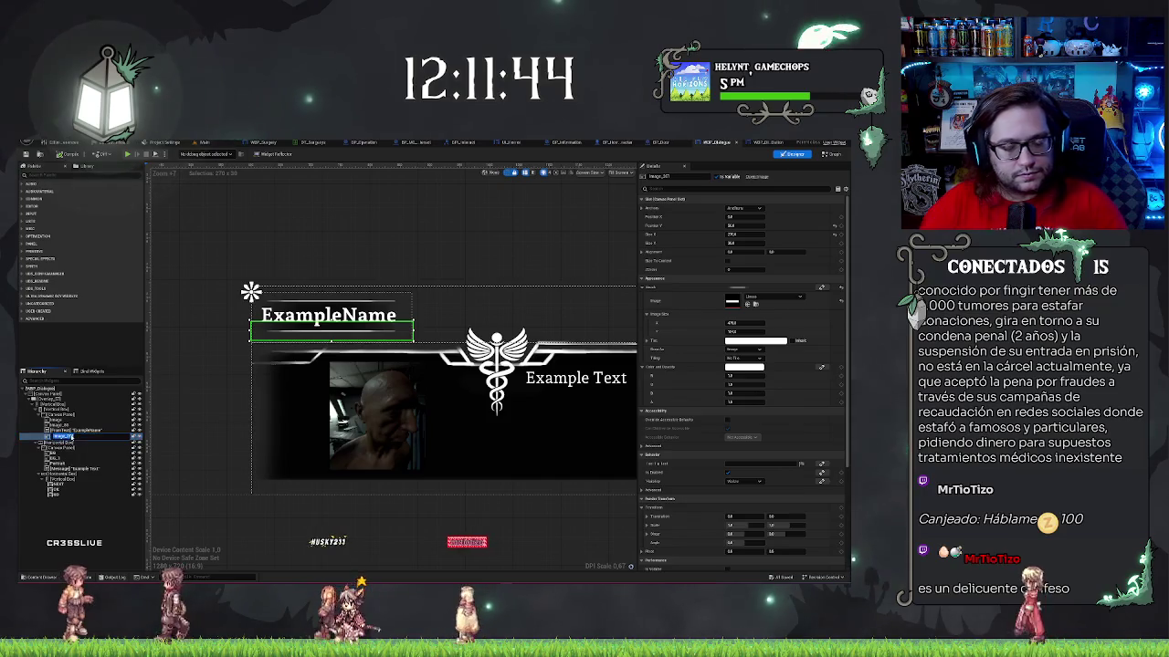
double_click(71, 437)
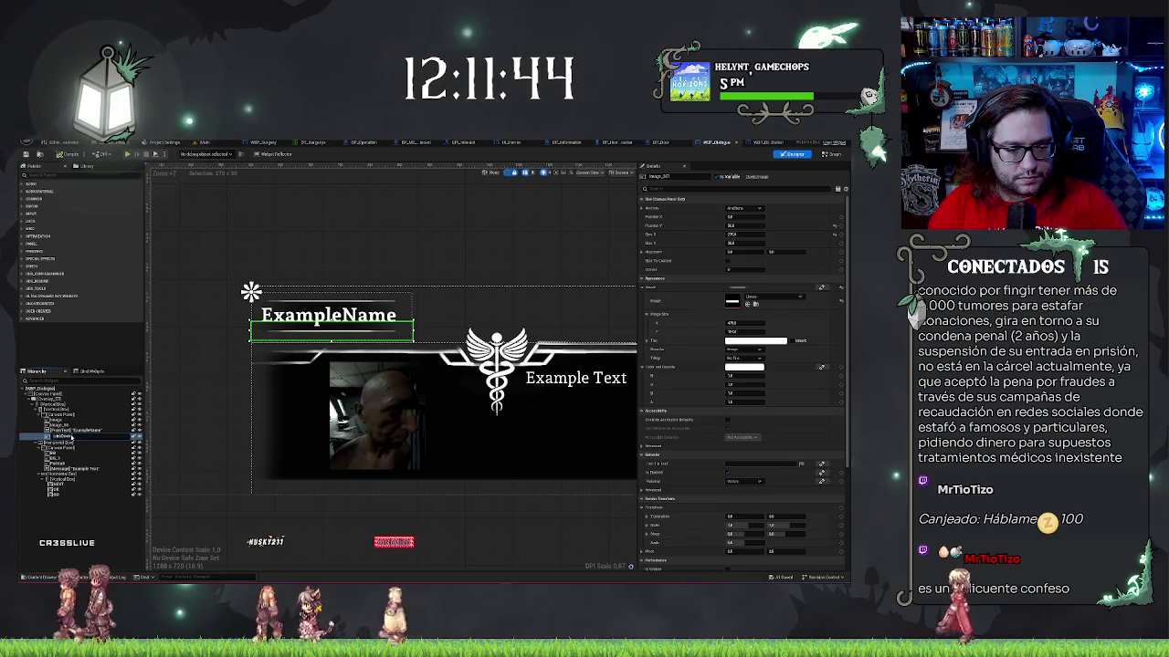
key(Return)
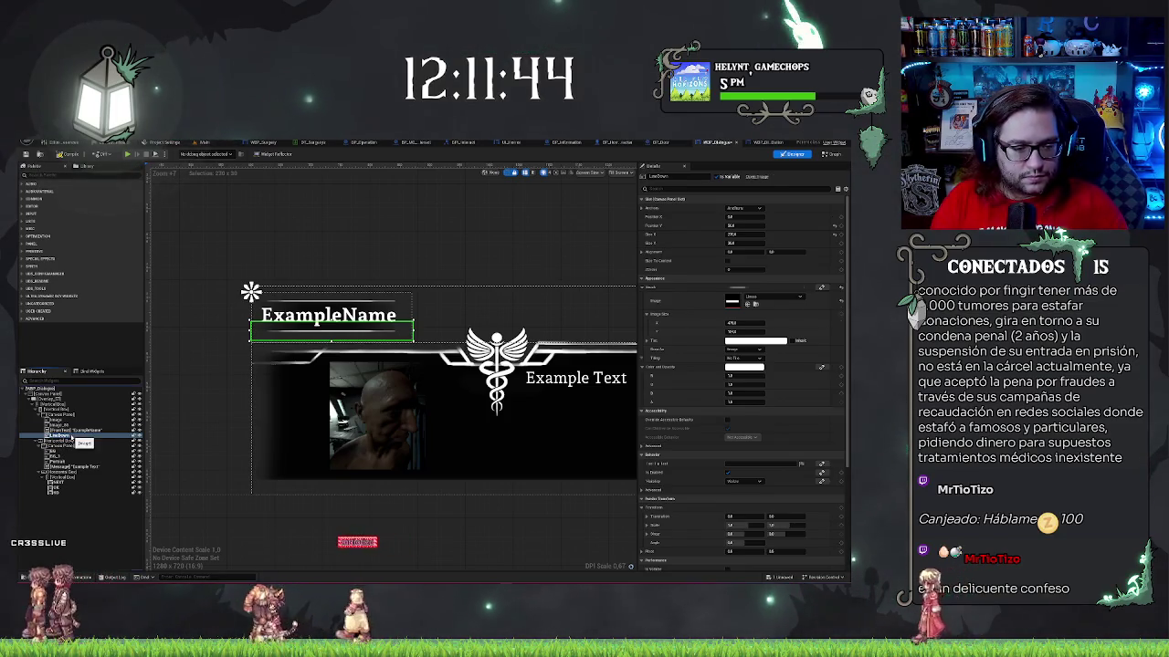
key(Up)
key(Up)
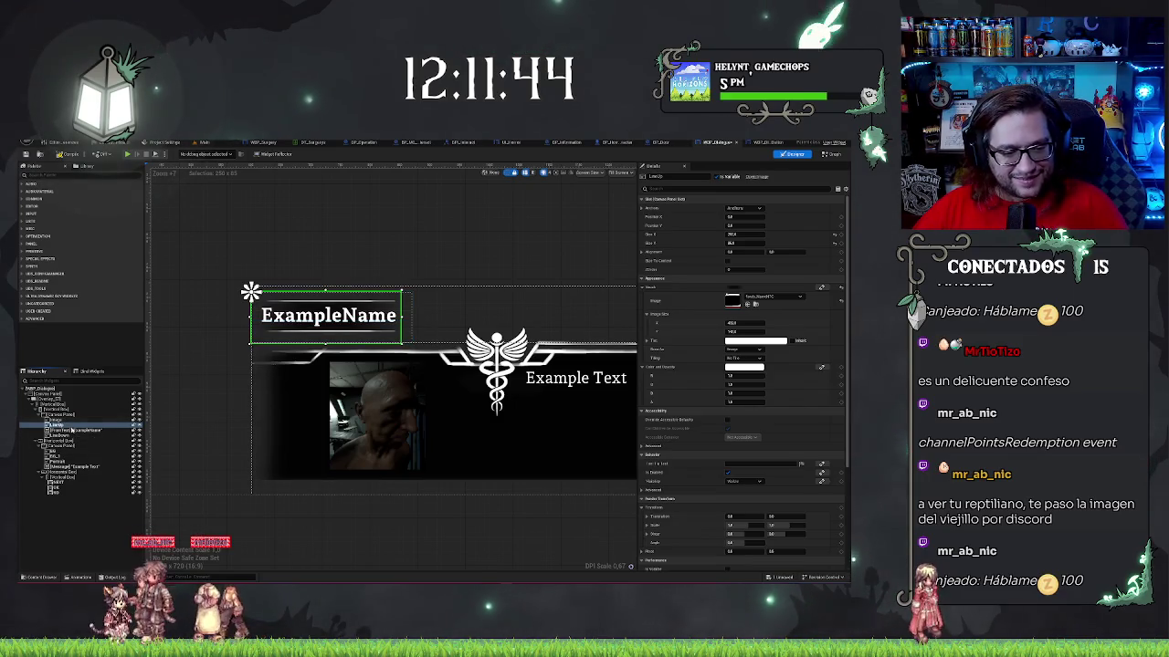
click(80, 578)
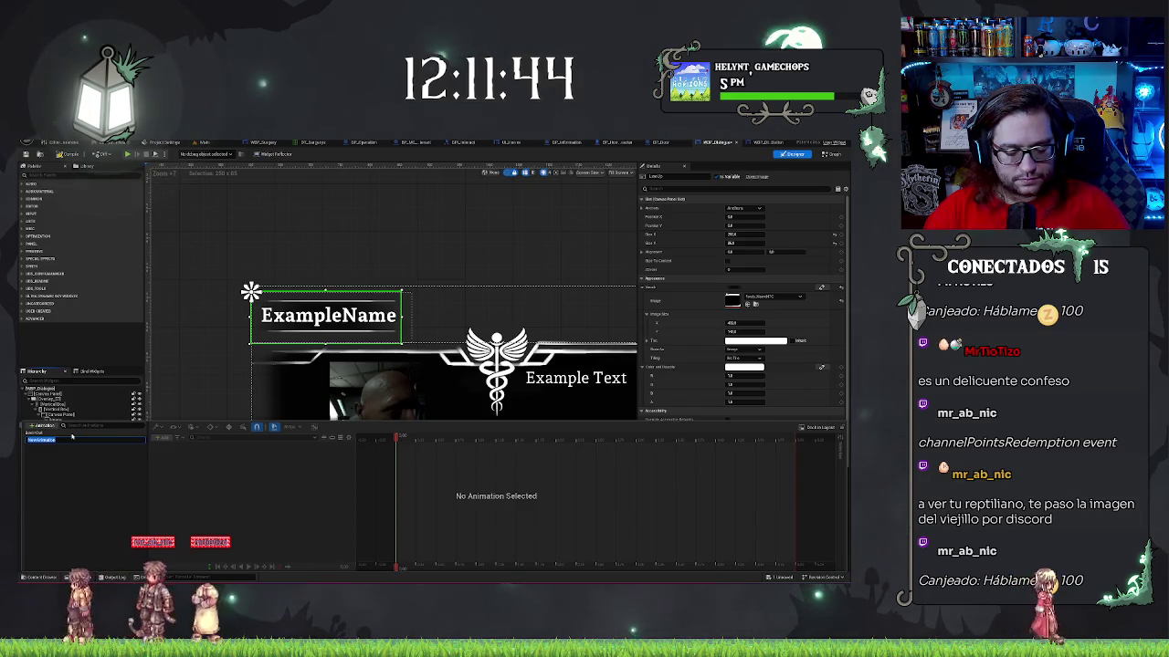
- Name the new animation SlowBlink and add a LineUp track to it
key(Return)
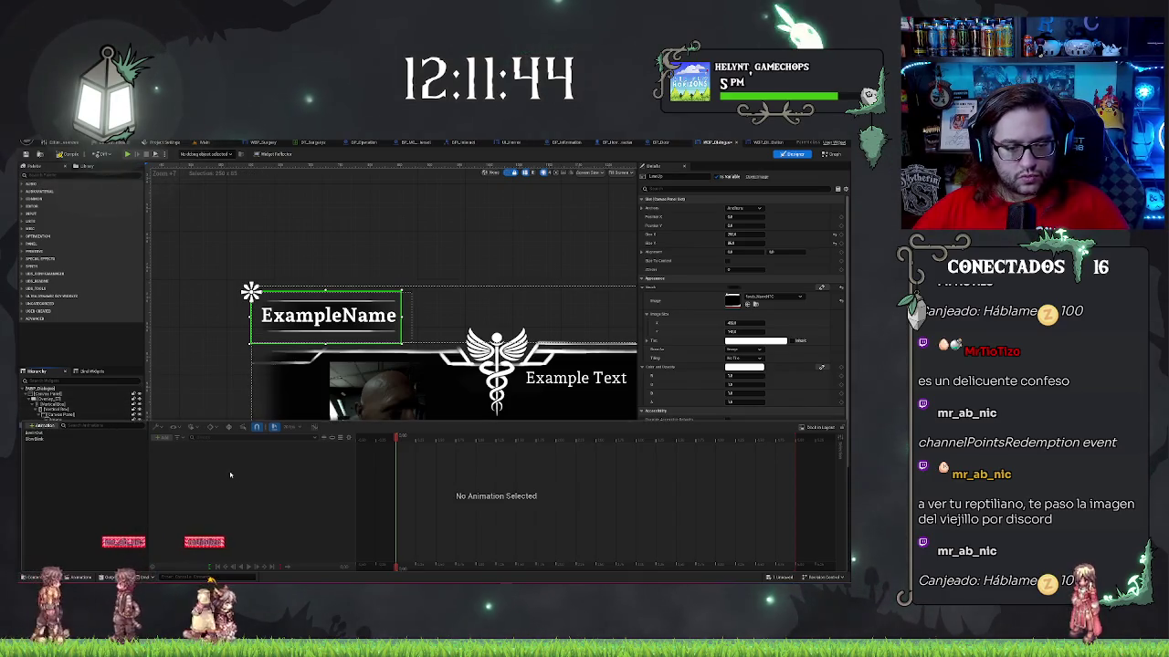
click(69, 440)
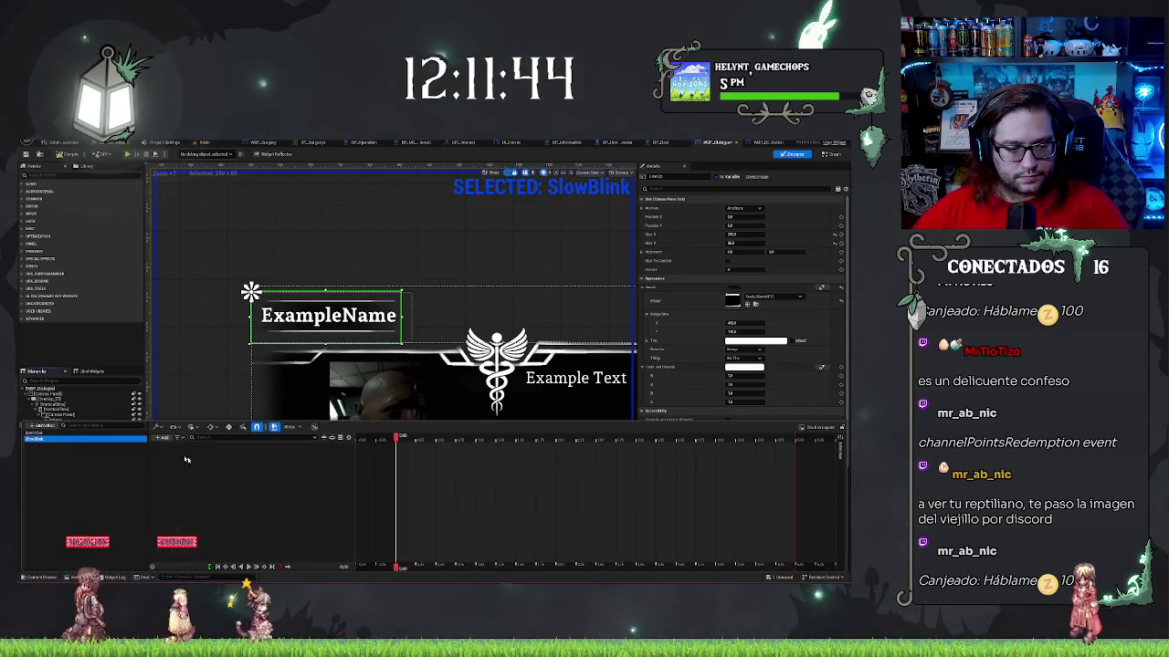
click(162, 438)
click(181, 454)
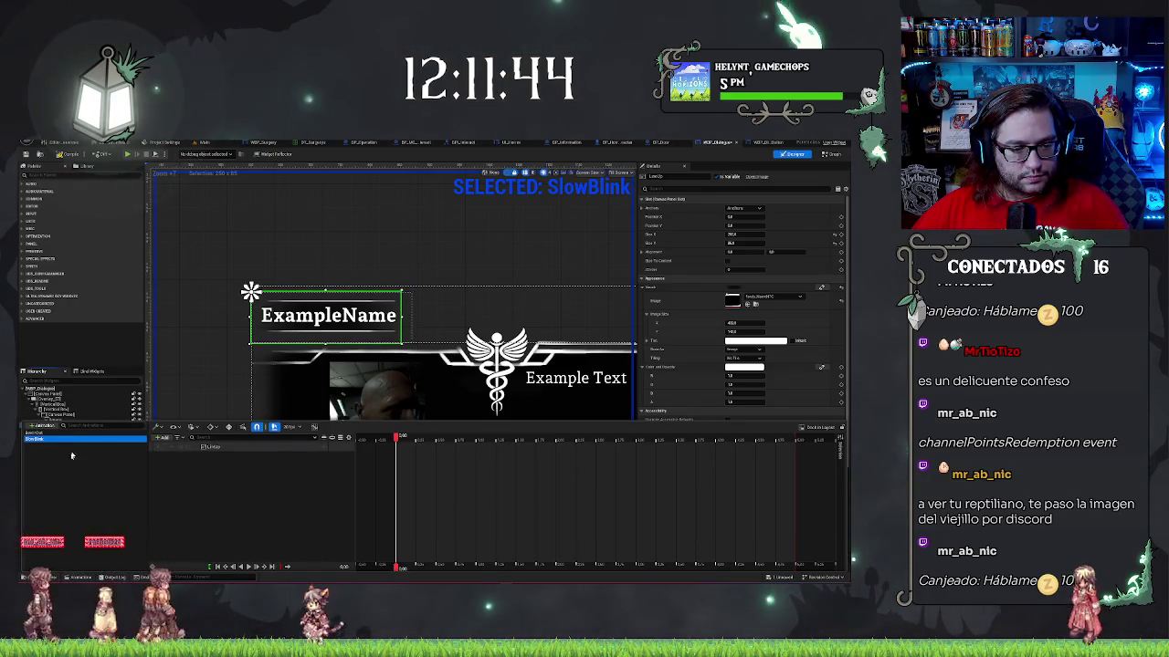
- Add the LowDown line as a SlowBlink track carrying a Color and Opacity property track
drag(100, 422, 101, 452)
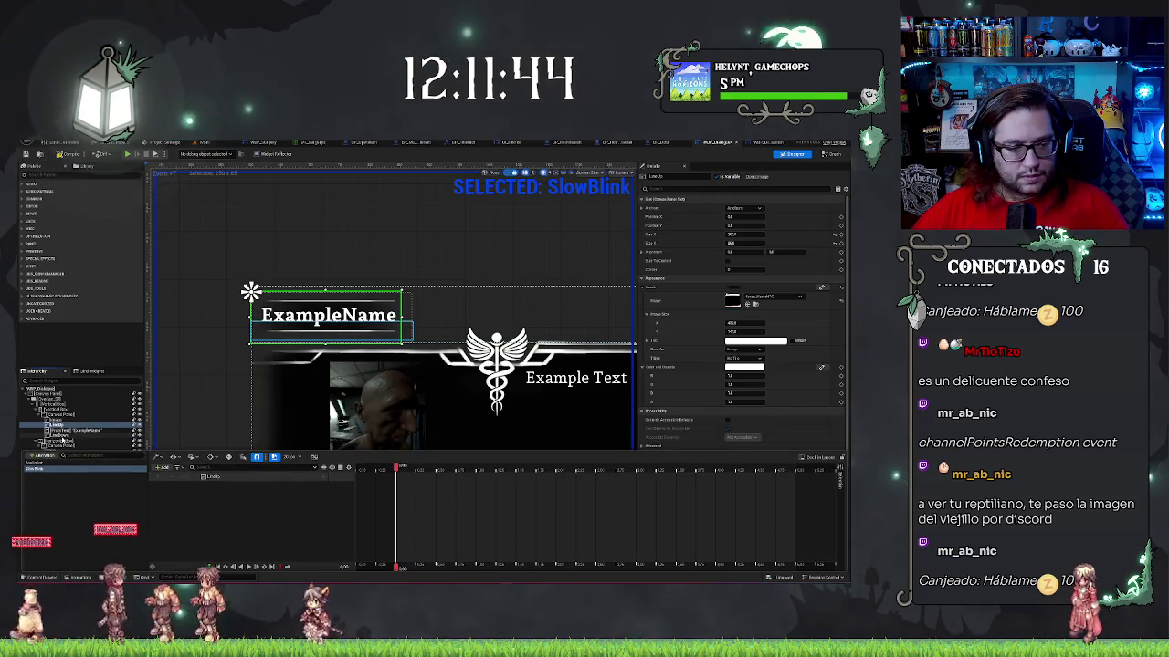
click(59, 440)
right_click(56, 436)
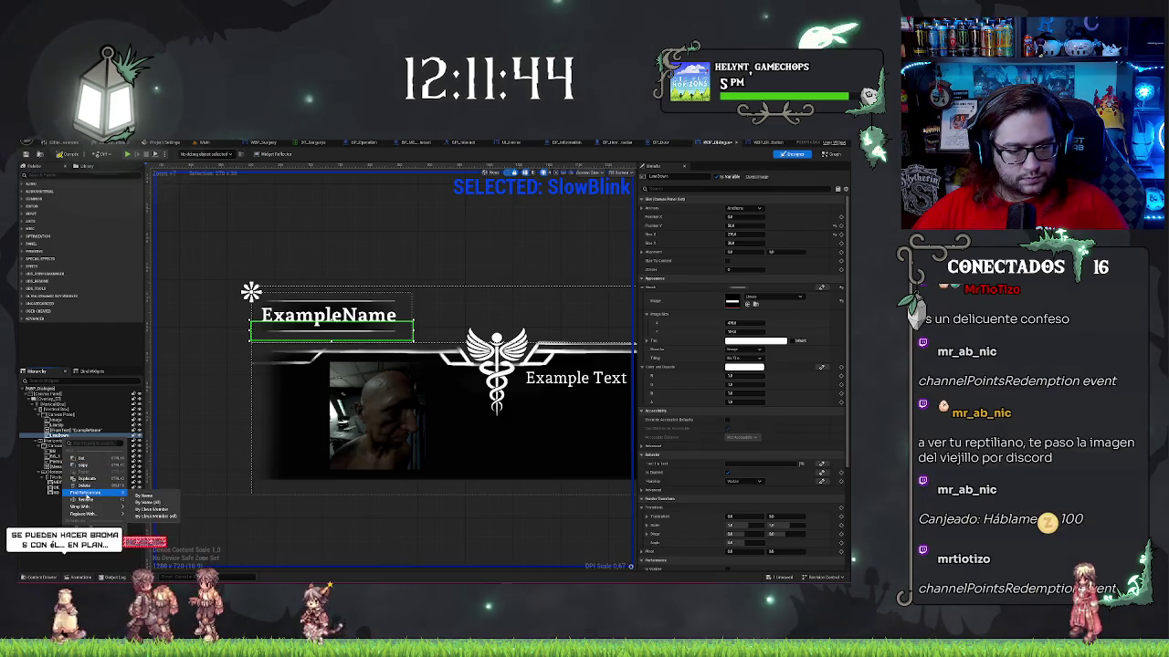
mouse_move(94, 507)
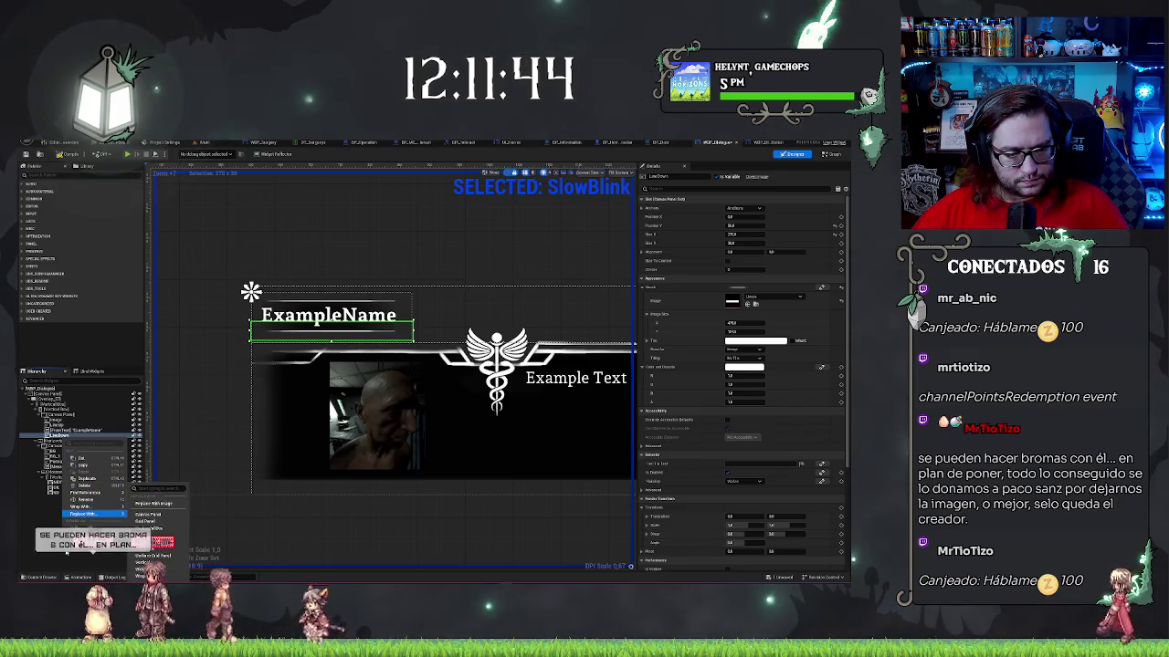
click(79, 578)
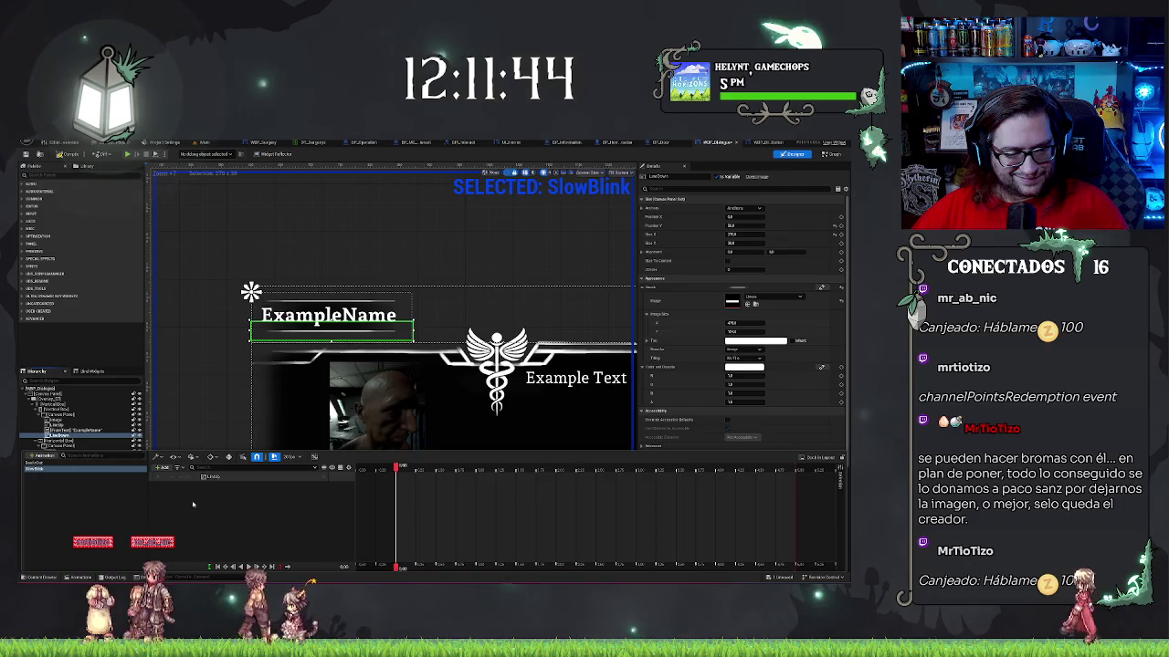
click(162, 467)
click(180, 493)
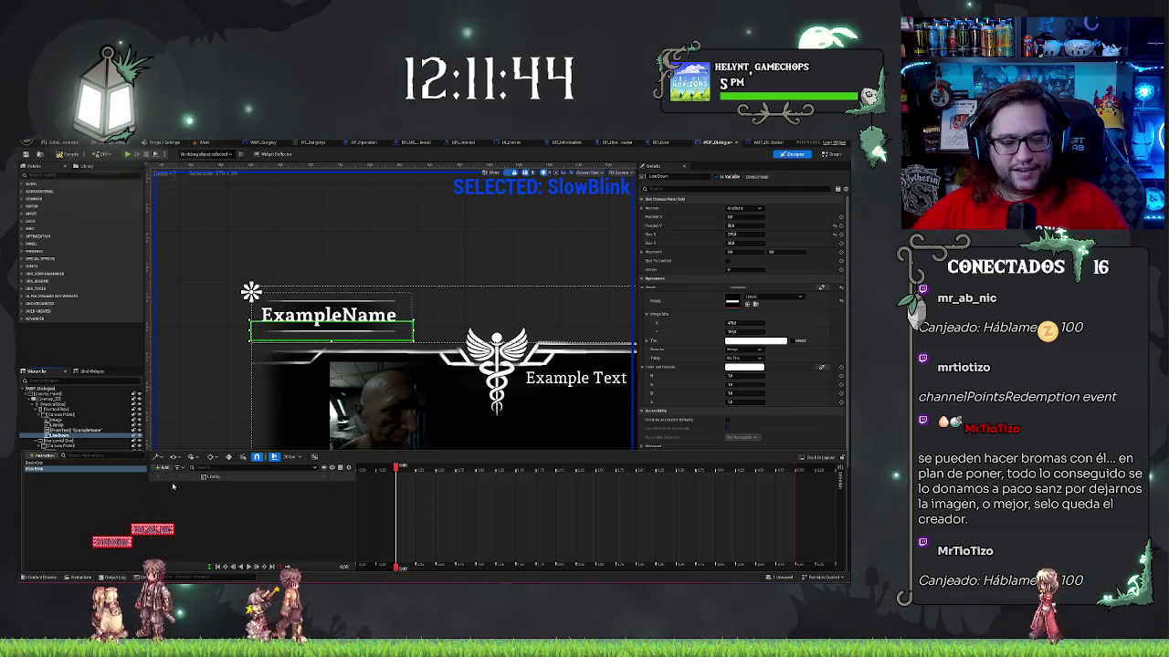
click(324, 476)
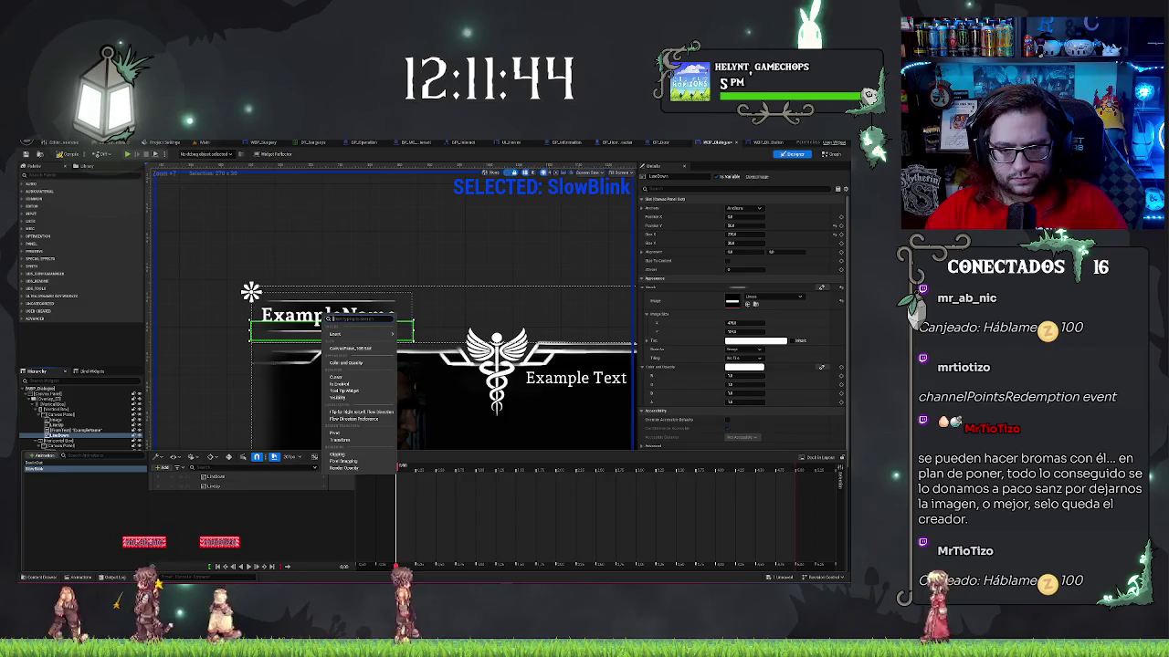
text(opa)
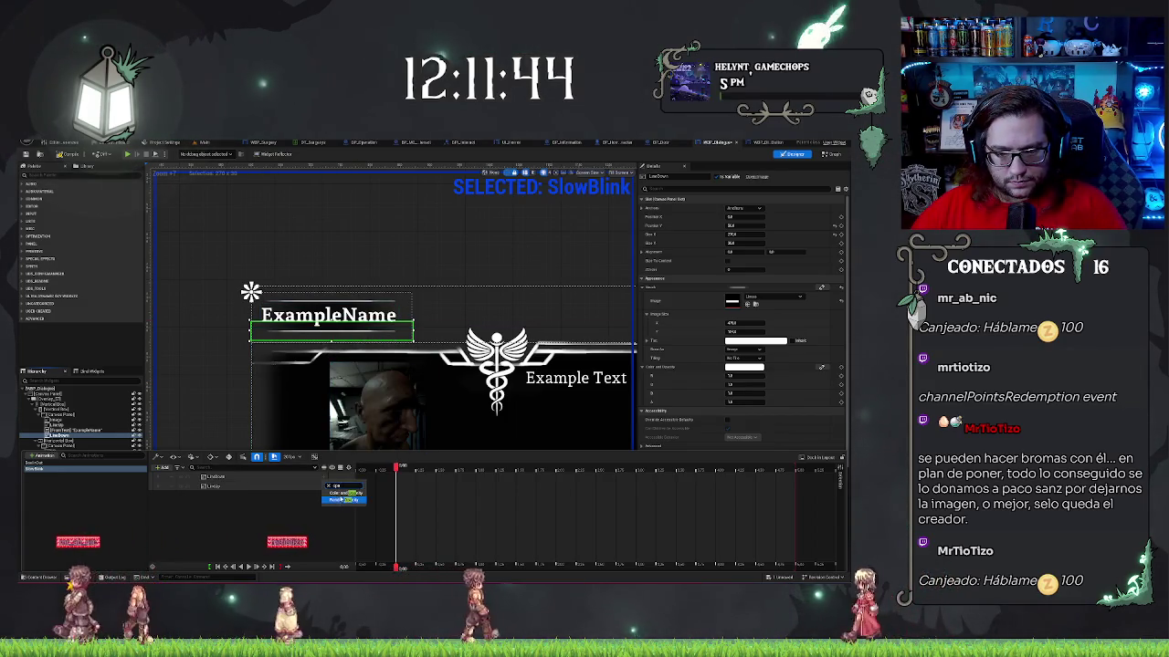
click(344, 493)
click(202, 488)
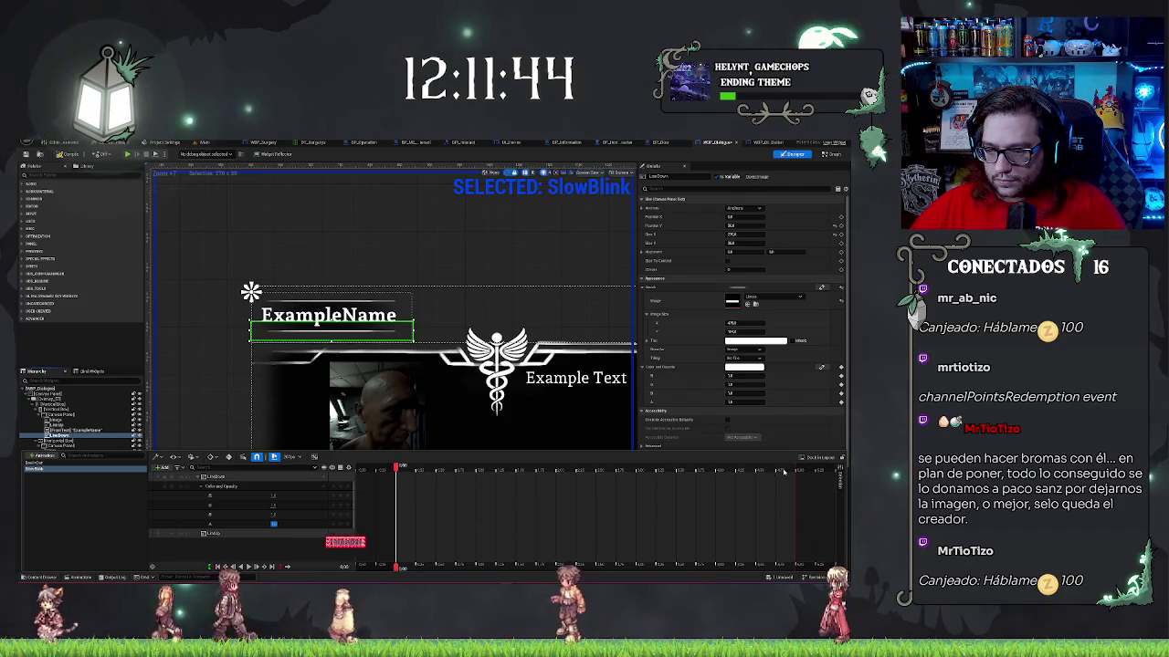
- Shorten SlowBlink's end time and keyframe LowDown's Color and Opacity with a lowered alpha value
drag(770, 474, 575, 519)
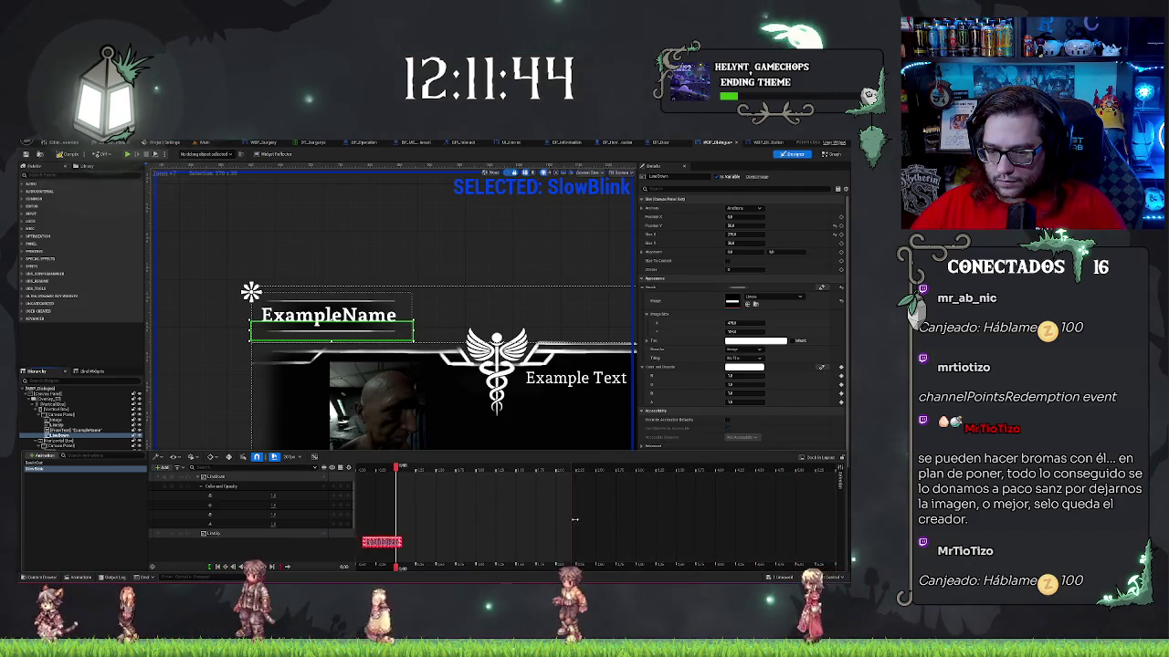
key(space)
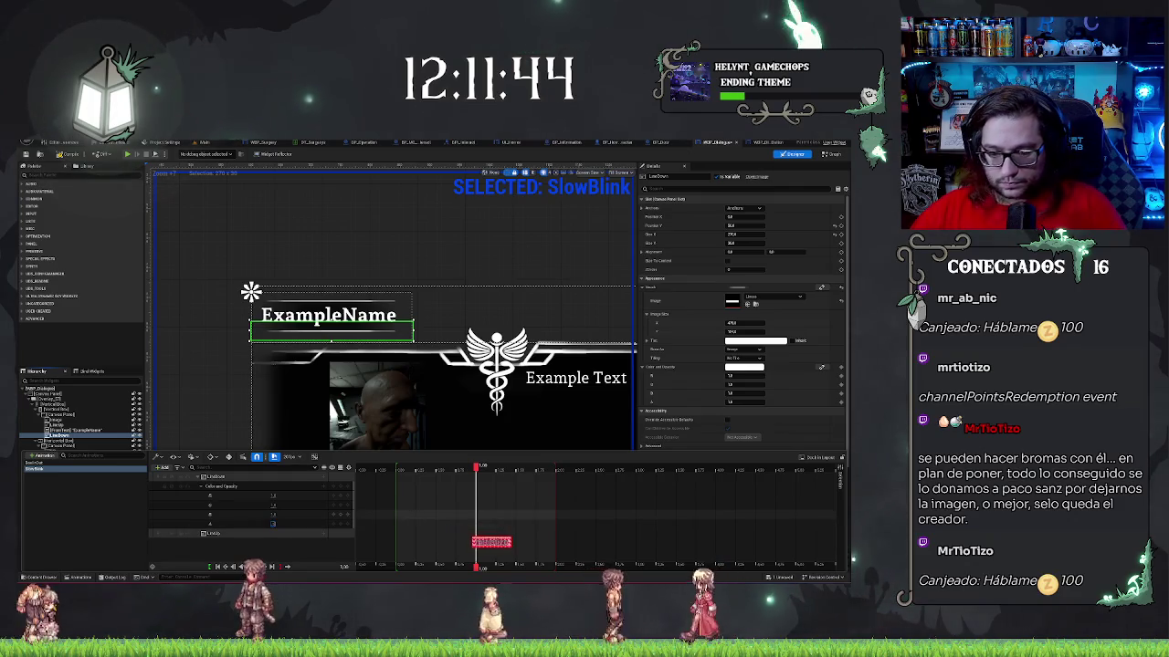
click(274, 523)
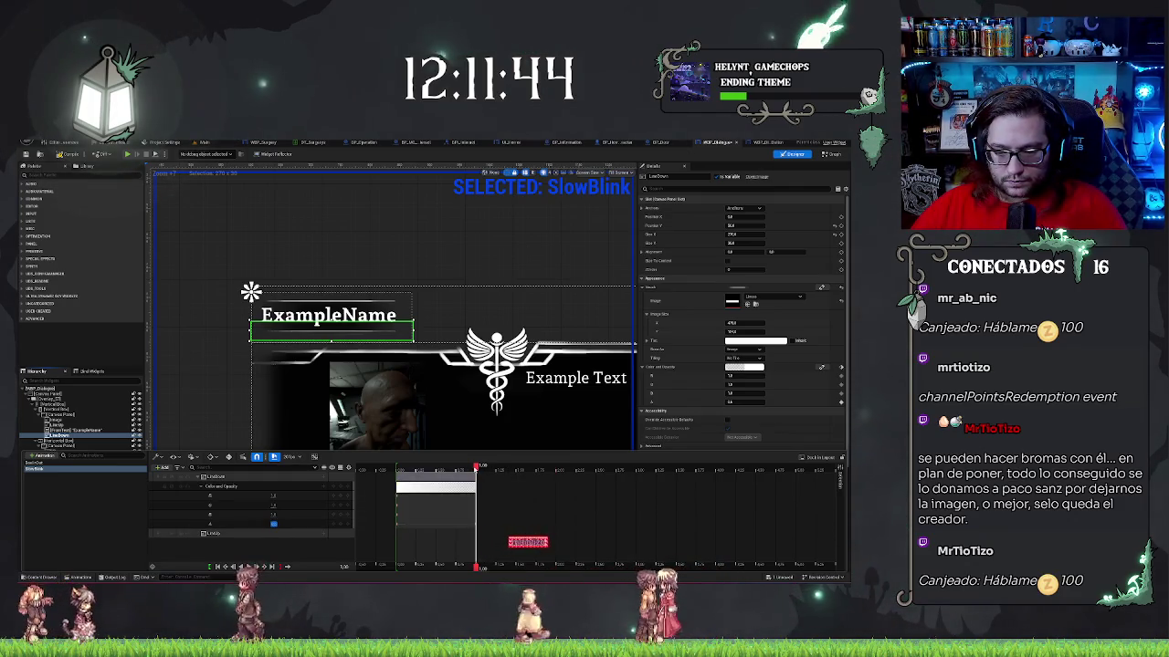
click(274, 523)
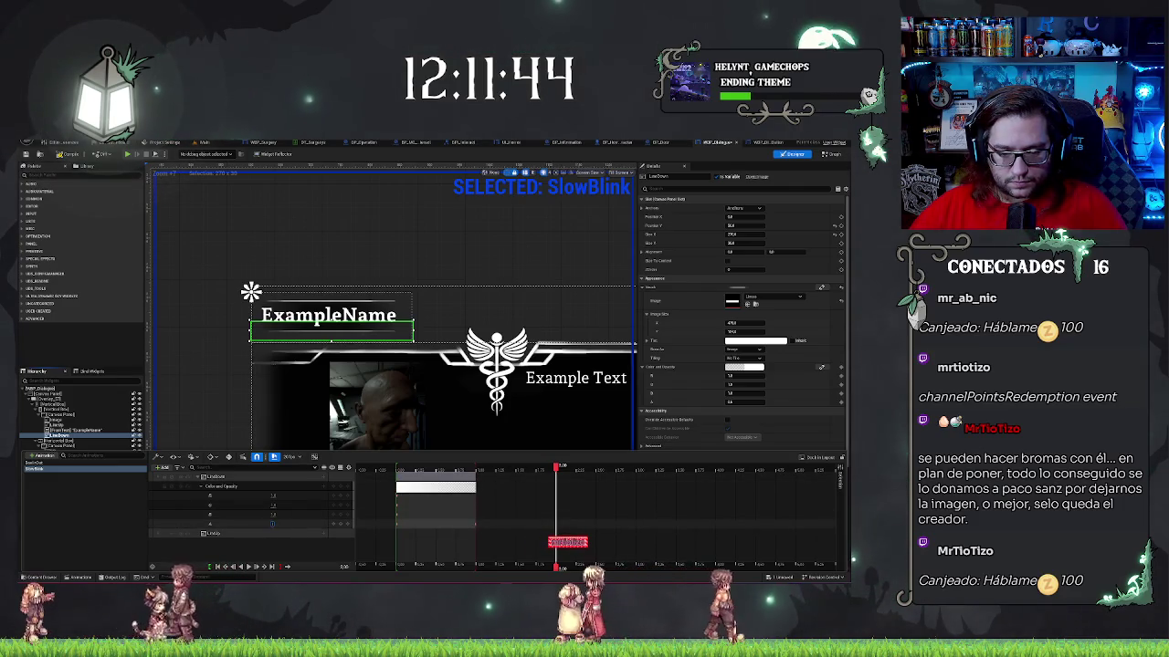
key(Return)
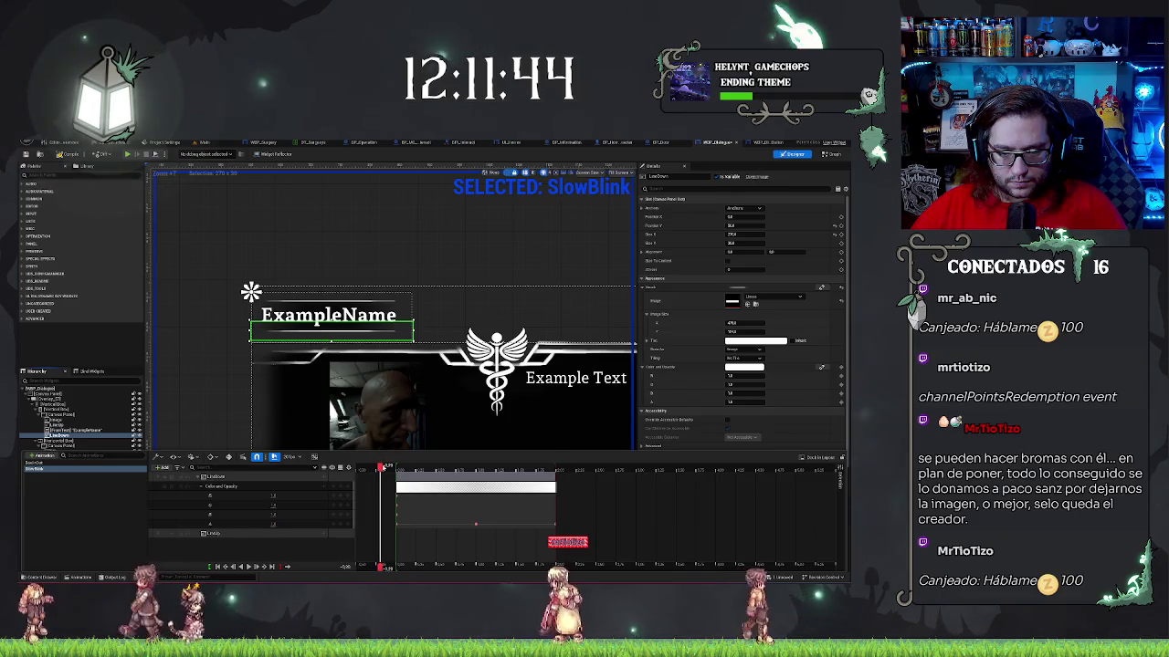
key(space)
key(space)
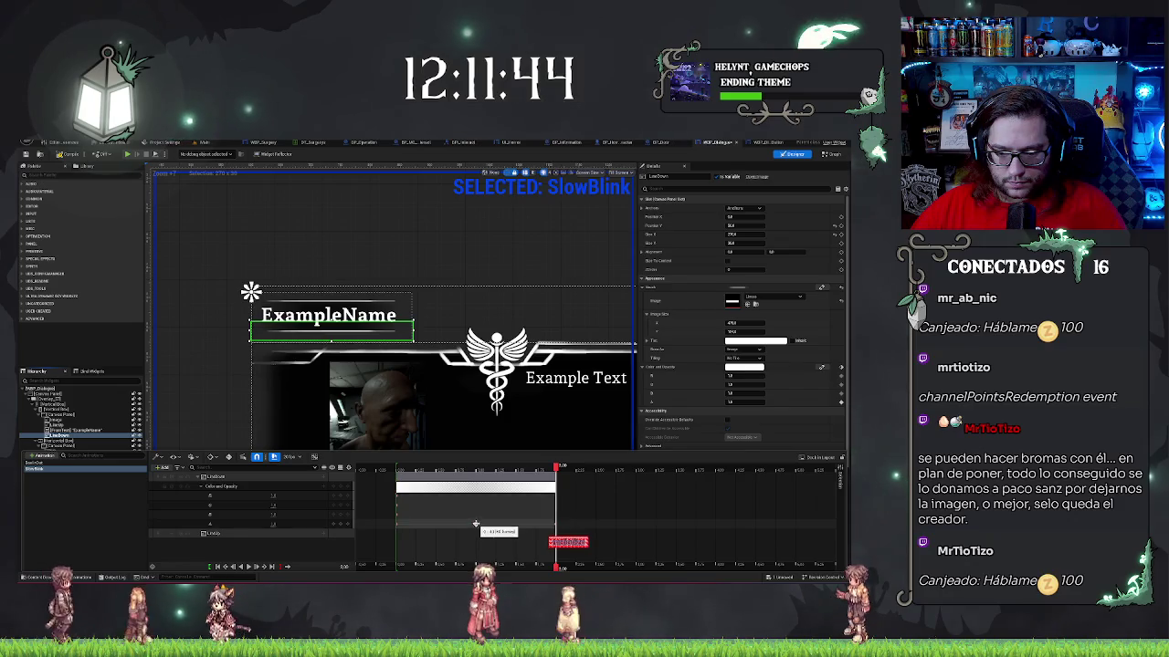
- Move the opacity keyframe earlier to about 0.55 s
drag(475, 524, 437, 524)
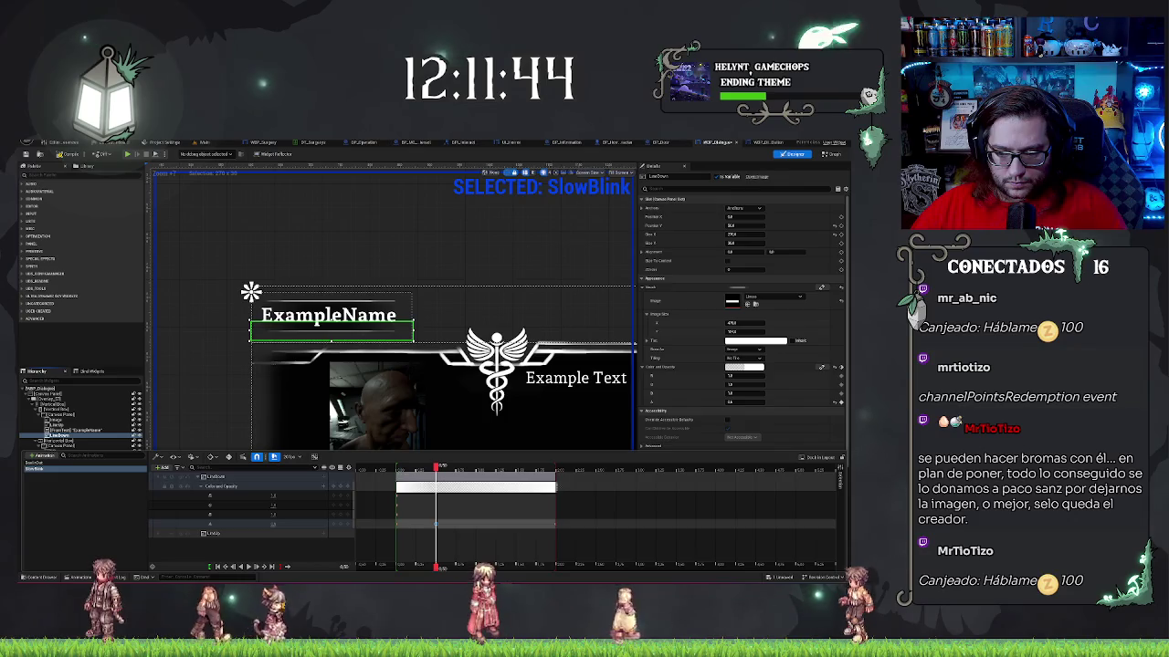
drag(436, 524, 425, 524)
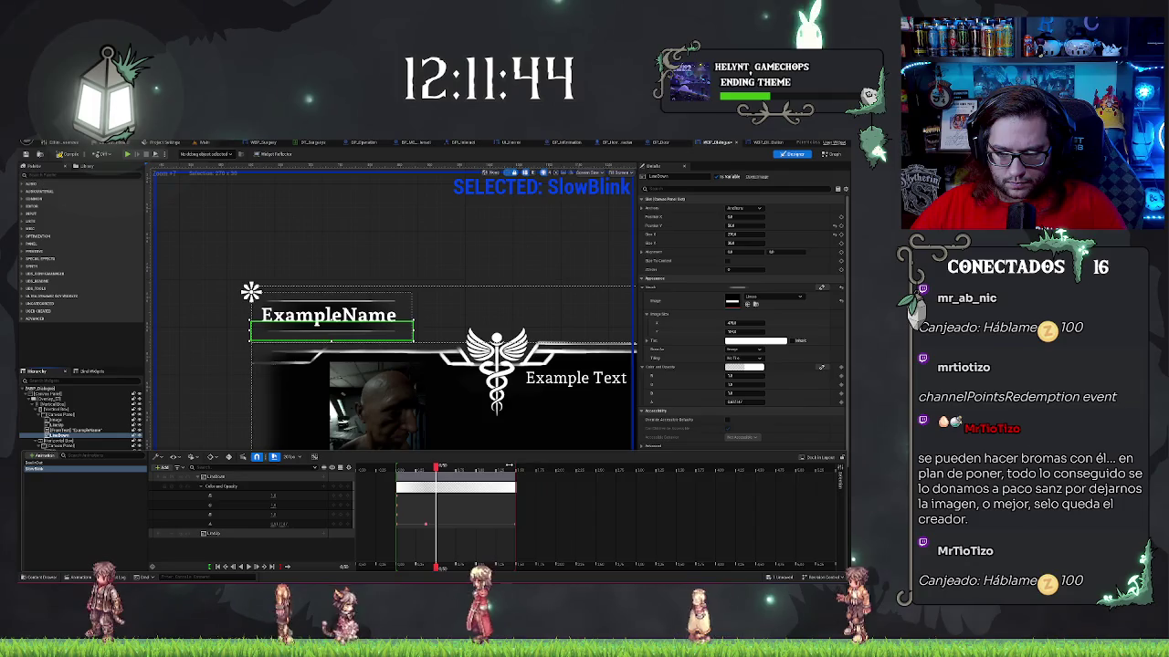
drag(436, 467, 413, 468)
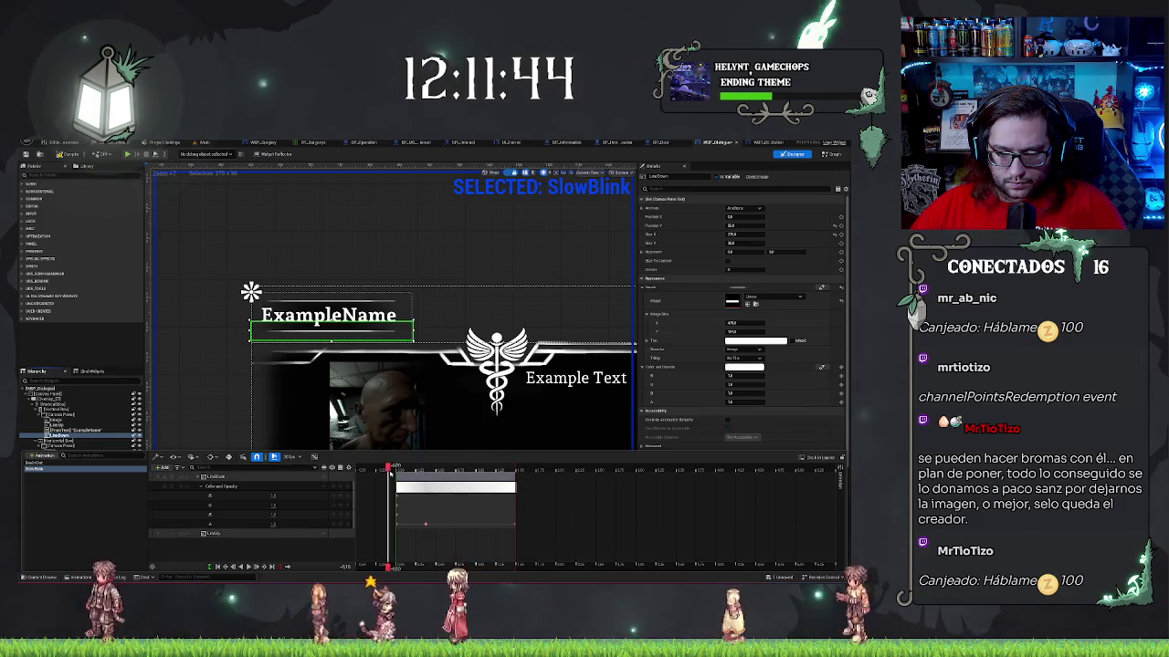
- Stretch the Color and Opacity section, nudge the keyframe later, and paste the copied section
mouse_move(426, 526)
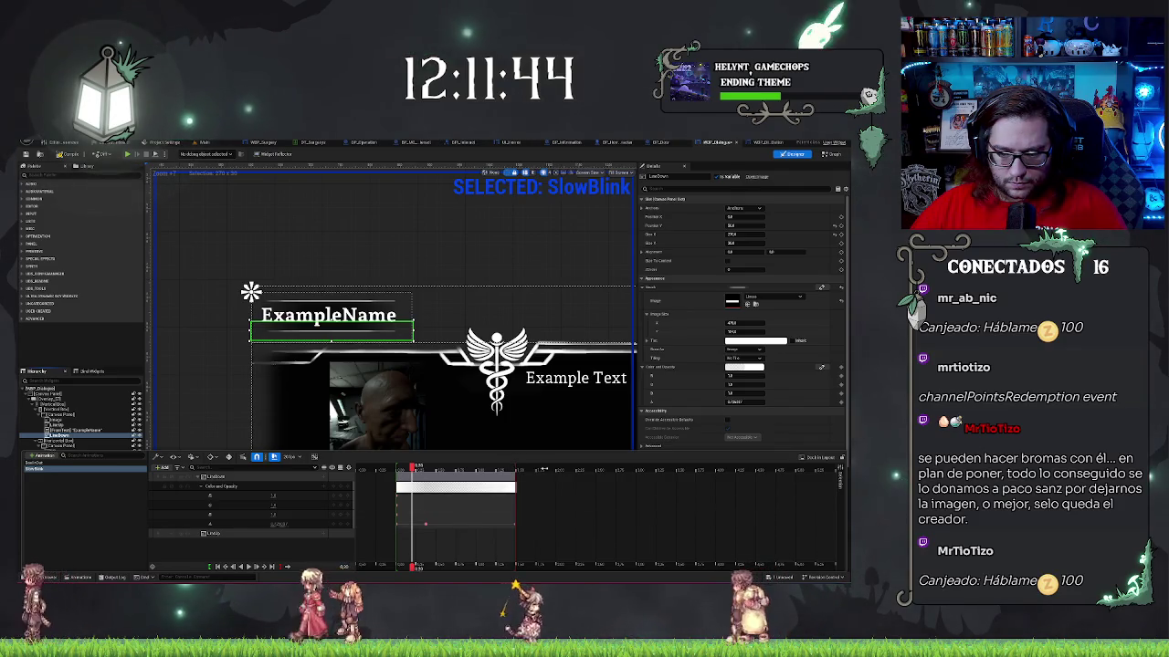
drag(518, 471, 626, 476)
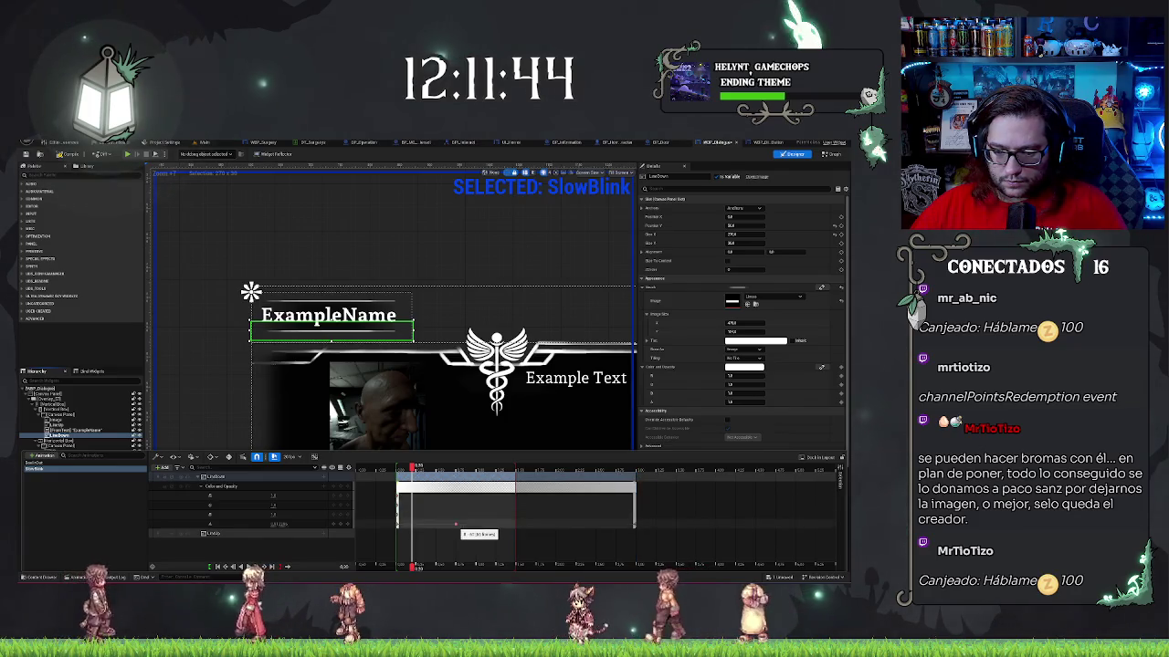
click(455, 526)
click(514, 470)
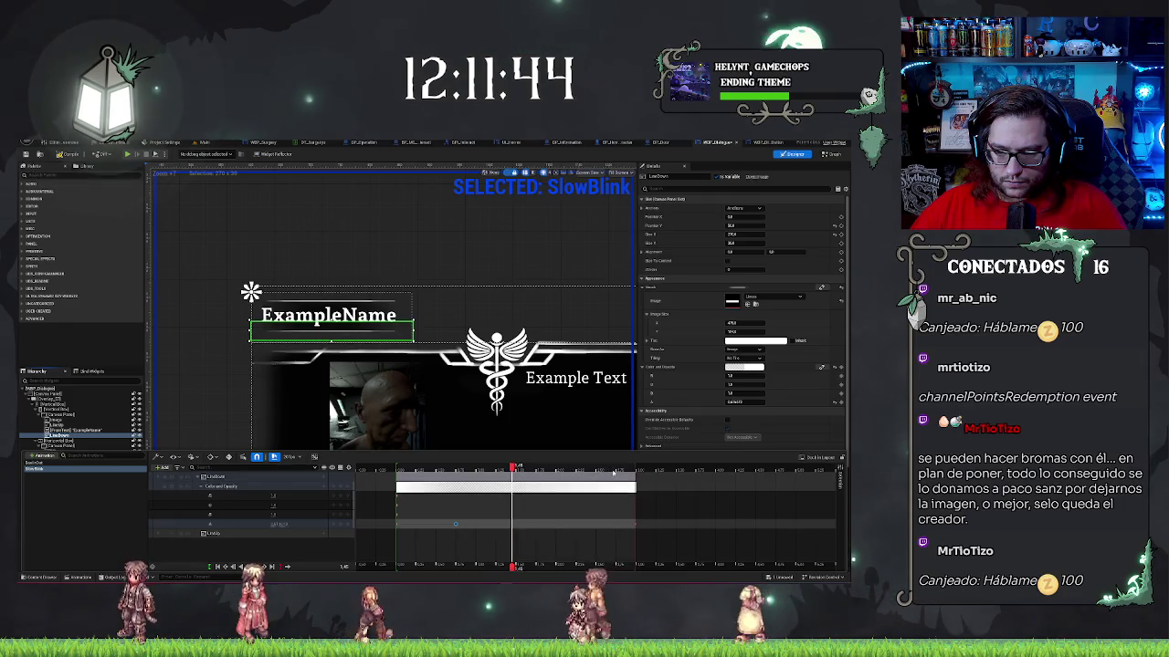
drag(456, 525, 476, 524)
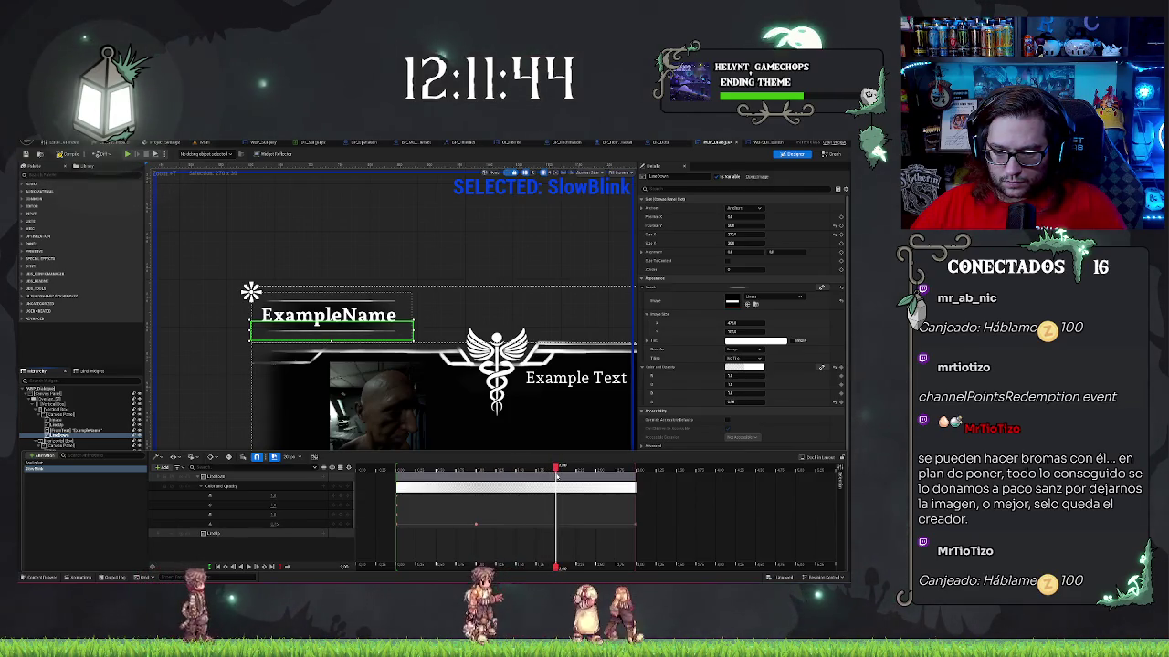
key(ctrl+v)
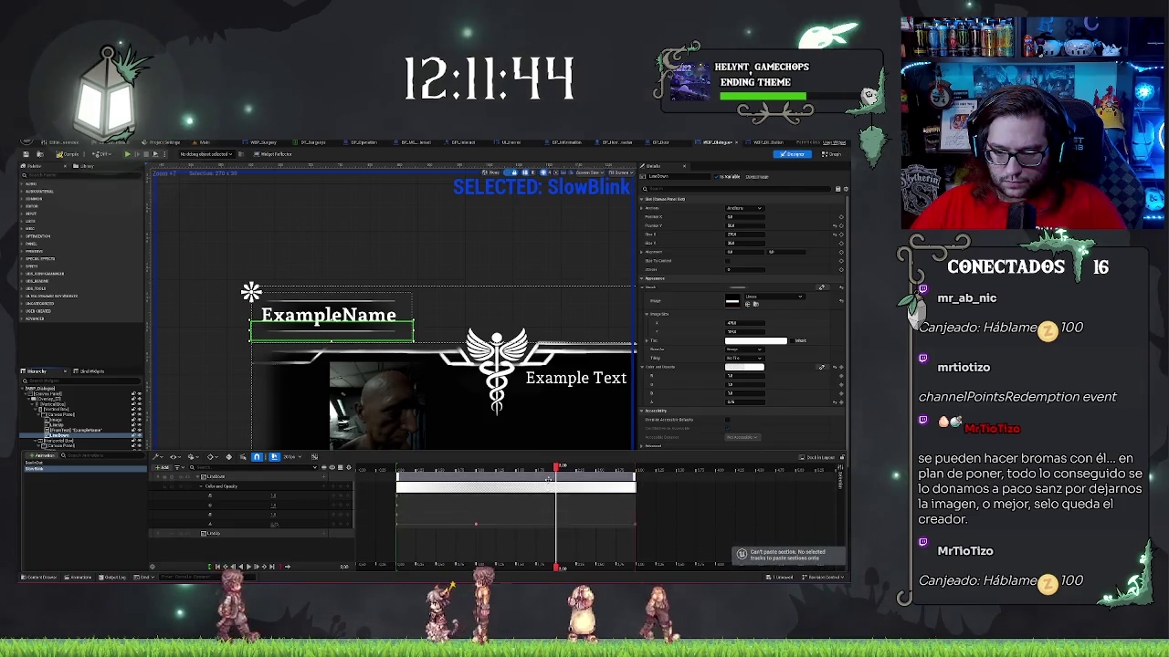
click(465, 523)
mouse_move(557, 468)
mouse_down()
mouse_move(383, 484)
mouse_move(506, 491)
mouse_up()
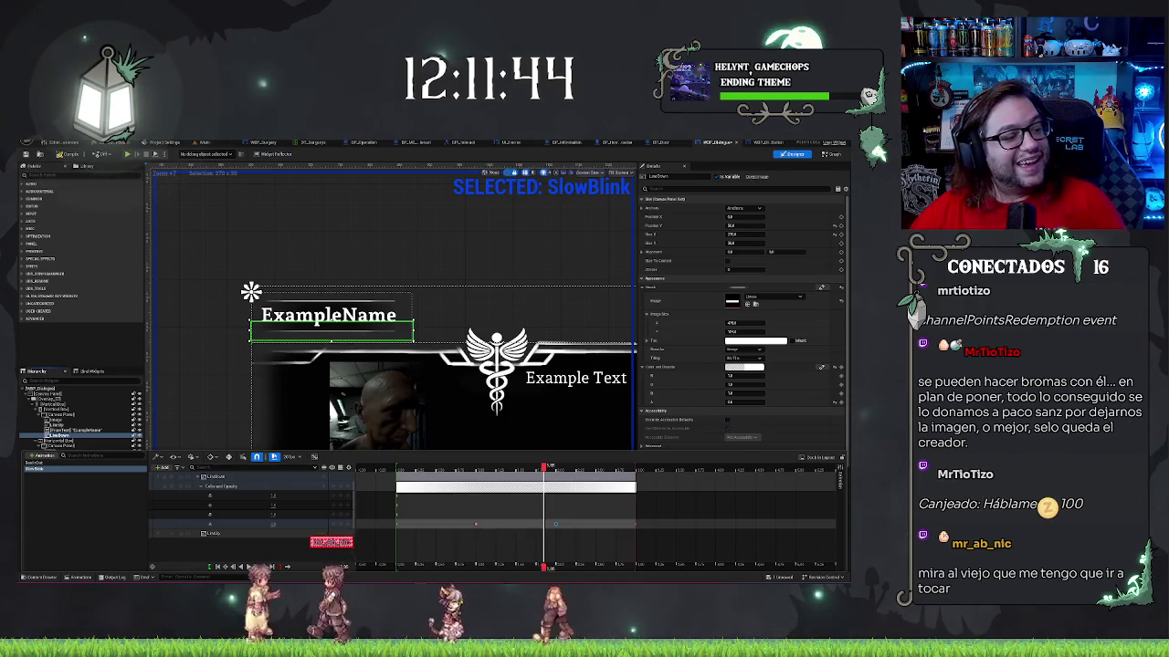
key(alt+Tab)
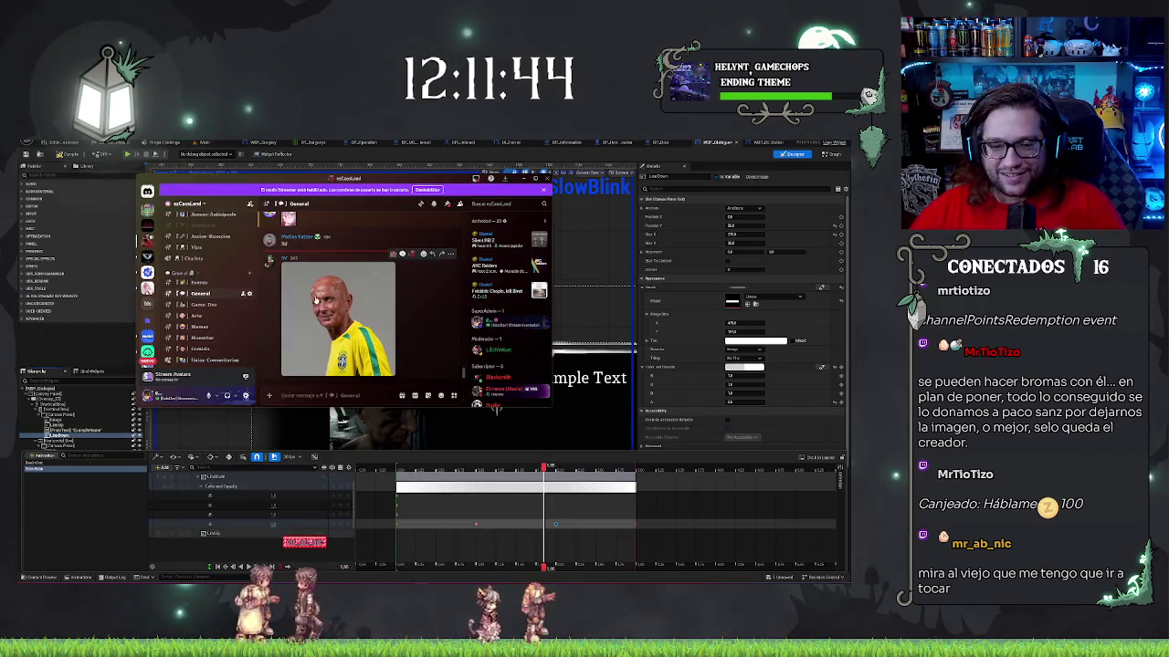
click(406, 356)
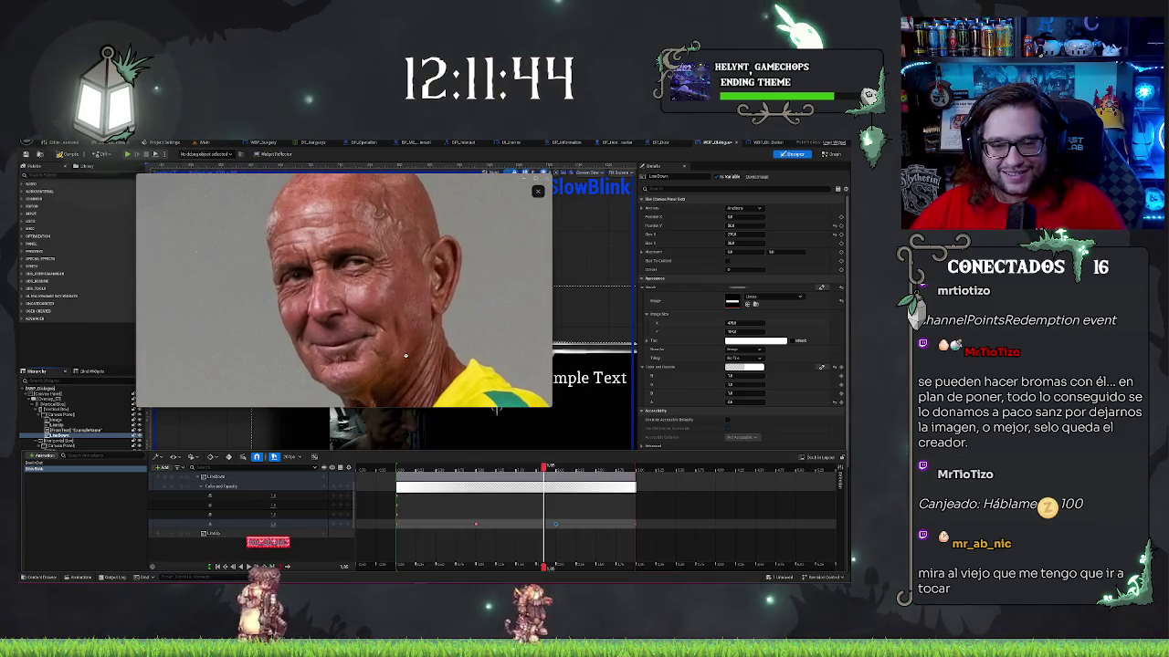
click(398, 311)
click(413, 182)
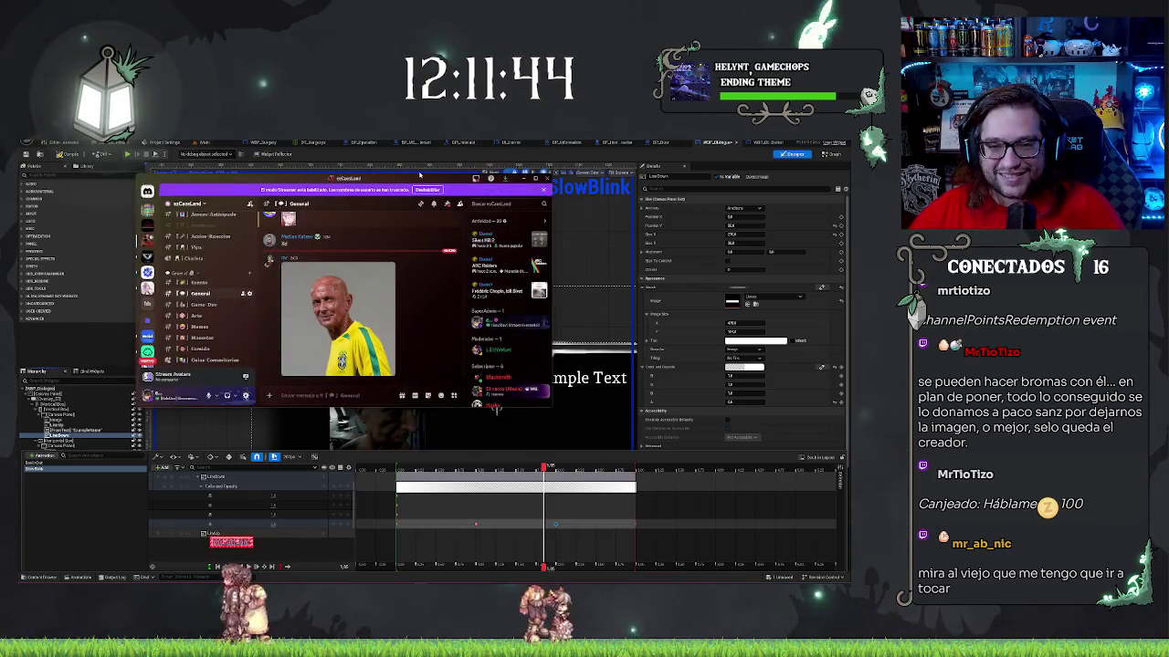
key(alt+Tab)
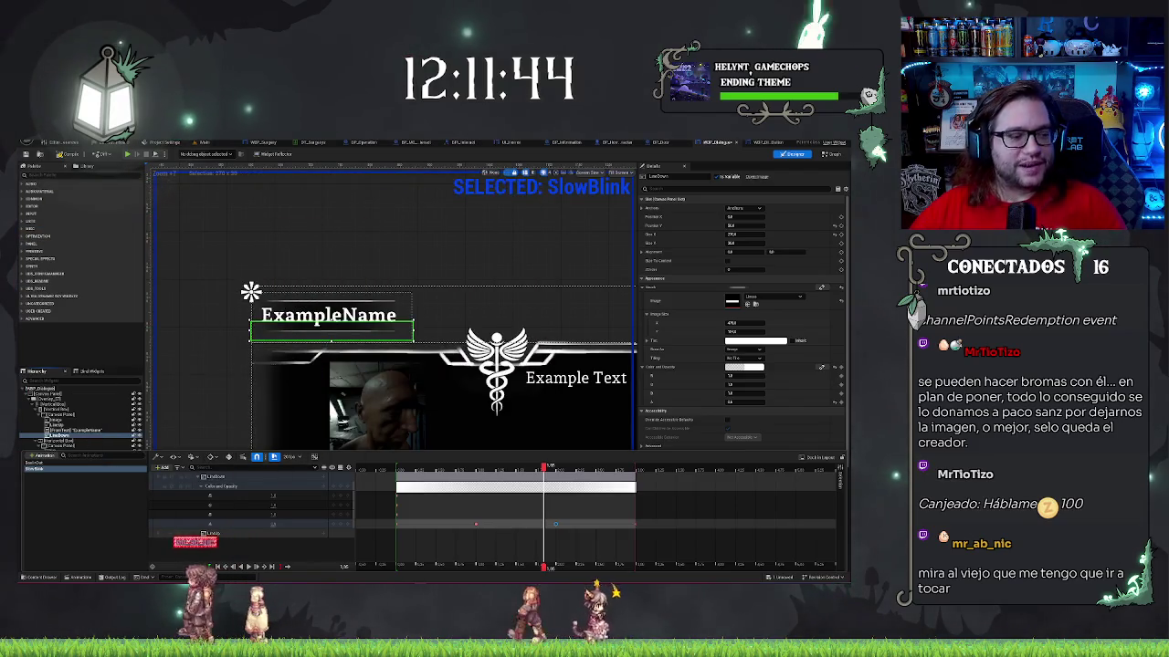
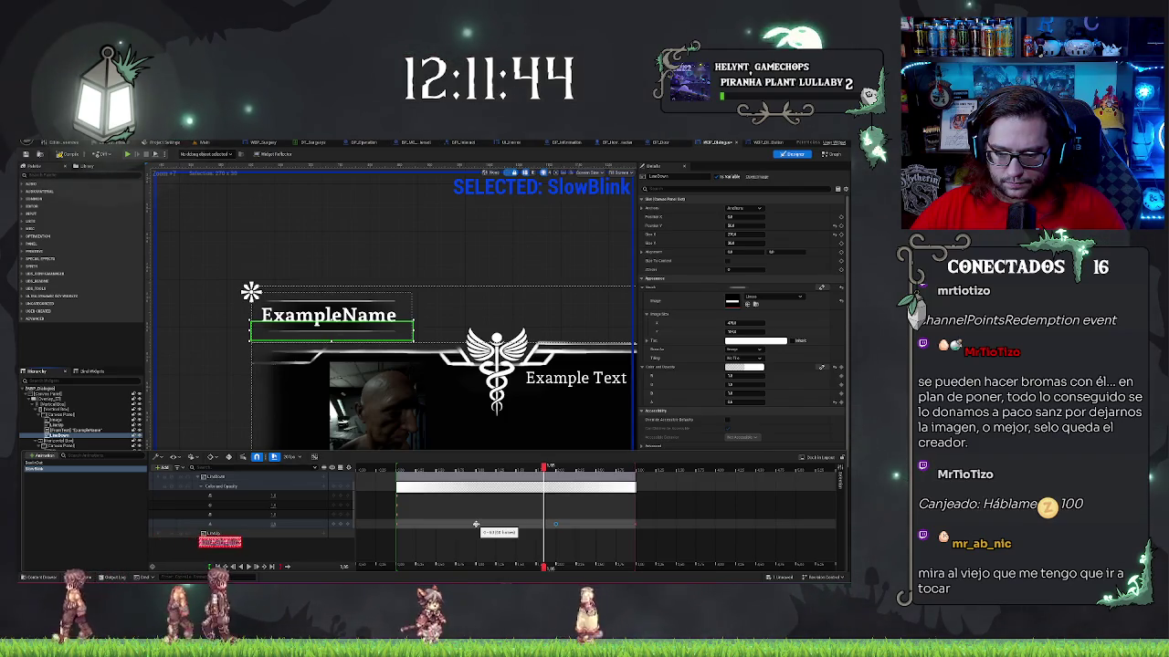
- Move the SlowBlink opacity key earlier and preview the animation from the start
click(563, 534)
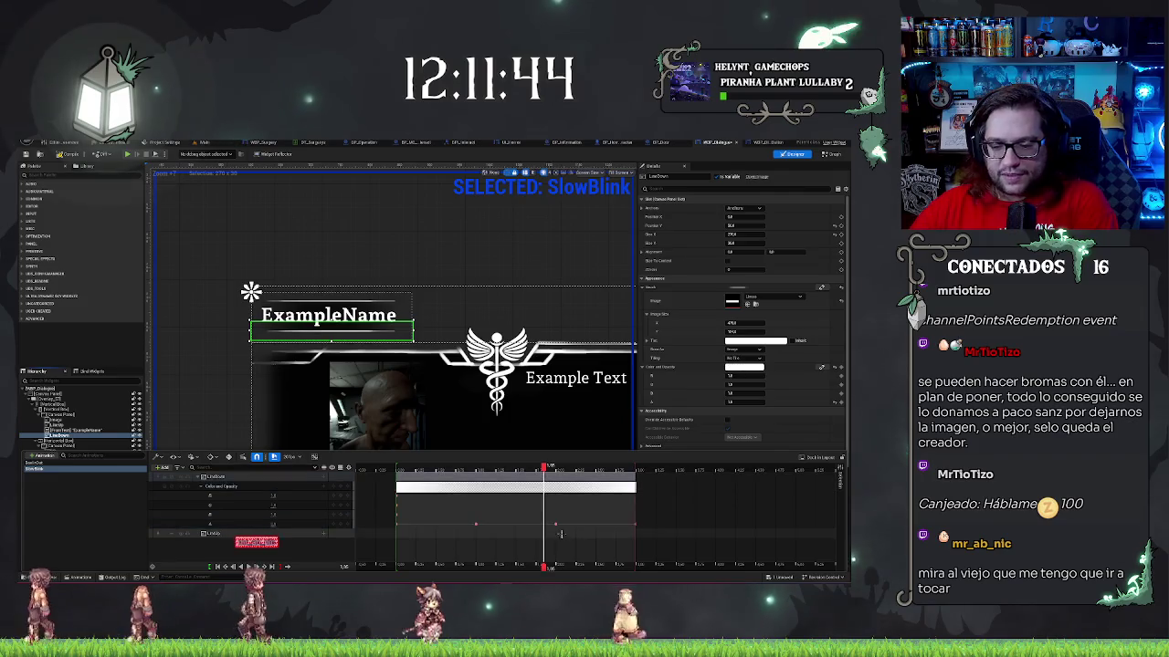
drag(555, 524, 476, 525)
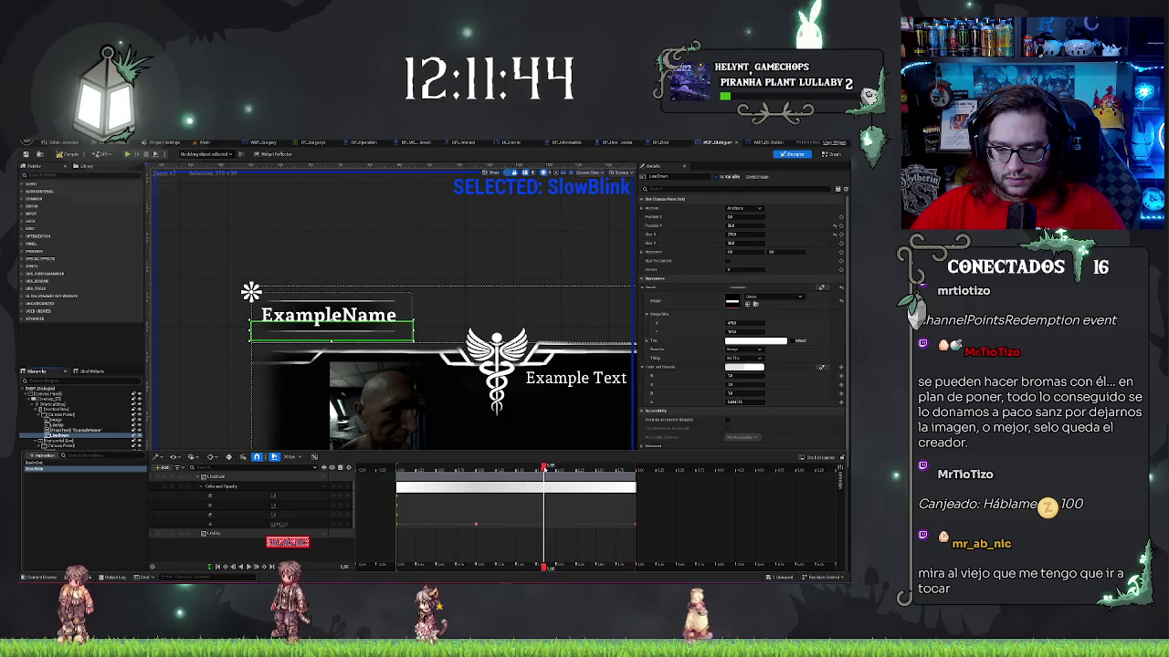
click(382, 478)
key(space)
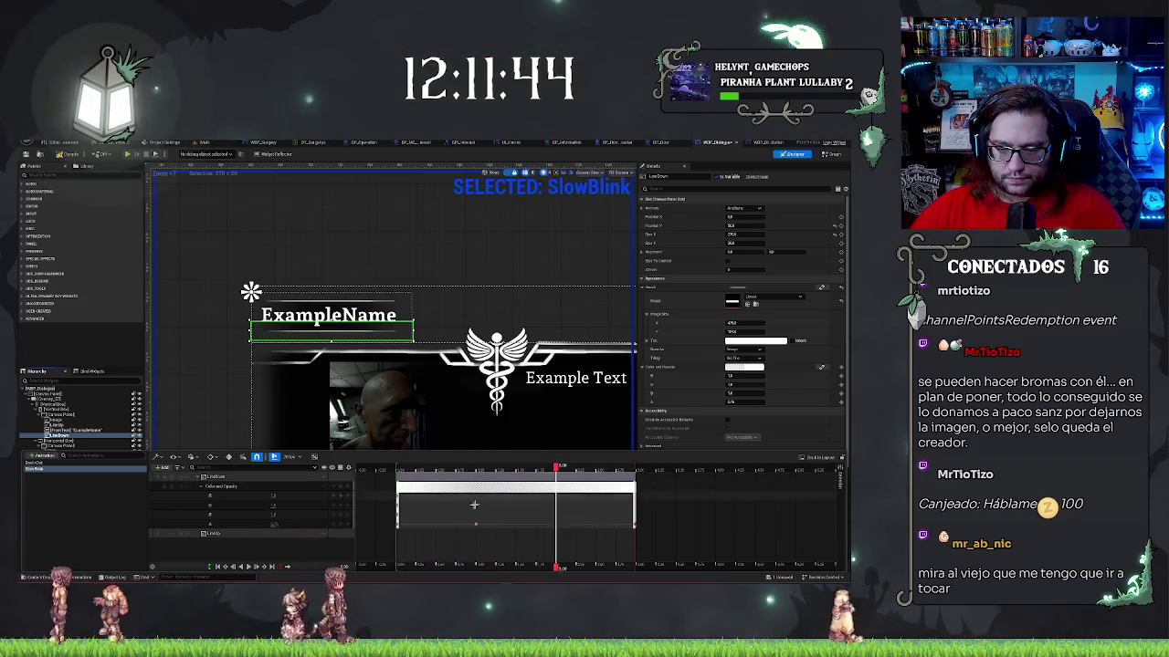
- End SlowBlink's playback range at the moved key and lower that key's alpha value
drag(498, 524, 516, 525)
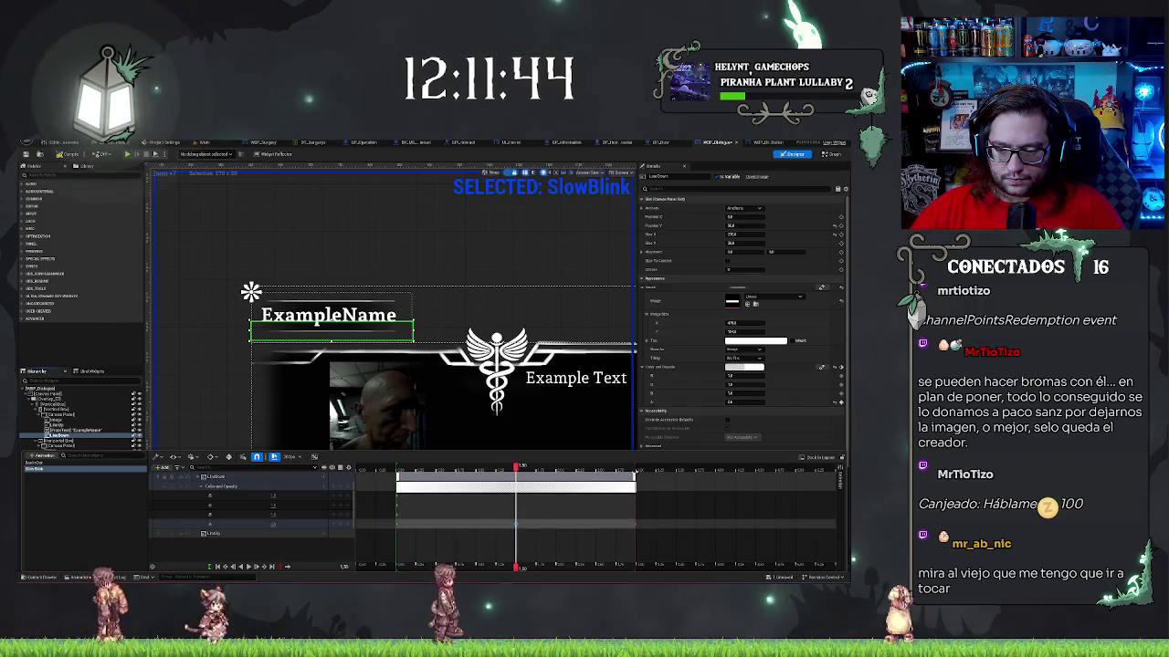
key(])
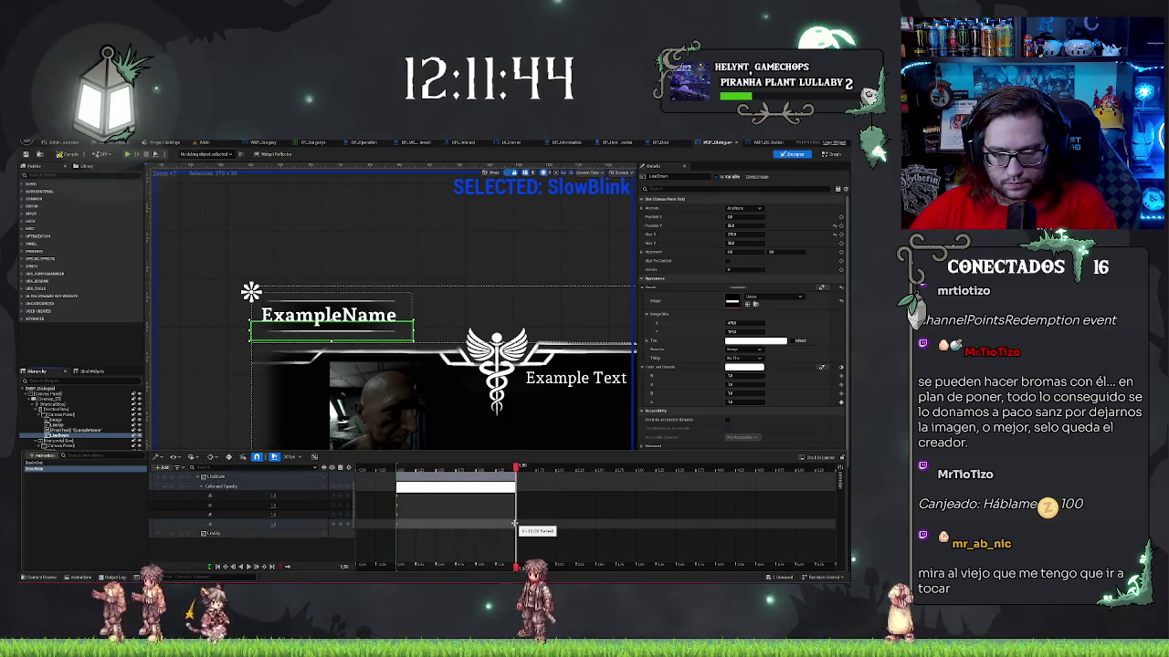
click(273, 524)
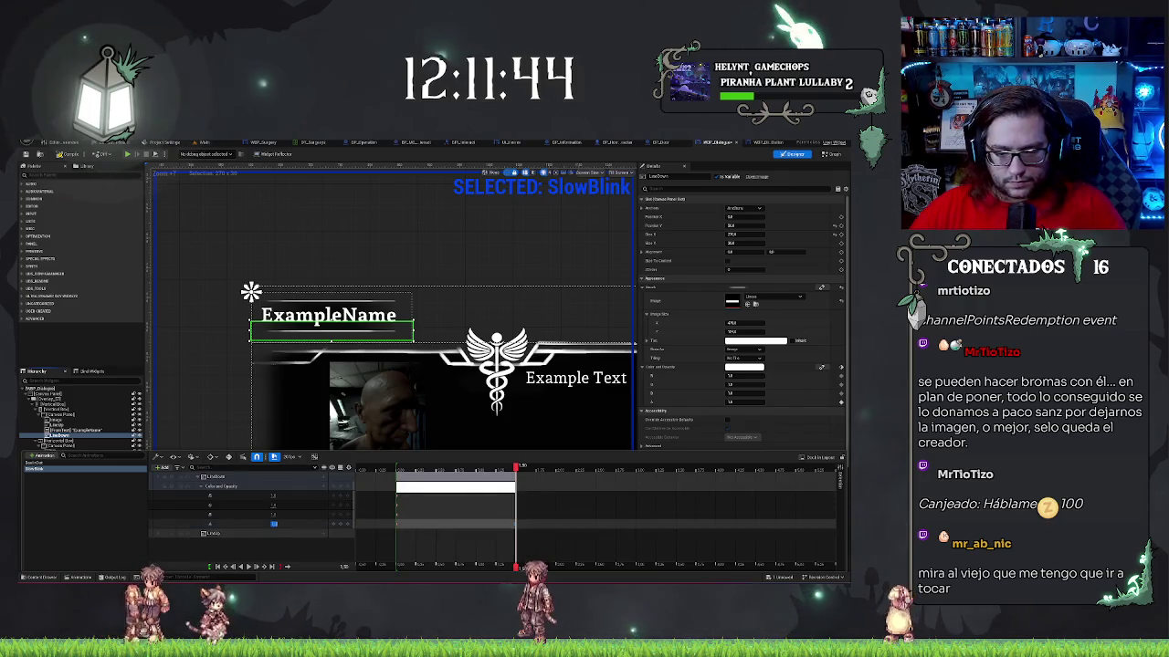
key(Return)
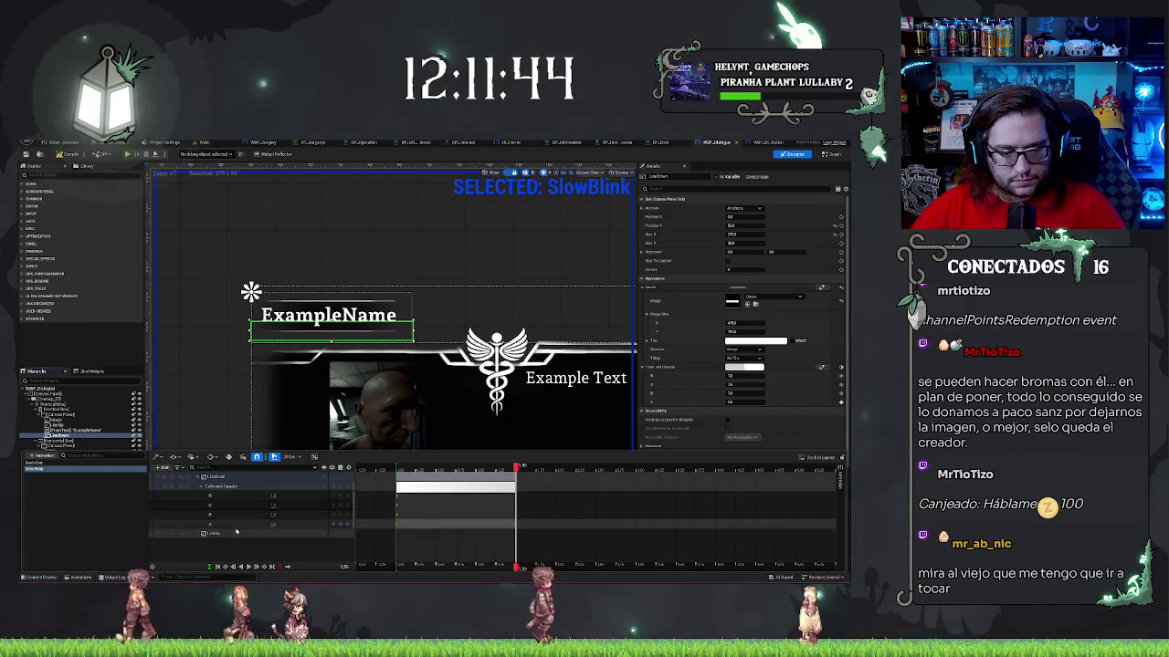
right_click(211, 491)
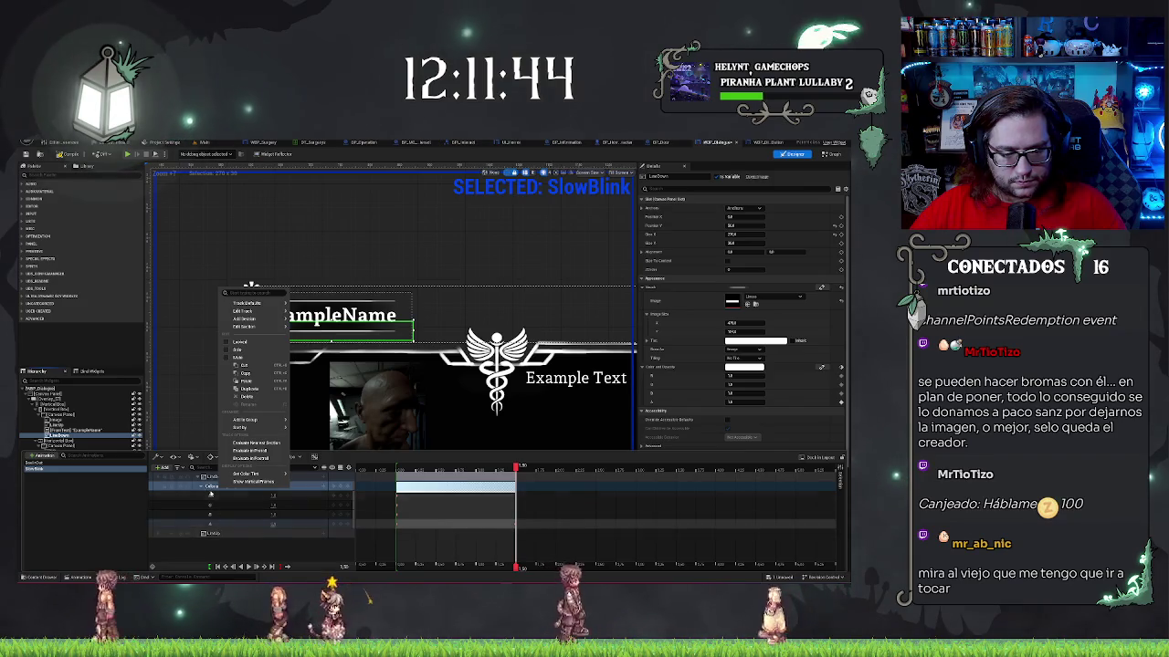
- Paste the copied Color and Opacity track onto the name panel's track
key(Escape)
click(280, 534)
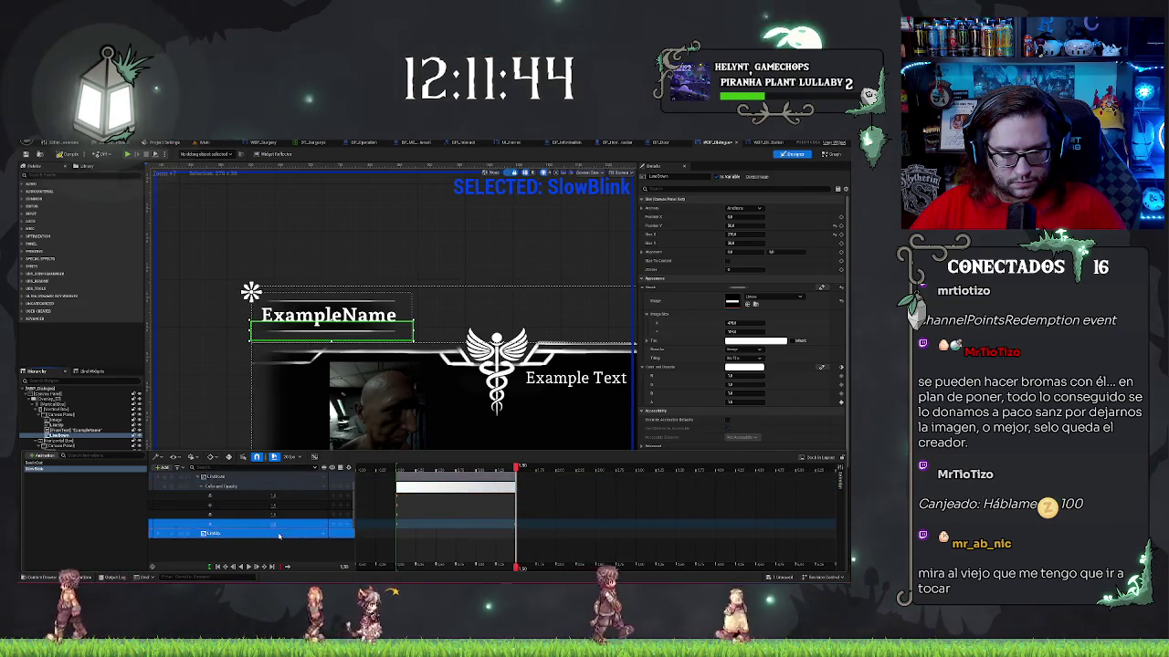
right_click(280, 534)
click(228, 488)
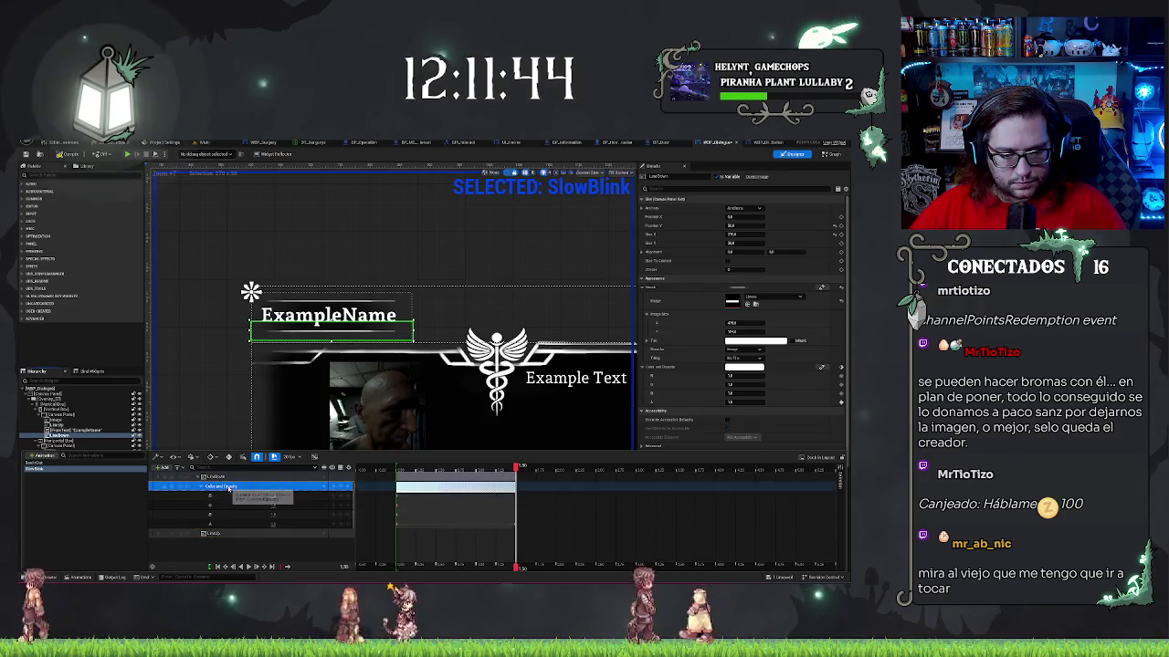
click(219, 533)
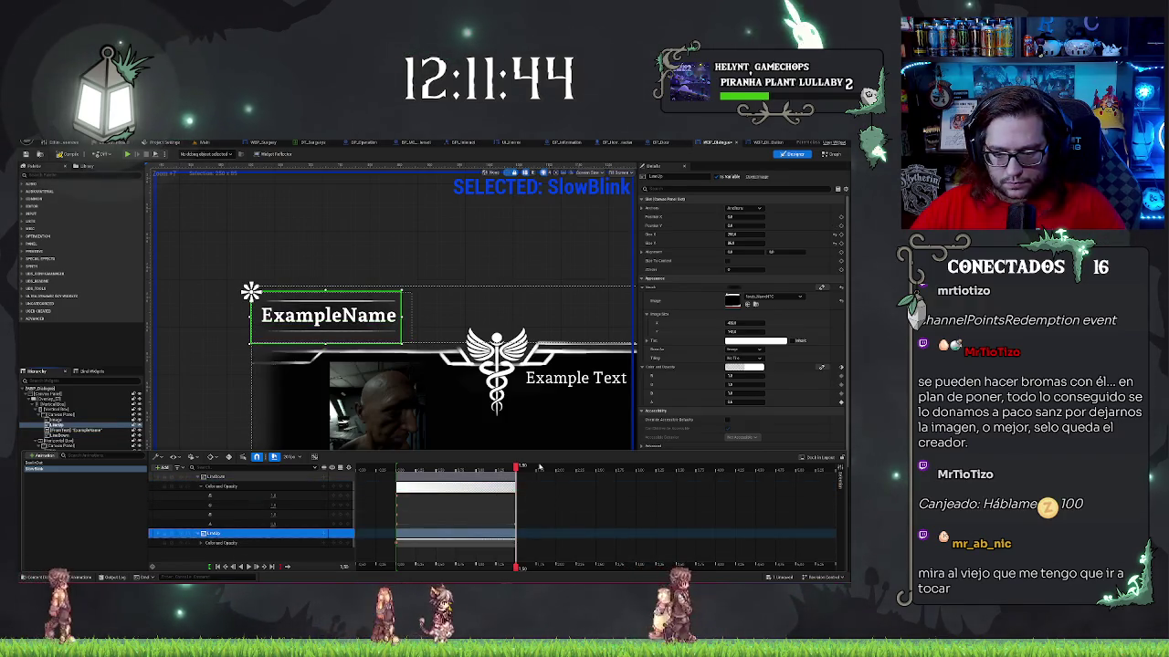
- Scrub through the fade and expand the panel's opacity channels to verify it
click(448, 470)
drag(448, 475, 502, 478)
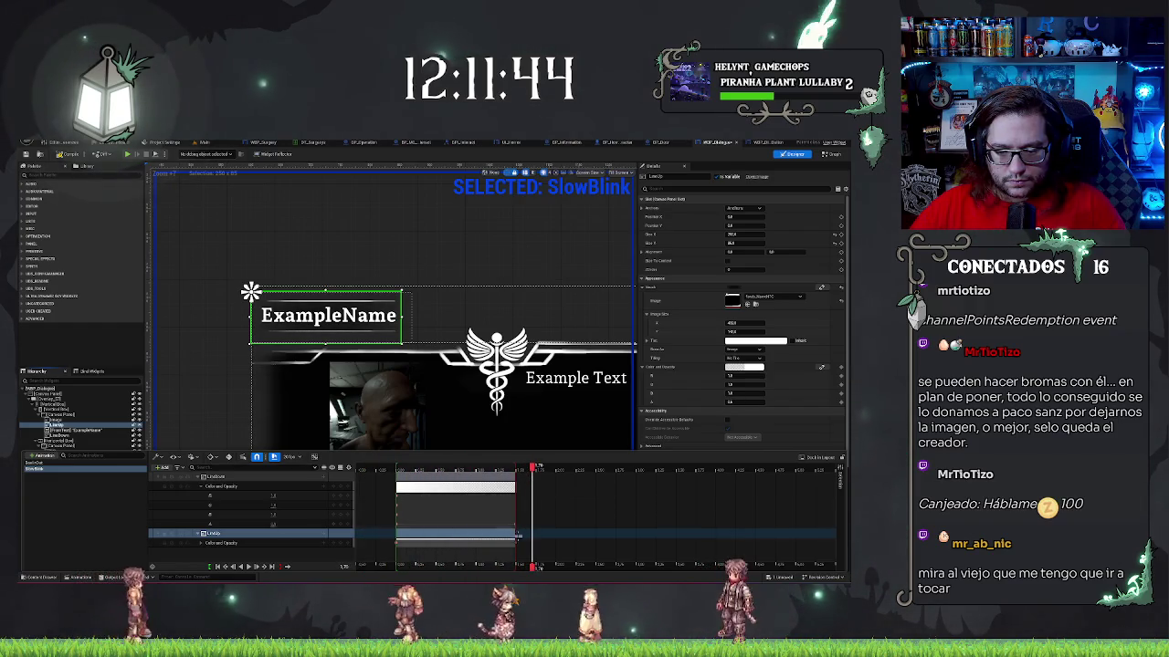
click(201, 543)
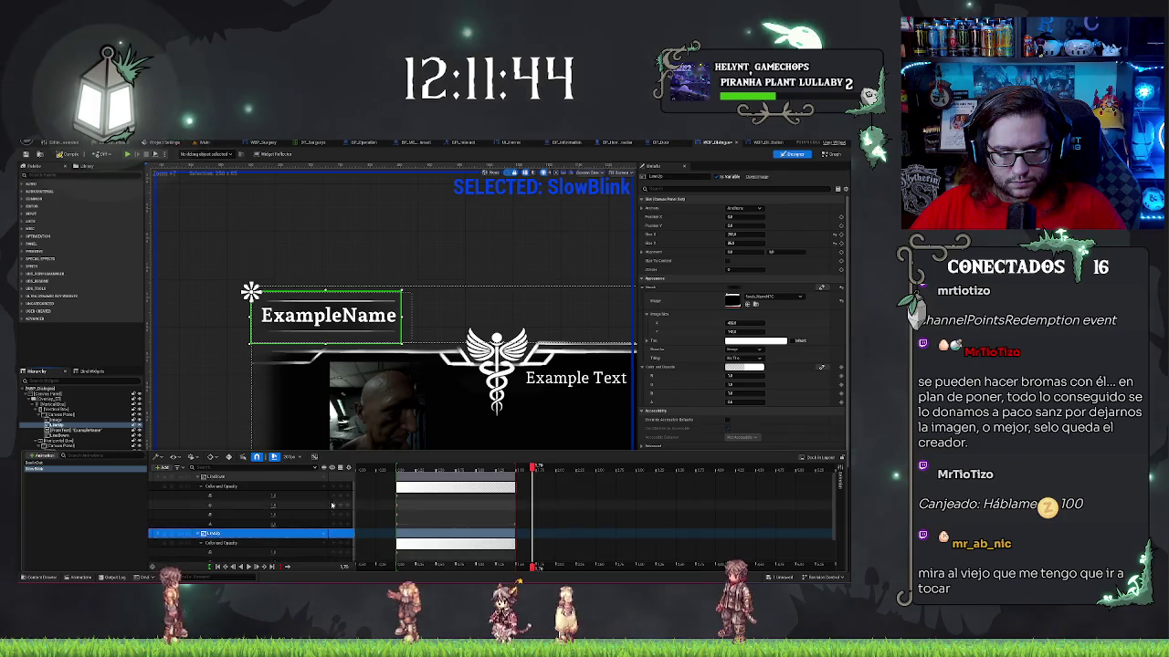
scroll(264, 539, down, 1)
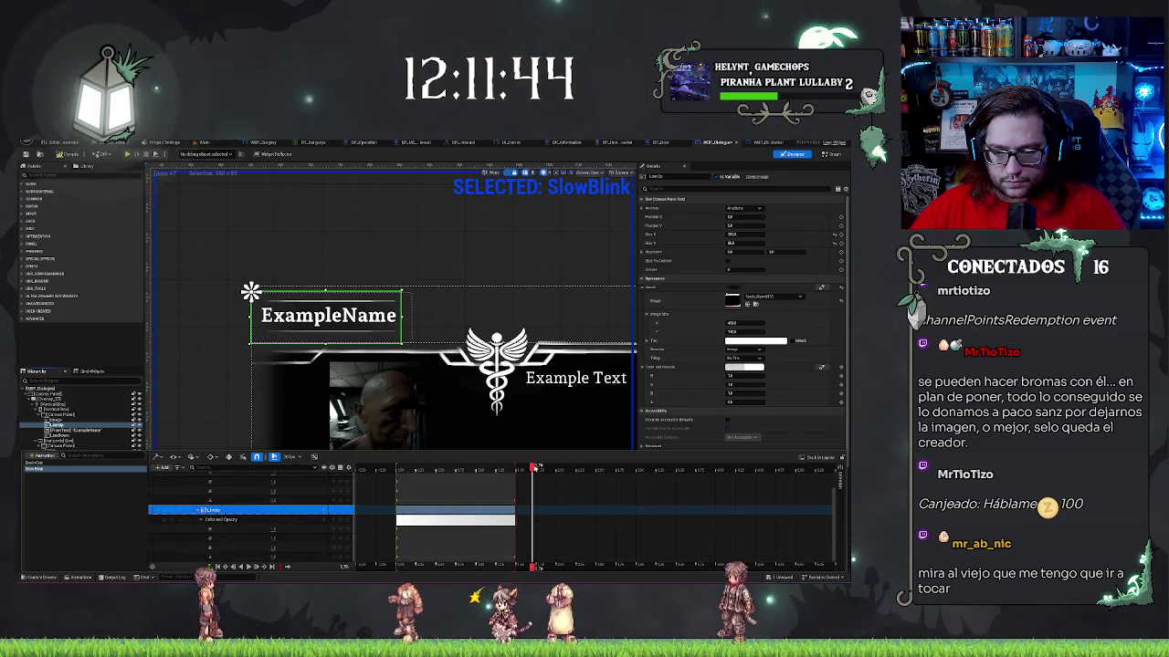
scroll(249, 516, up, 1)
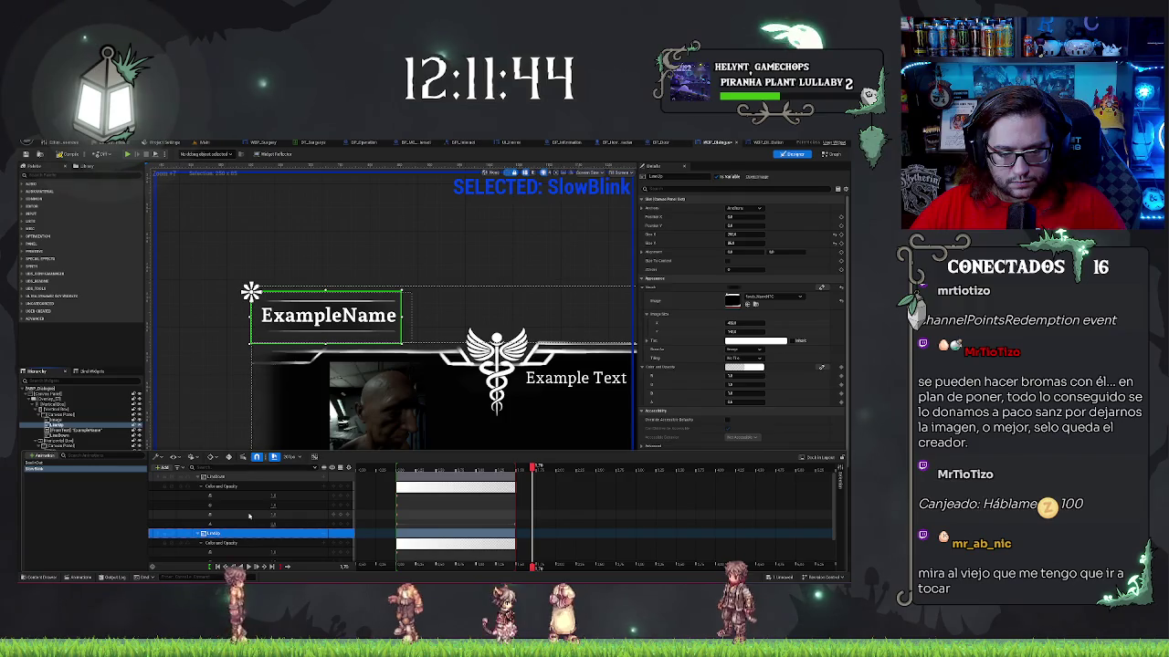
scroll(248, 516, down, 1)
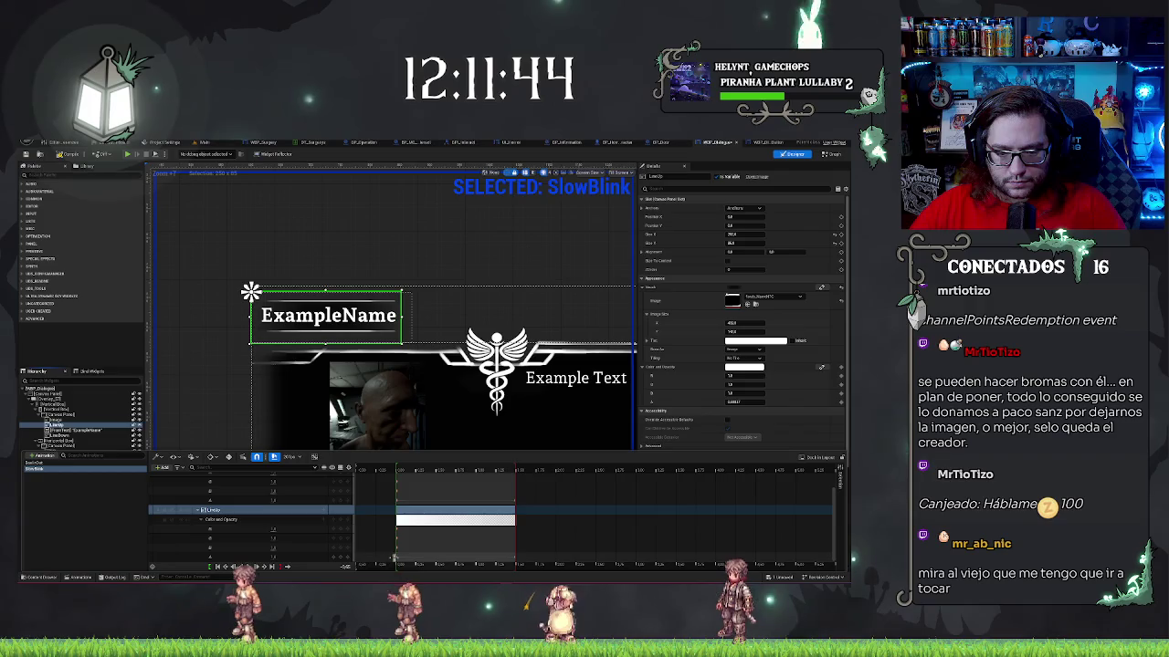
click(396, 557)
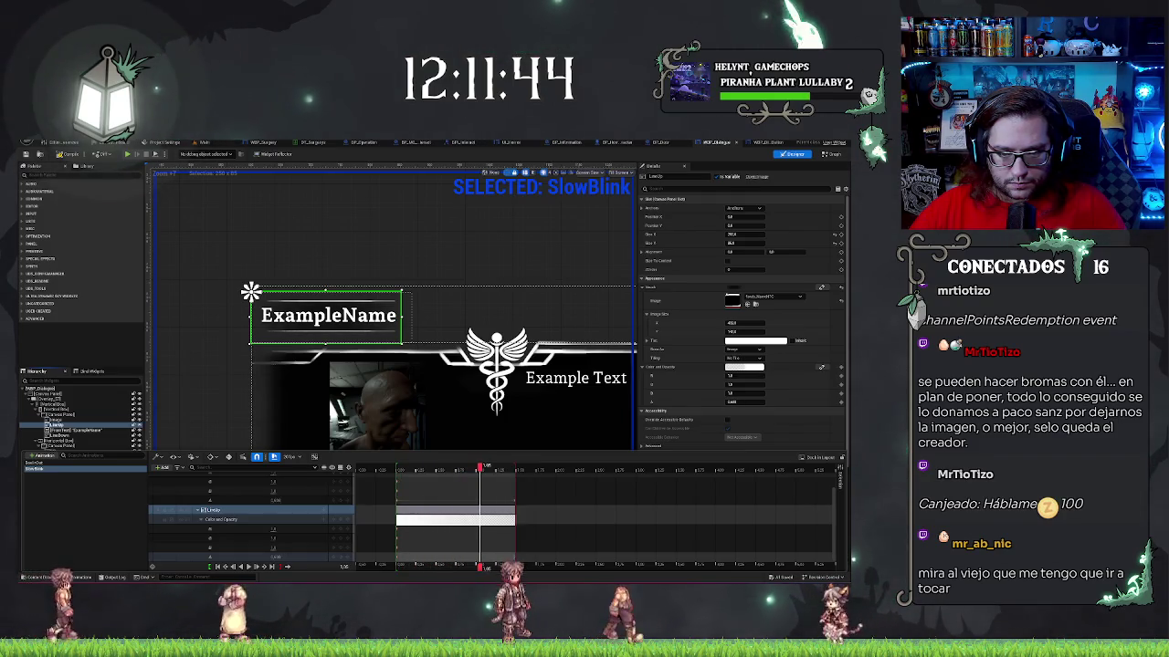
- Collapse the opacity channels and play the SlowBlink preview from the start
scroll(307, 523, up, 1)
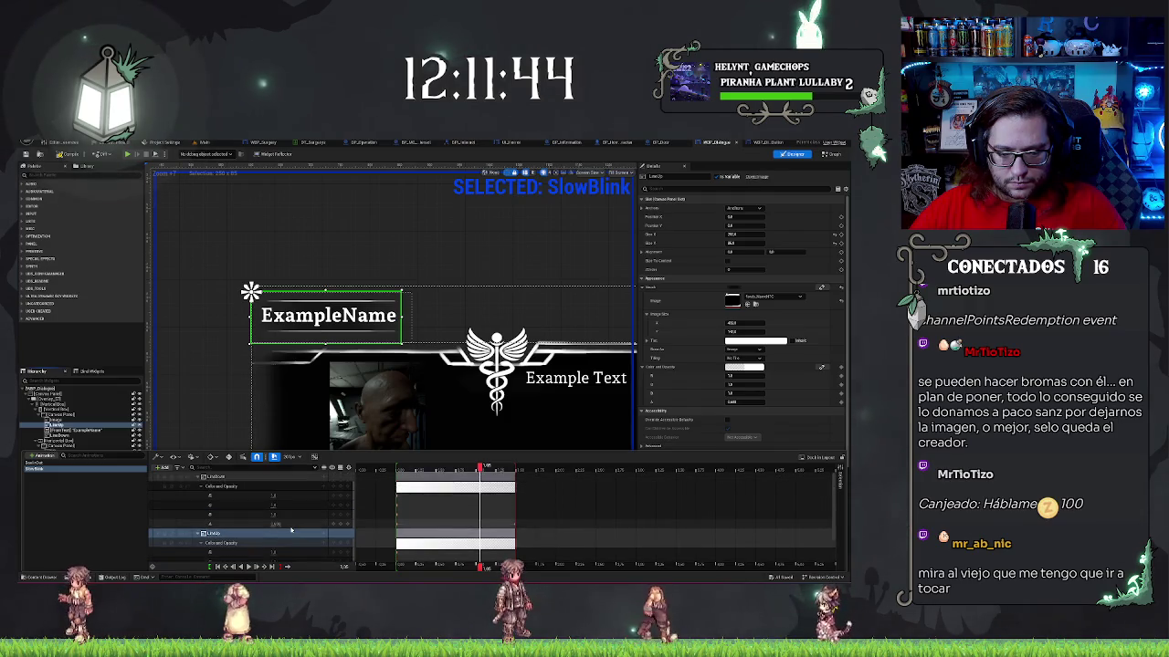
click(287, 529)
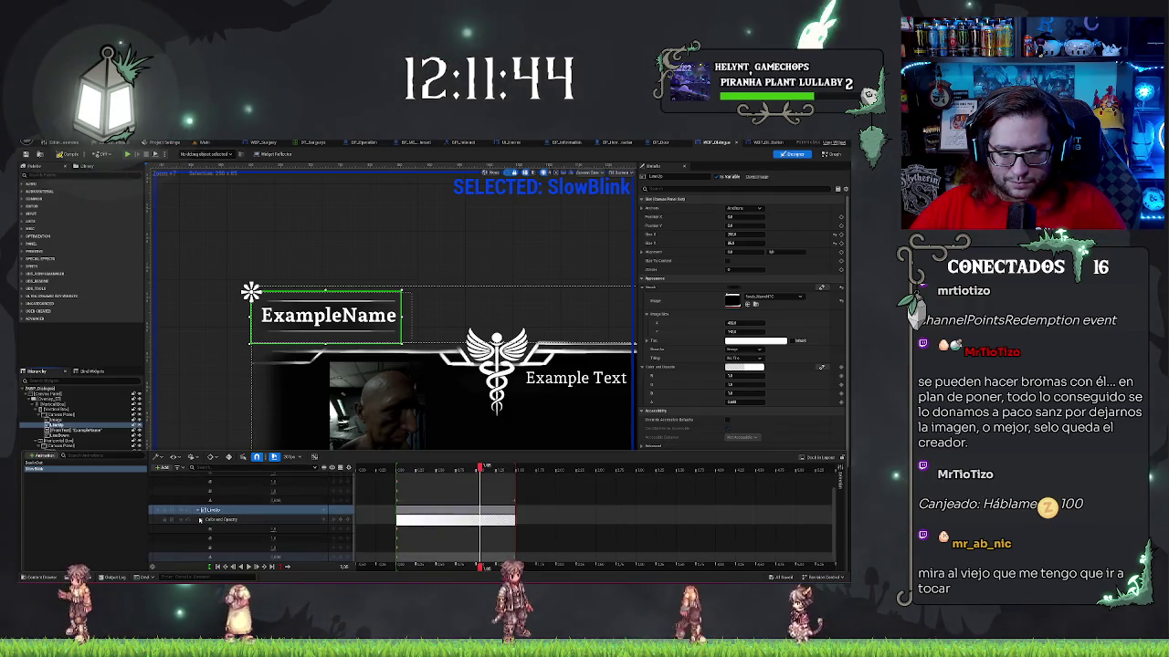
click(201, 486)
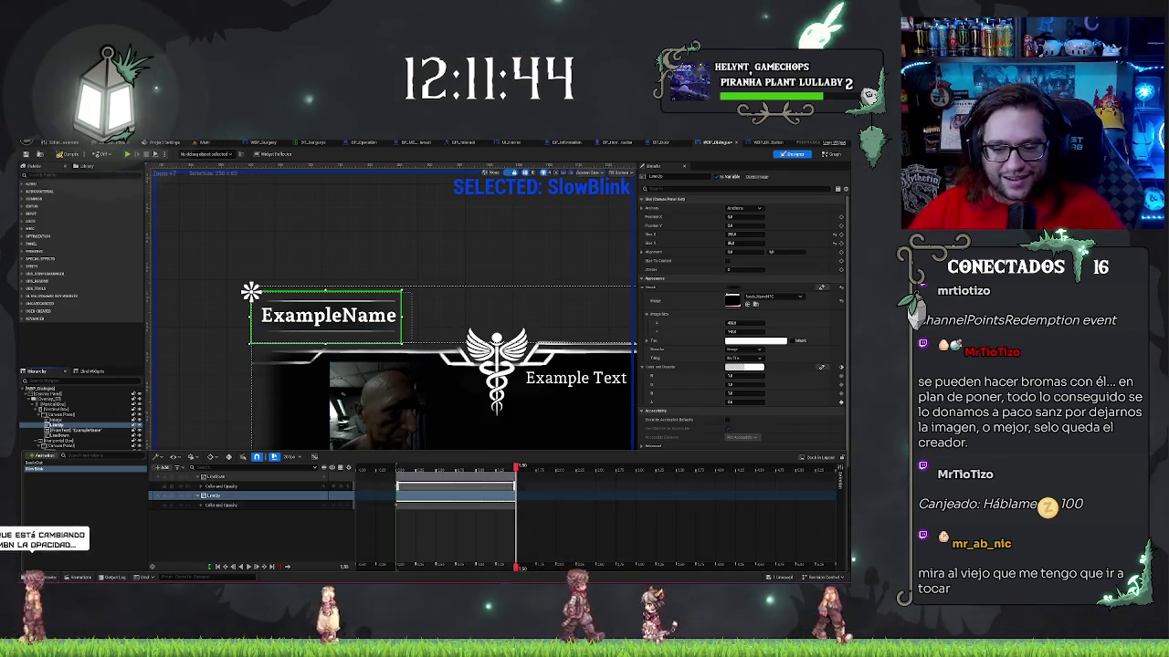
key(Left)
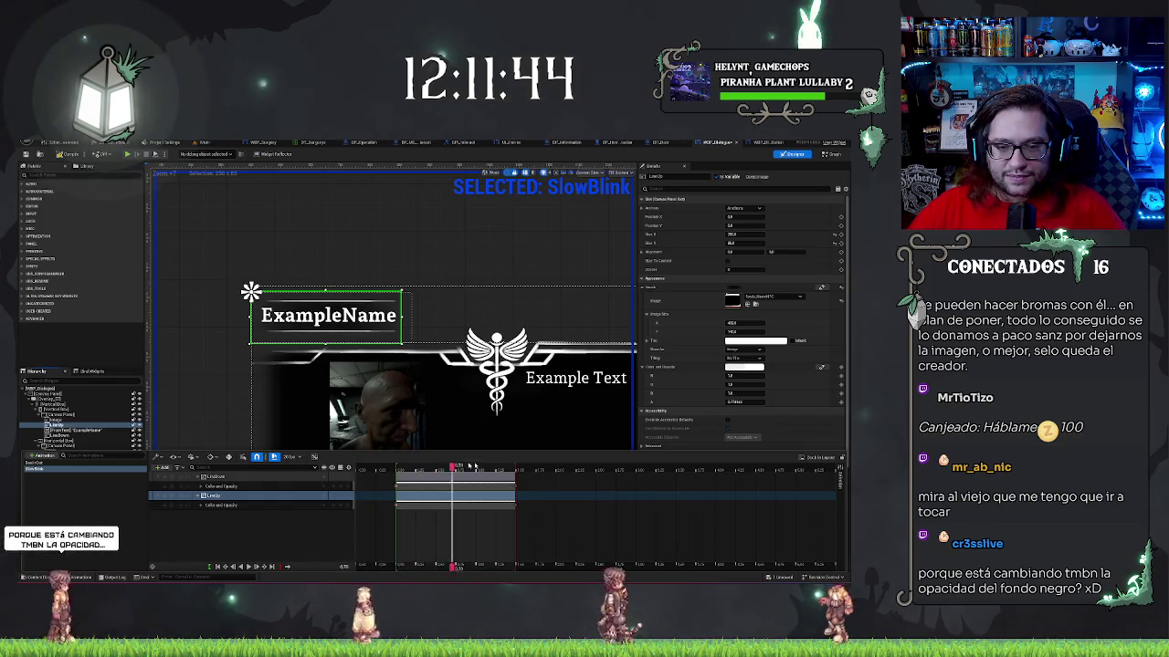
drag(516, 469, 397, 469)
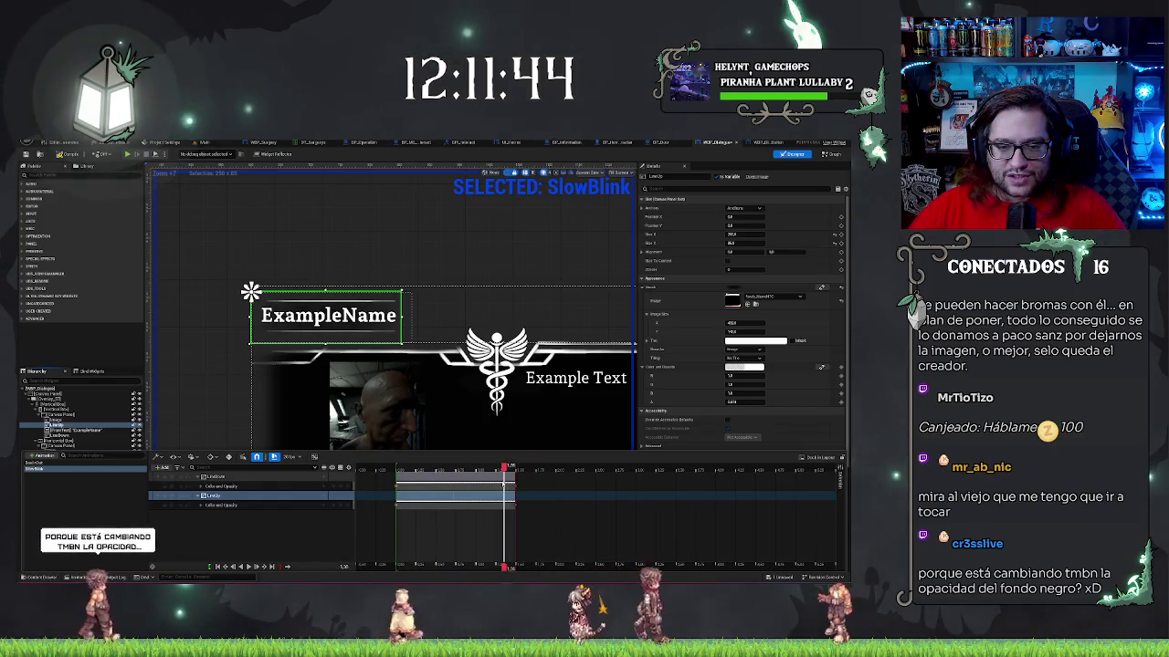
key(space)
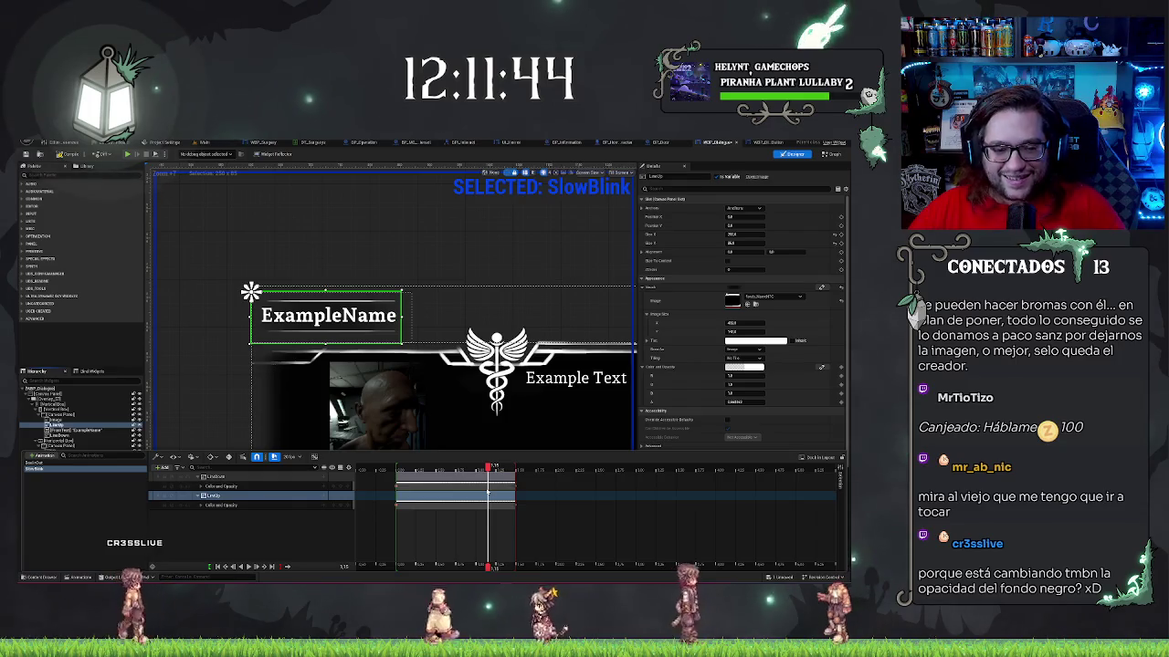
- Rename the name panel image widget to PanelName
click(61, 426)
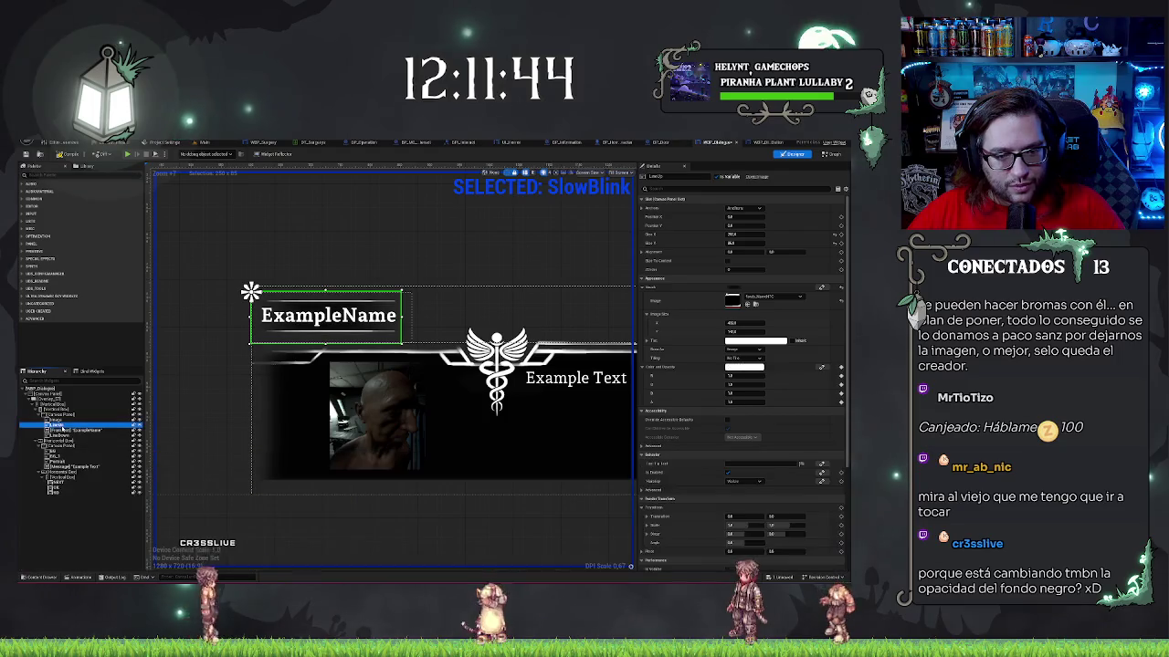
click(60, 426)
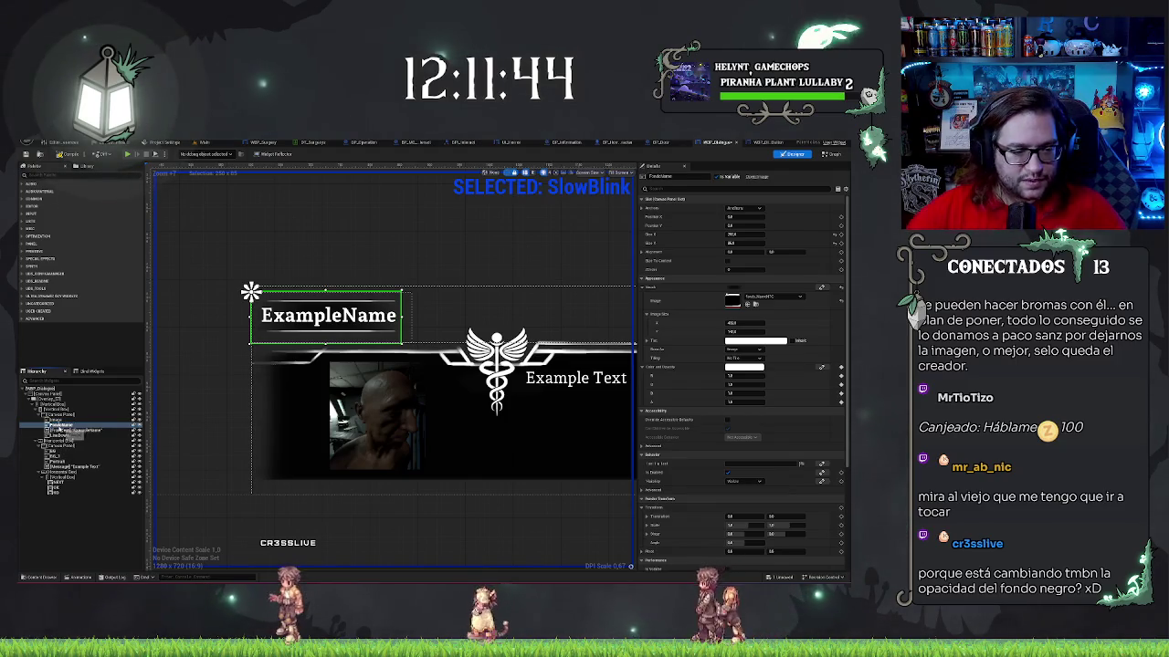
key(Return)
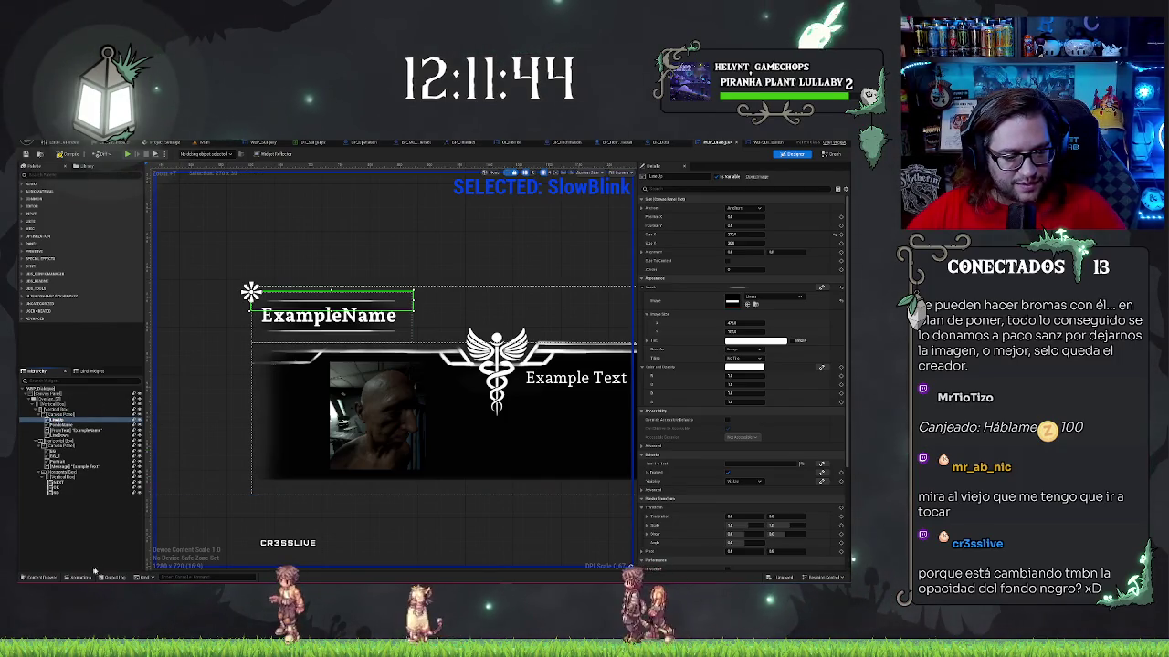
- Replace the PanelName track in SlowBlink with a LineDown track
click(46, 578)
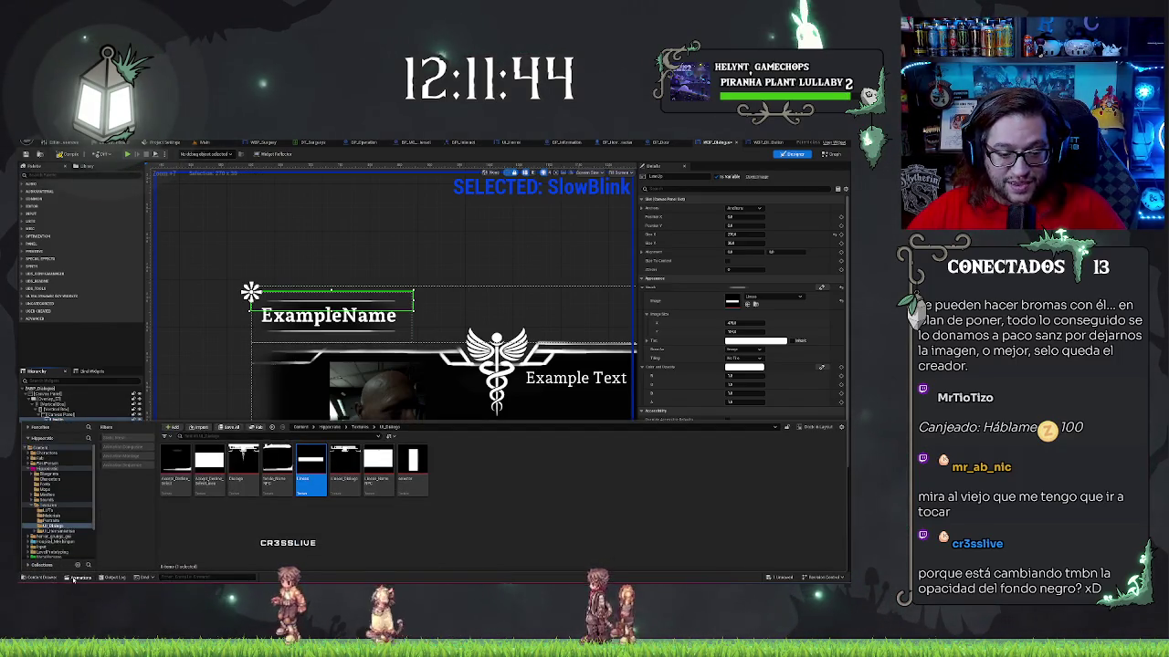
click(81, 577)
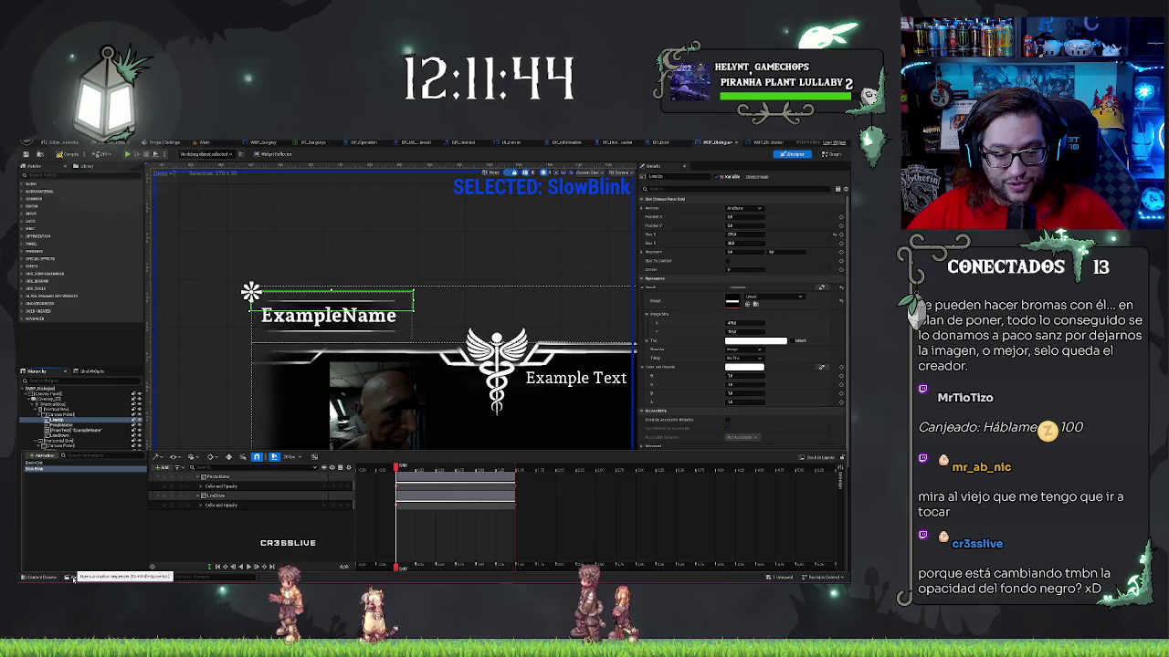
click(220, 478)
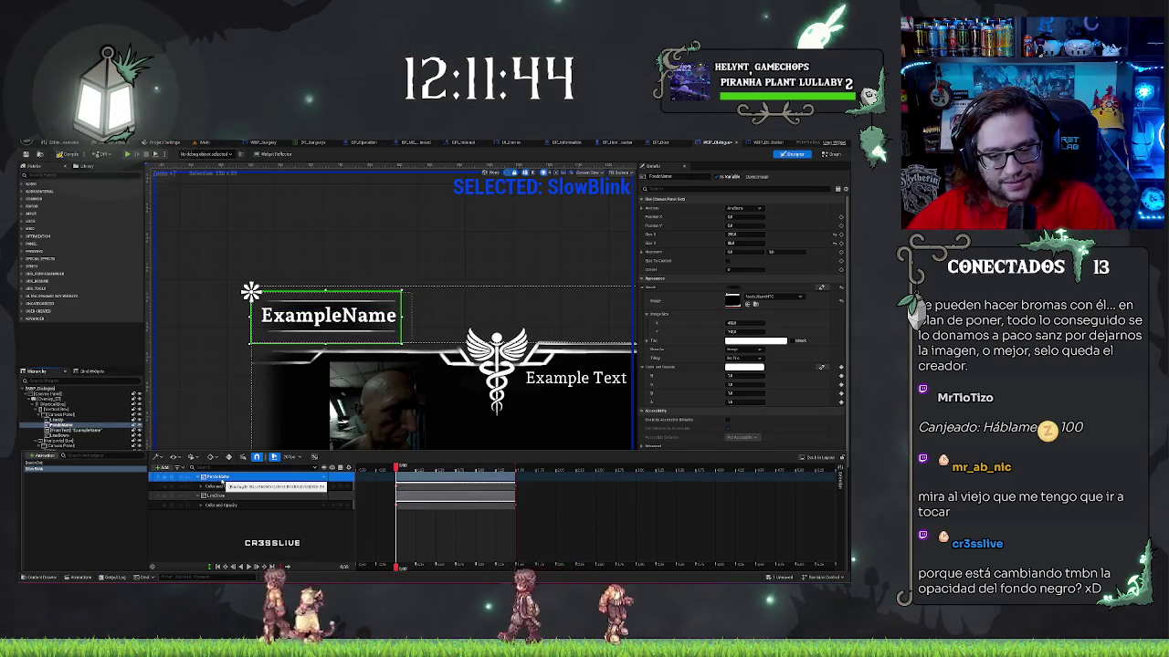
key(Delete)
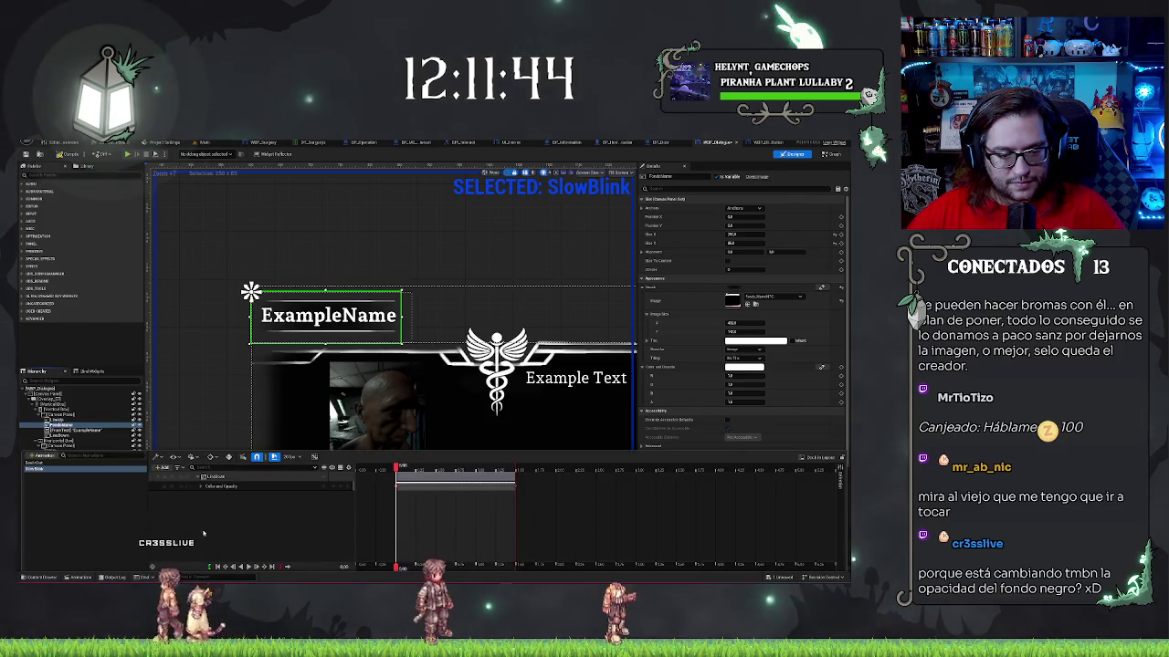
click(161, 468)
click(223, 497)
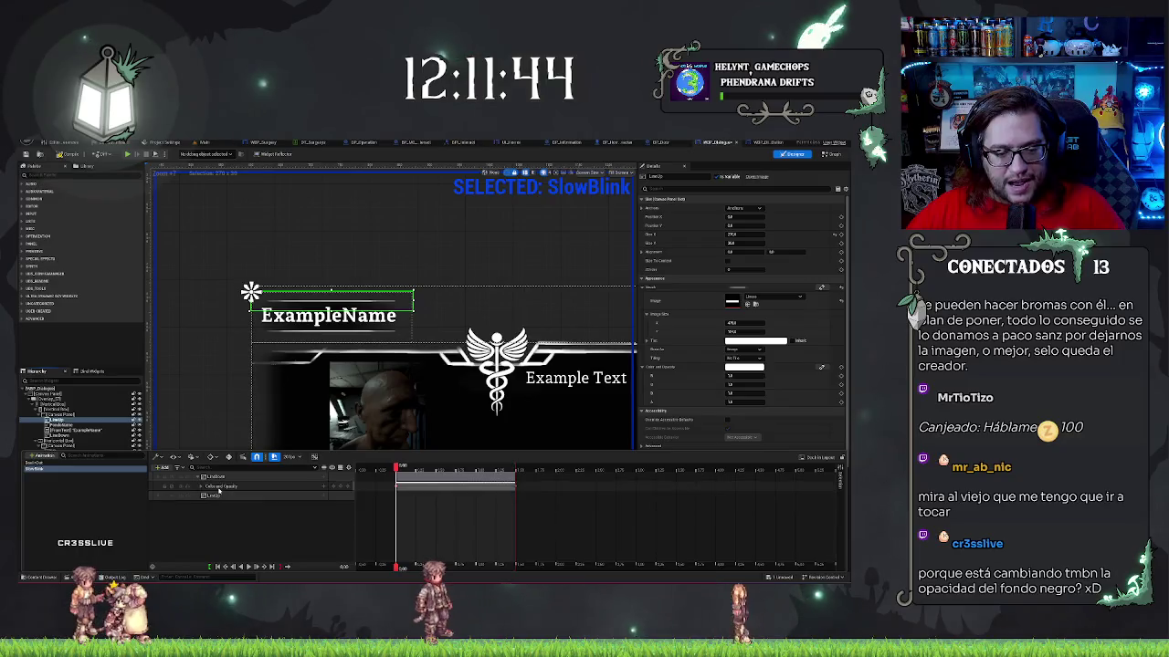
click(223, 496)
- Preview SlowBlink from the start to check the LineUp and LineDown opacity blink
click(385, 471)
key(space)
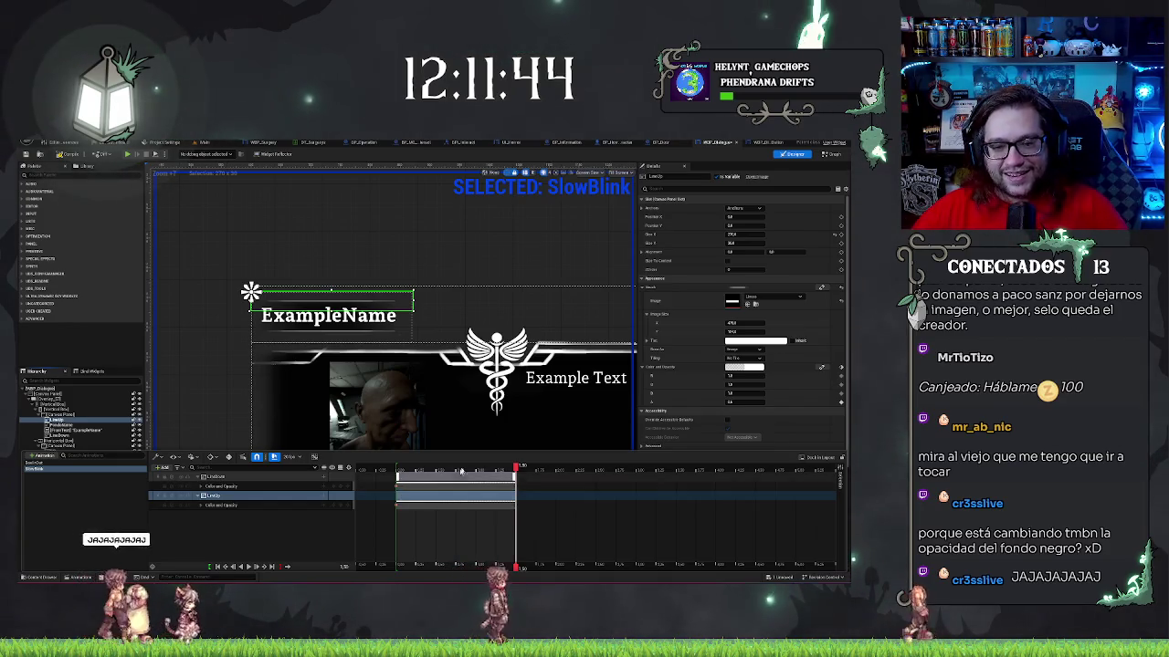
drag(516, 468, 334, 473)
key(space)
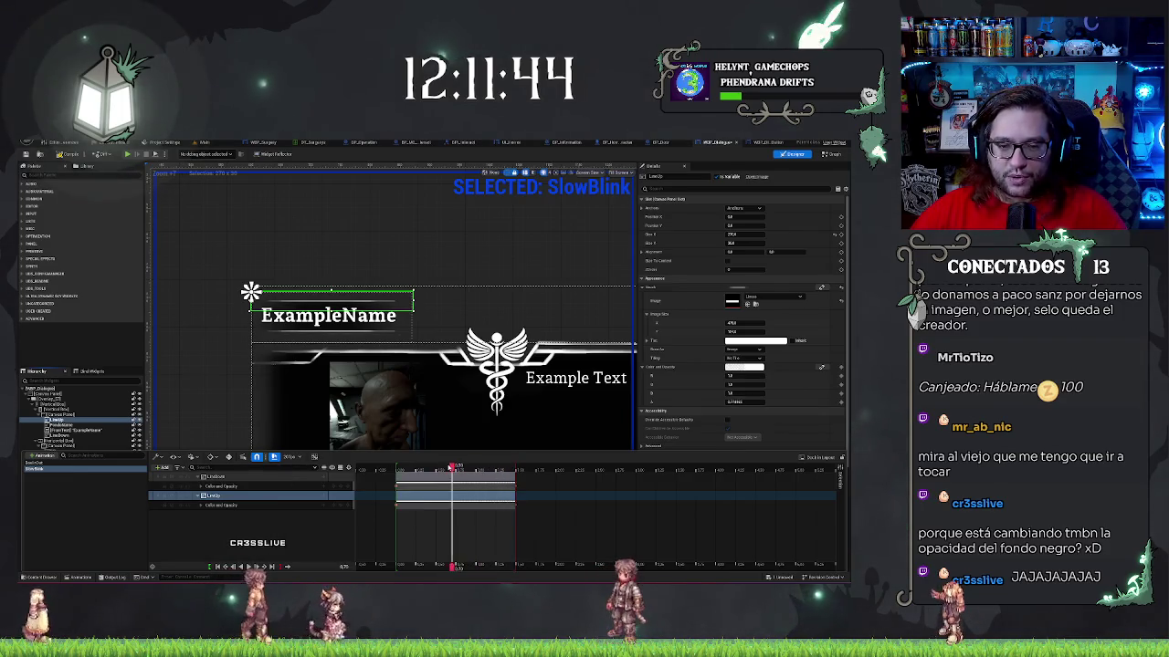
click(533, 468)
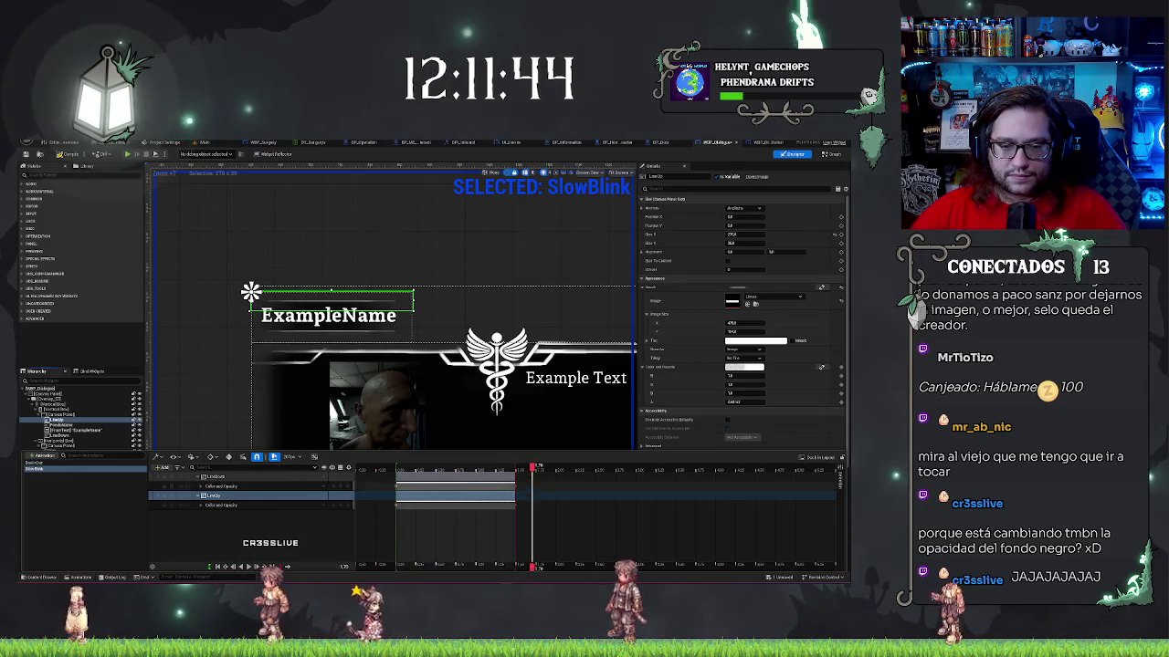
click(359, 524)
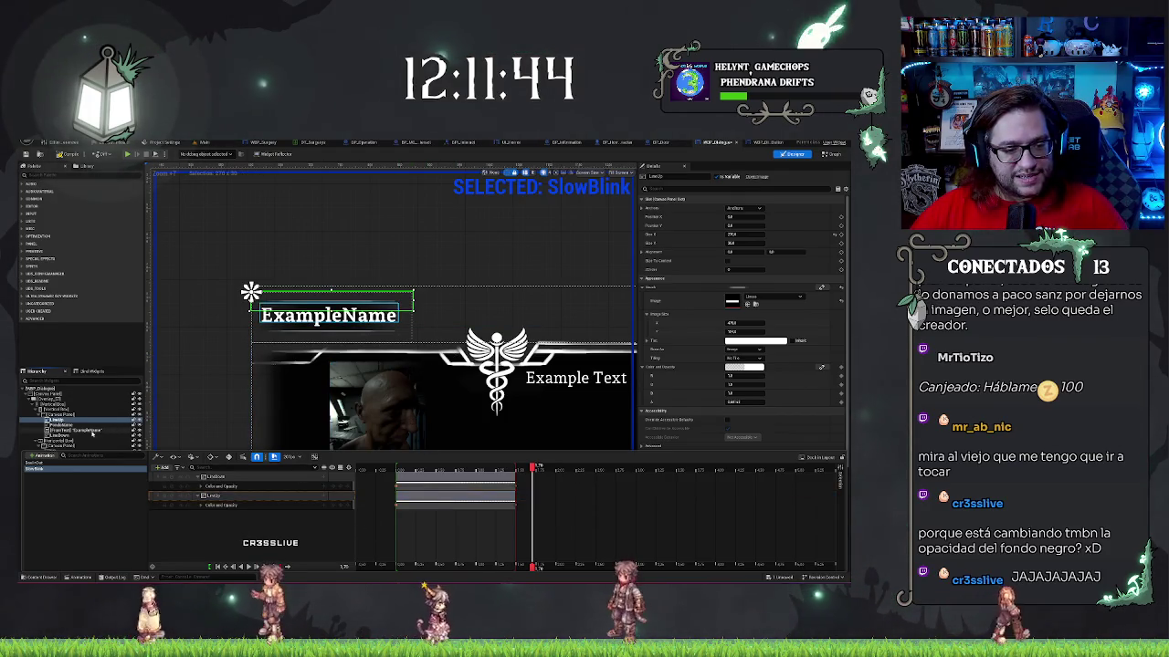
- Select the BG_1 background image in the widget hierarchy
click(91, 435)
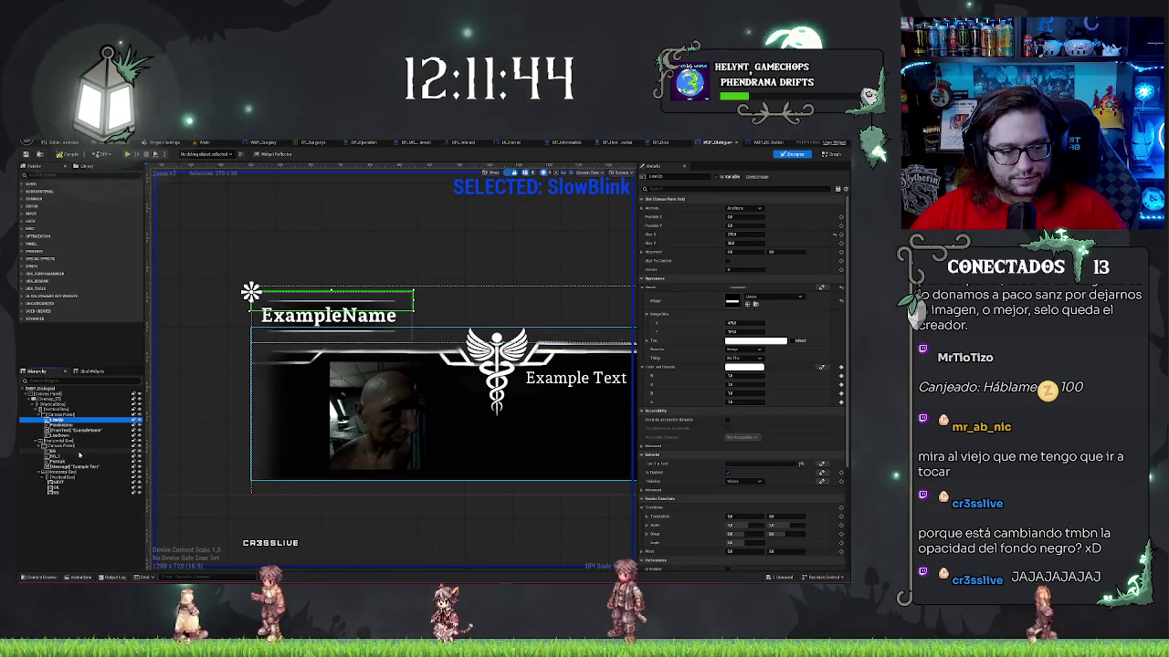
click(80, 452)
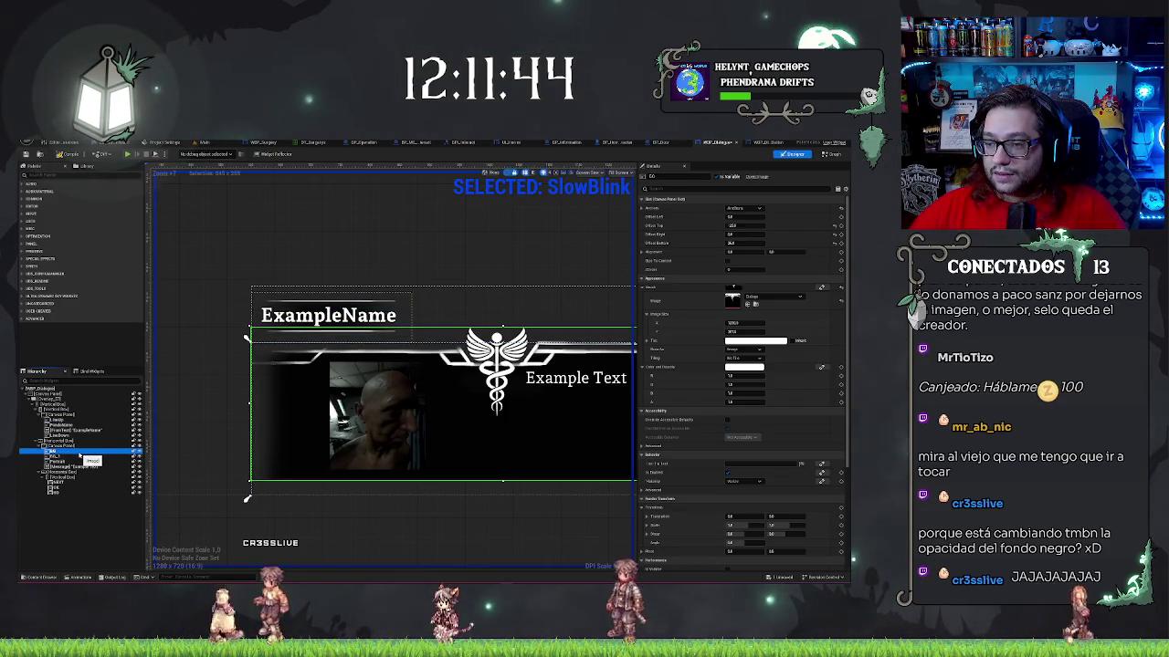
click(80, 455)
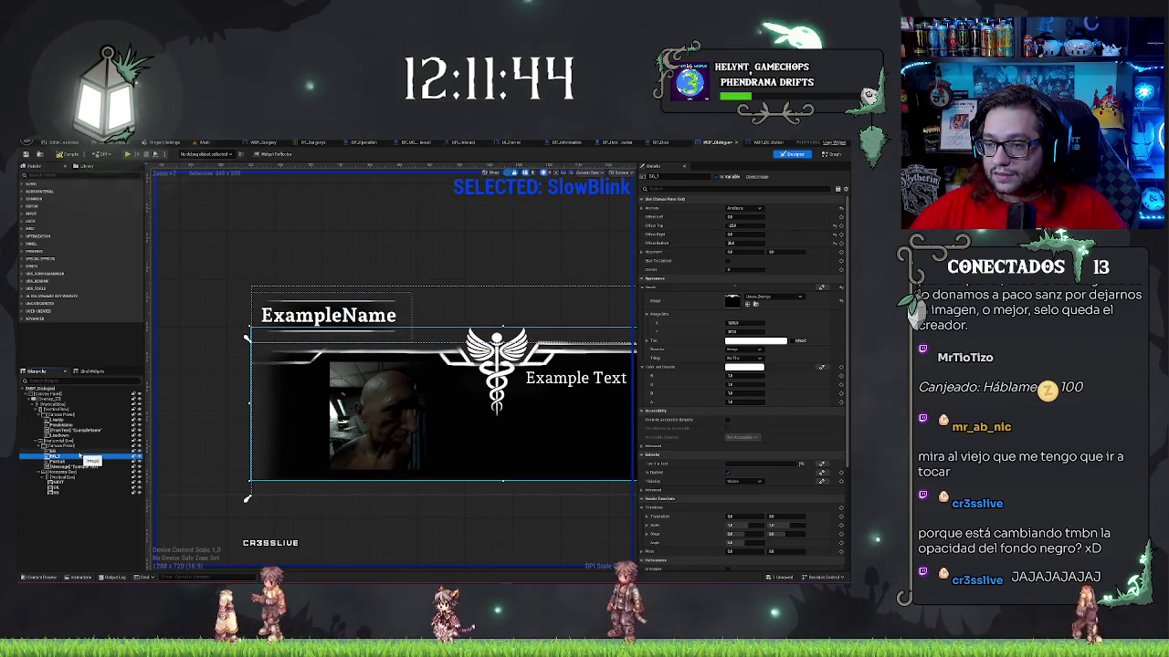
click(80, 578)
click(162, 466)
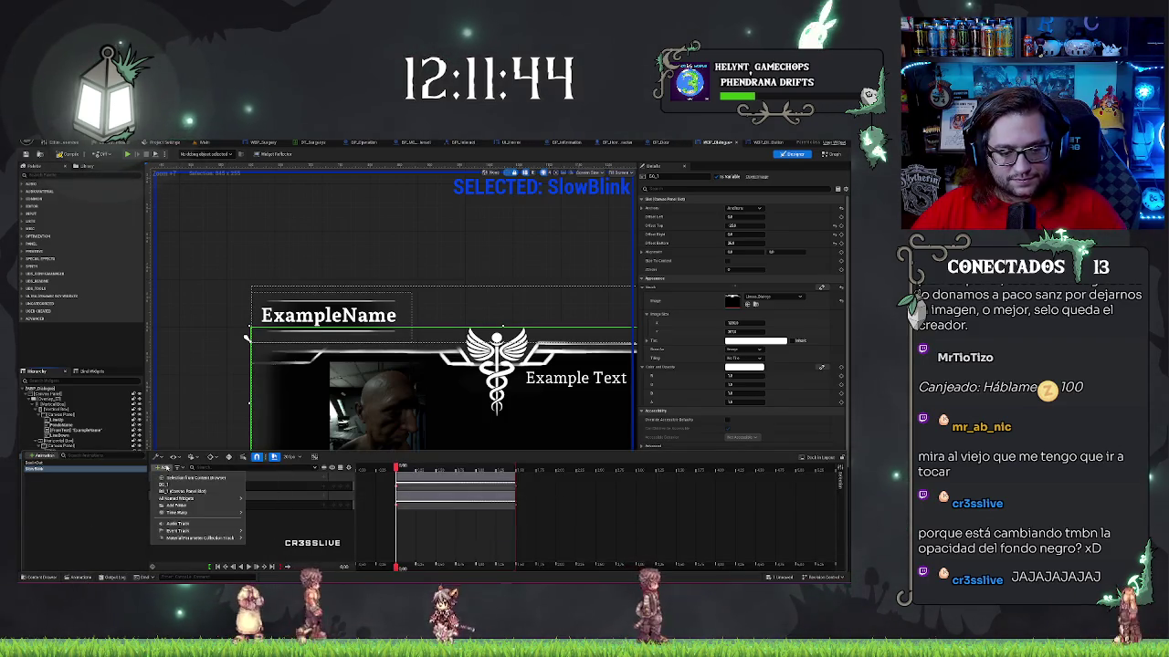
click(180, 490)
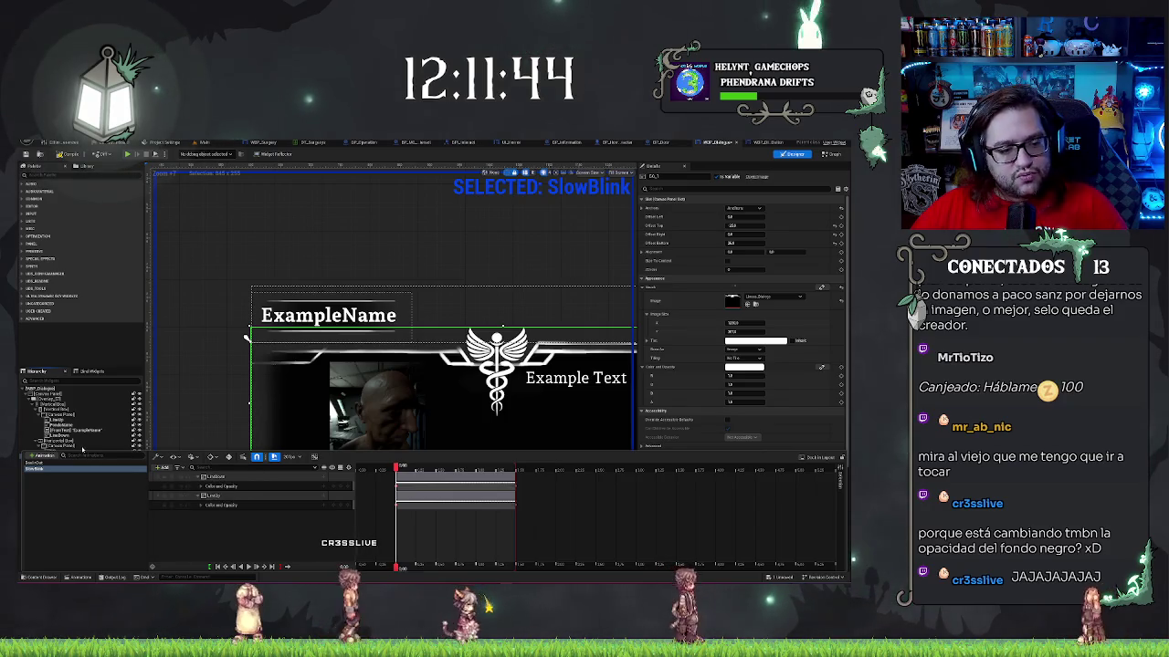
click(80, 578)
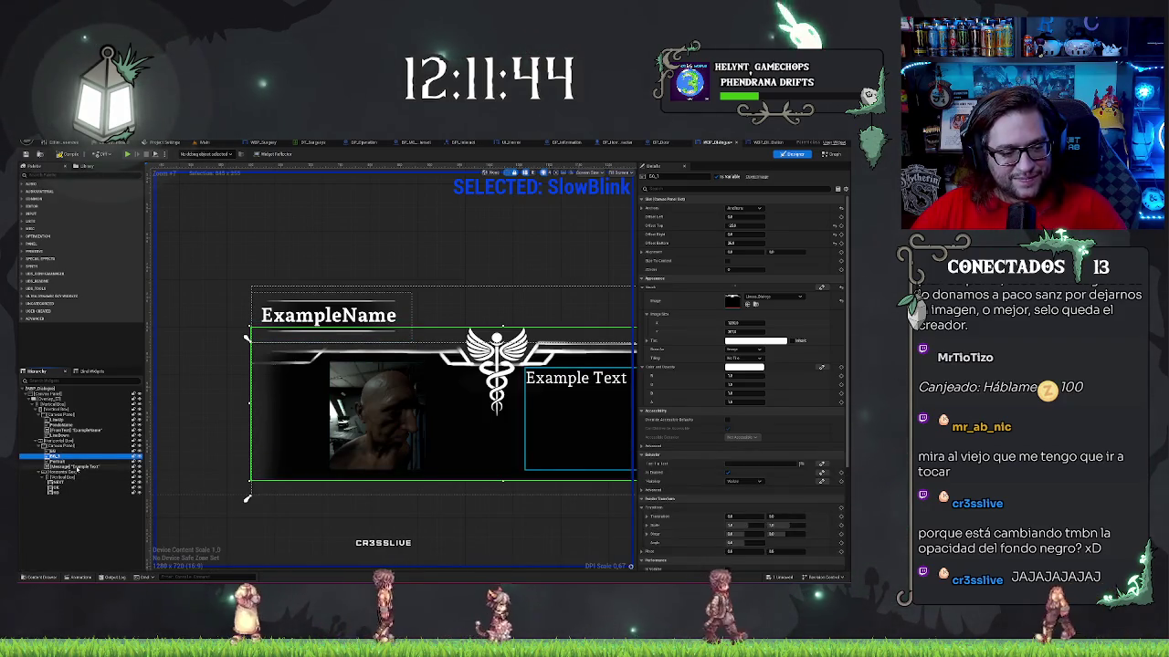
click(56, 552)
- Add BG_1 to SlowBlink with a Color and Opacity track
click(81, 578)
click(173, 467)
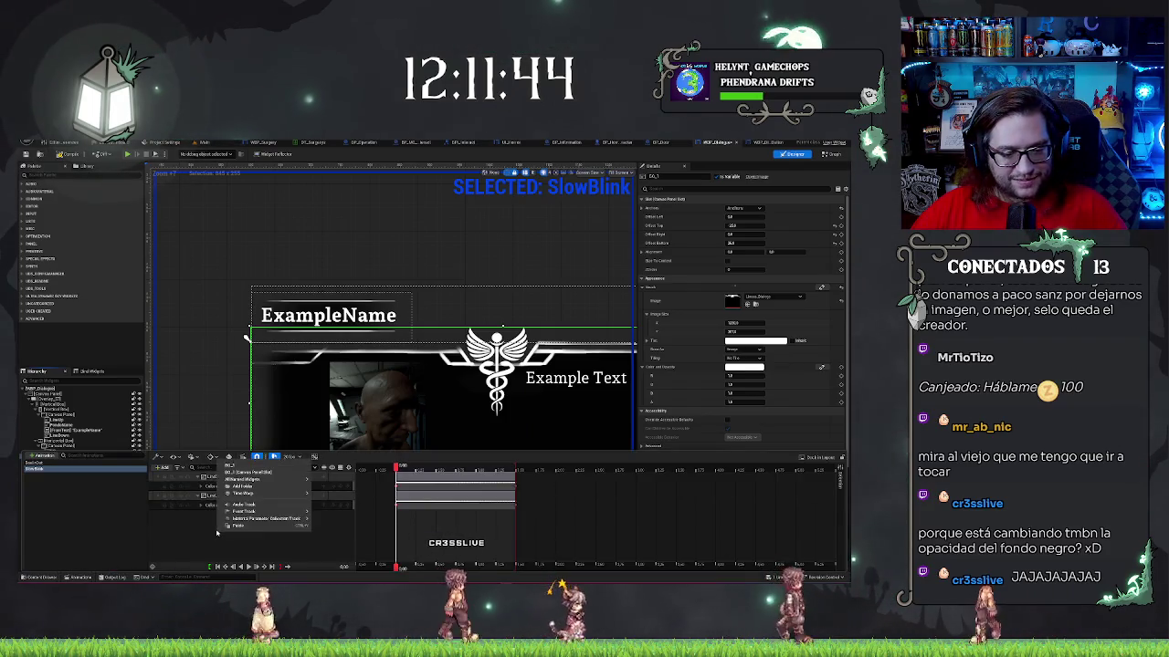
click(230, 465)
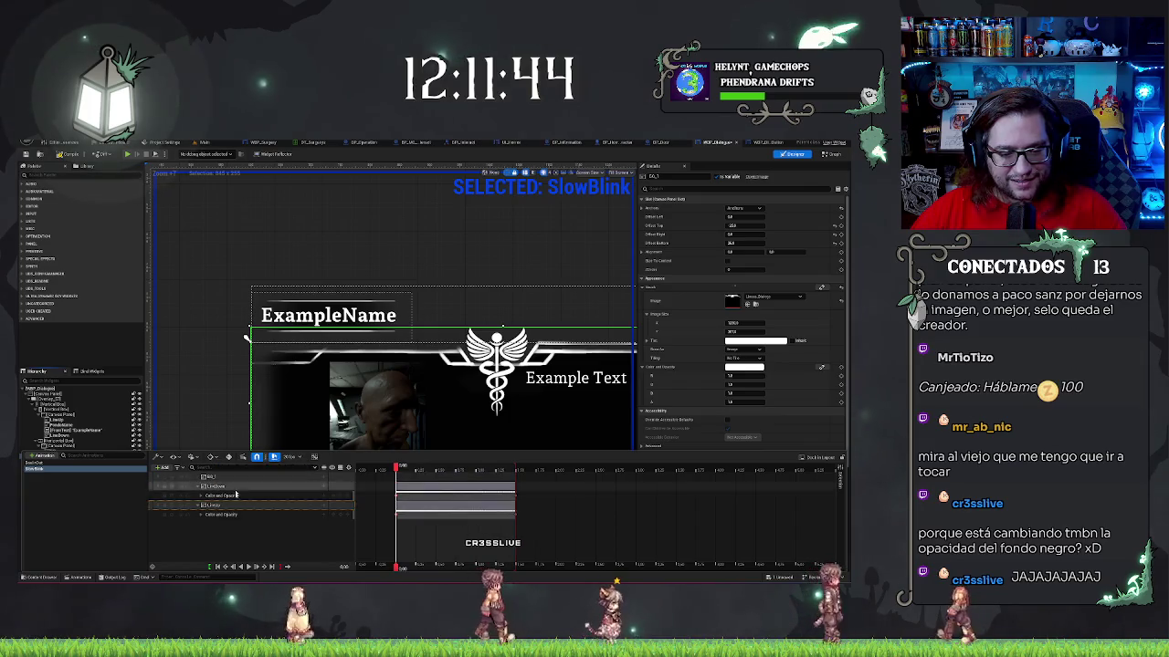
click(222, 476)
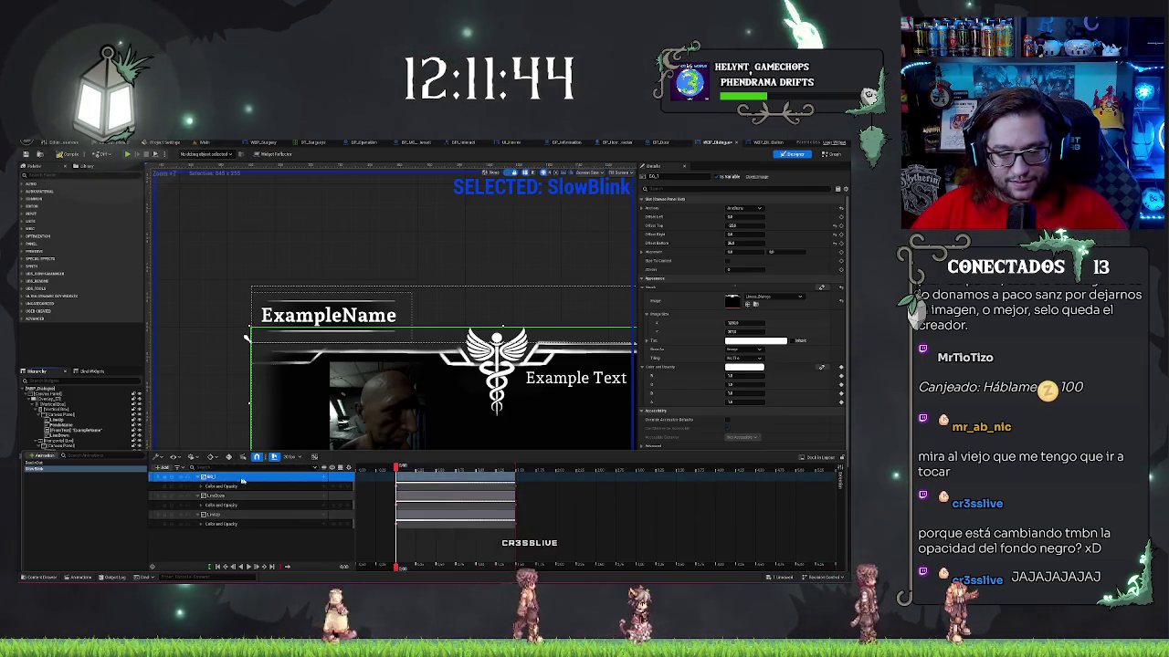
- Preview SlowBlink from the start with BG_1 included
click(359, 472)
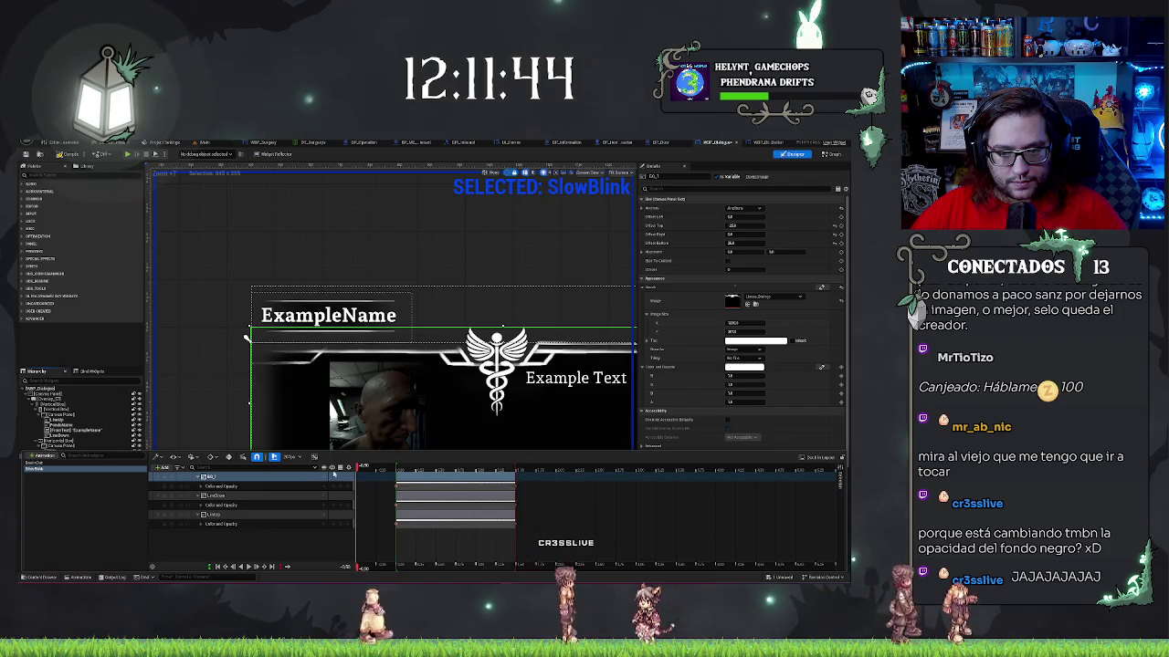
key(space)
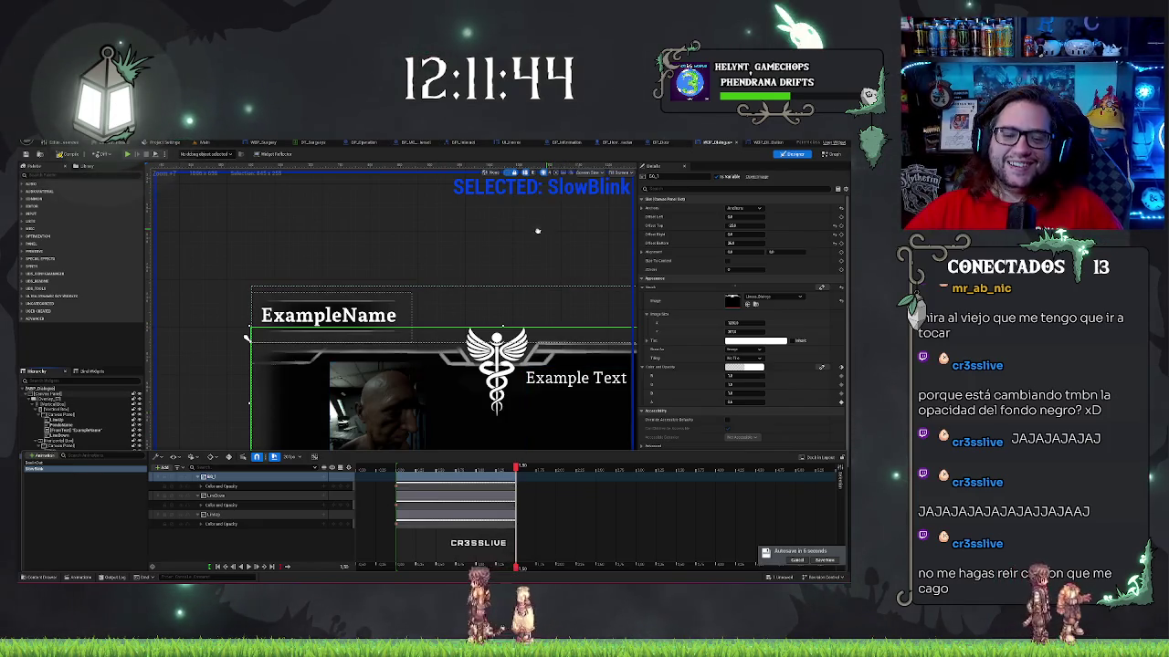
drag(540, 230, 462, 230)
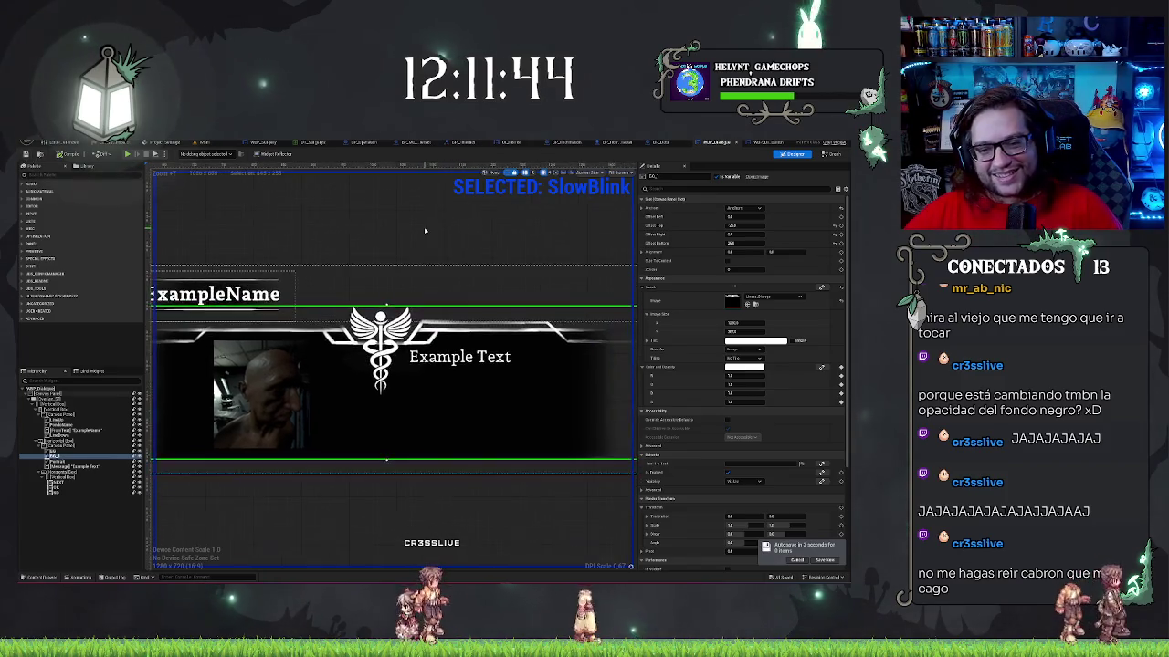
scroll(404, 240, down, 2)
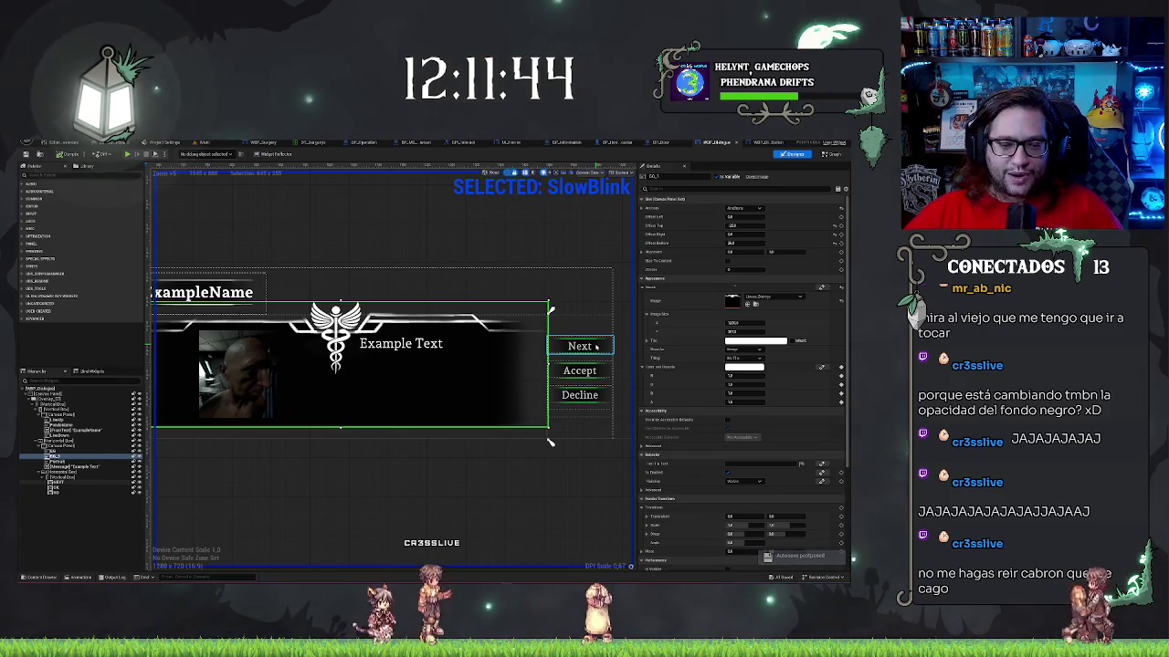
click(595, 347)
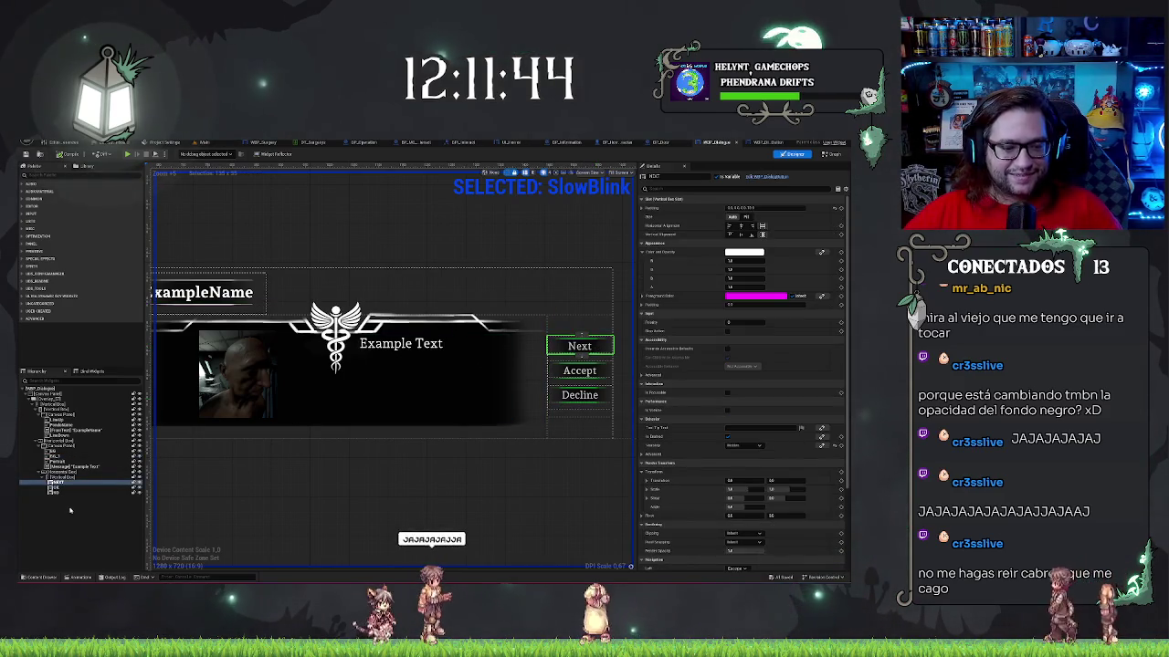
click(86, 578)
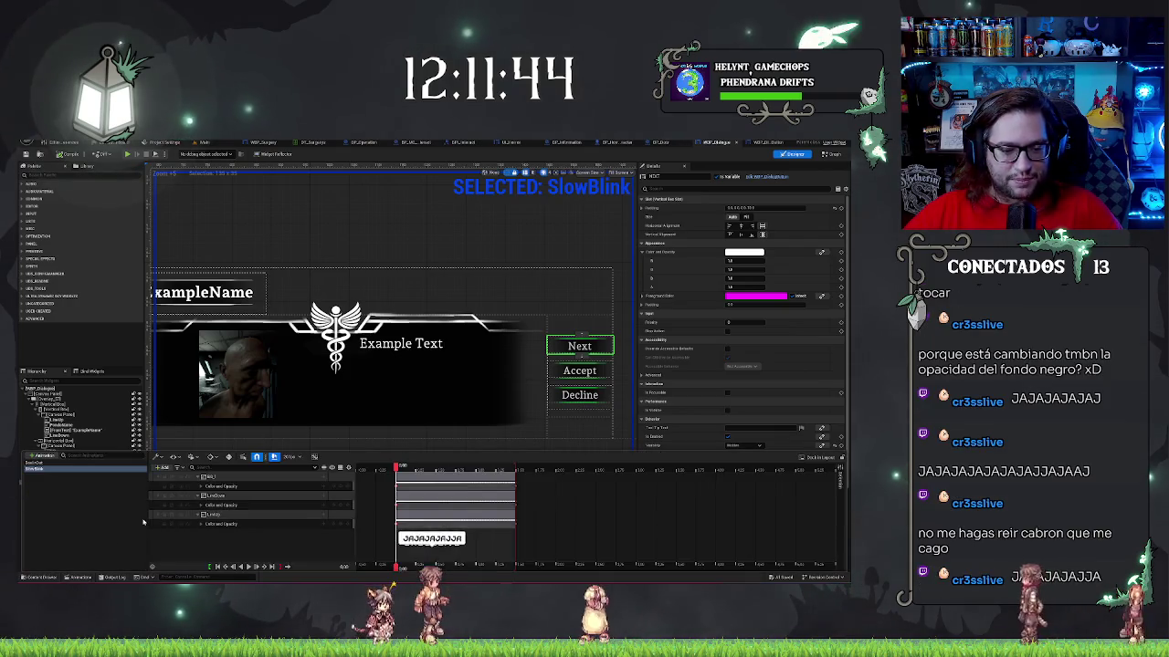
click(163, 467)
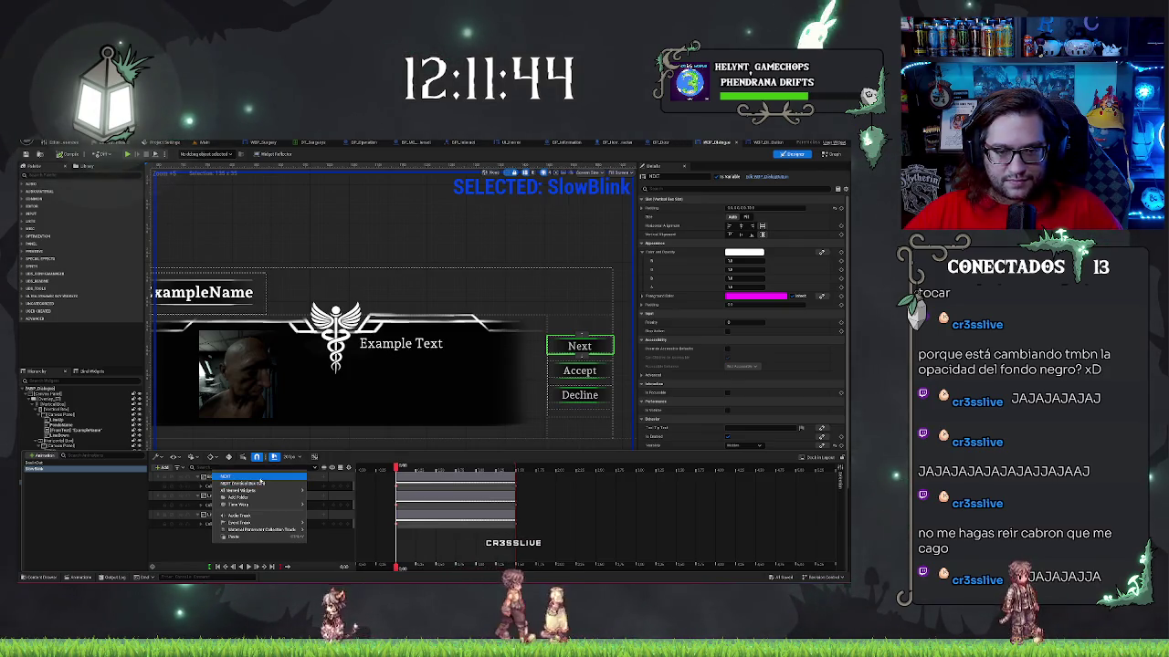
click(381, 225)
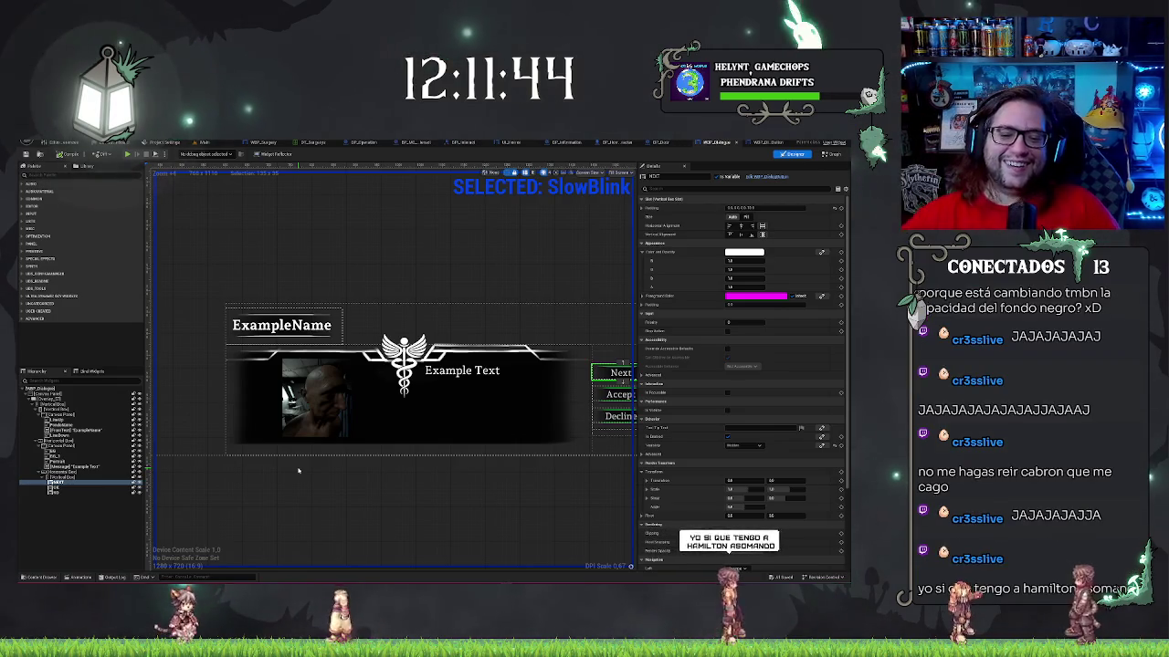
click(313, 480)
key(Print)
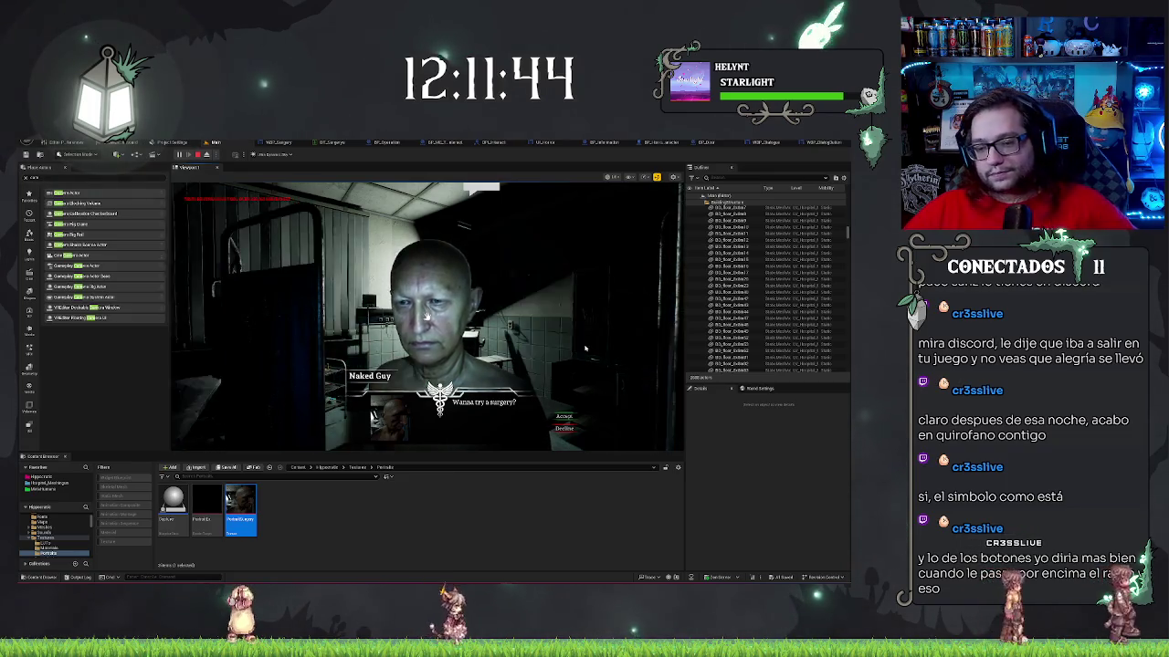
- Stop the in-game dialogue test and return to the buttons widget blueprint
click(497, 545)
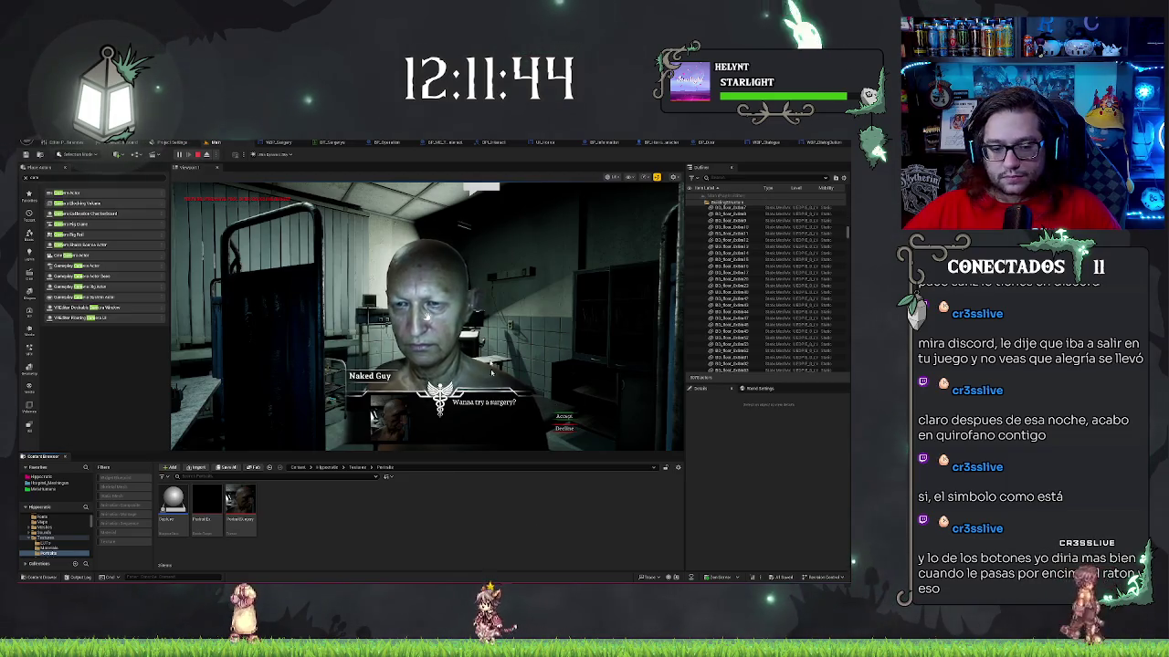
key(Escape)
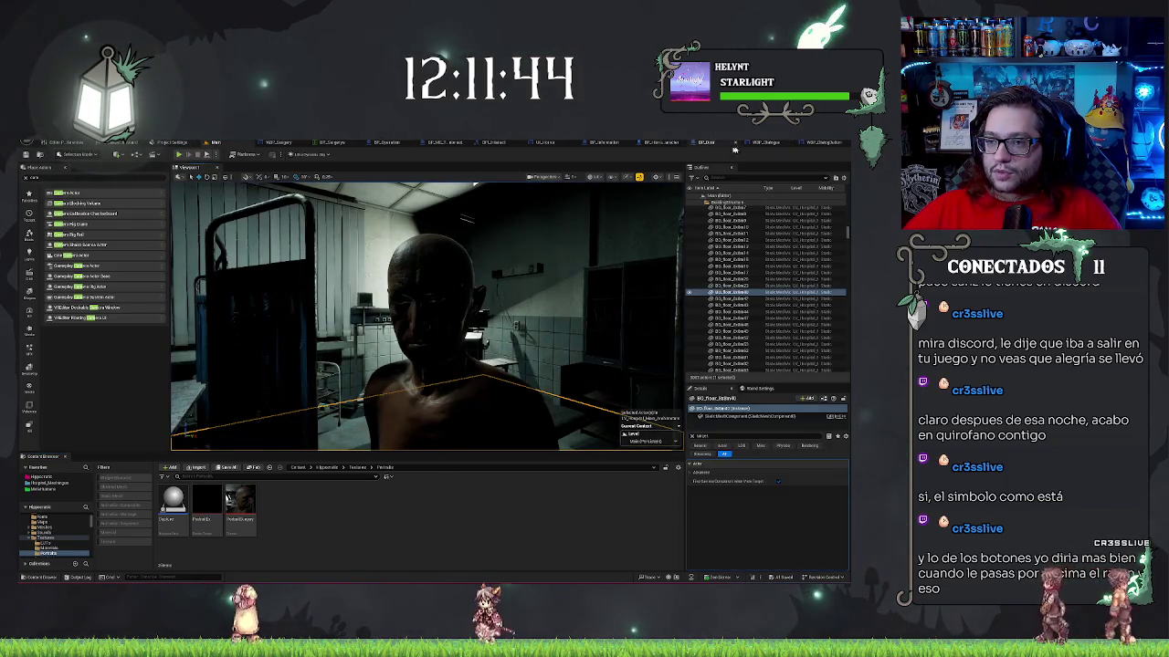
click(824, 143)
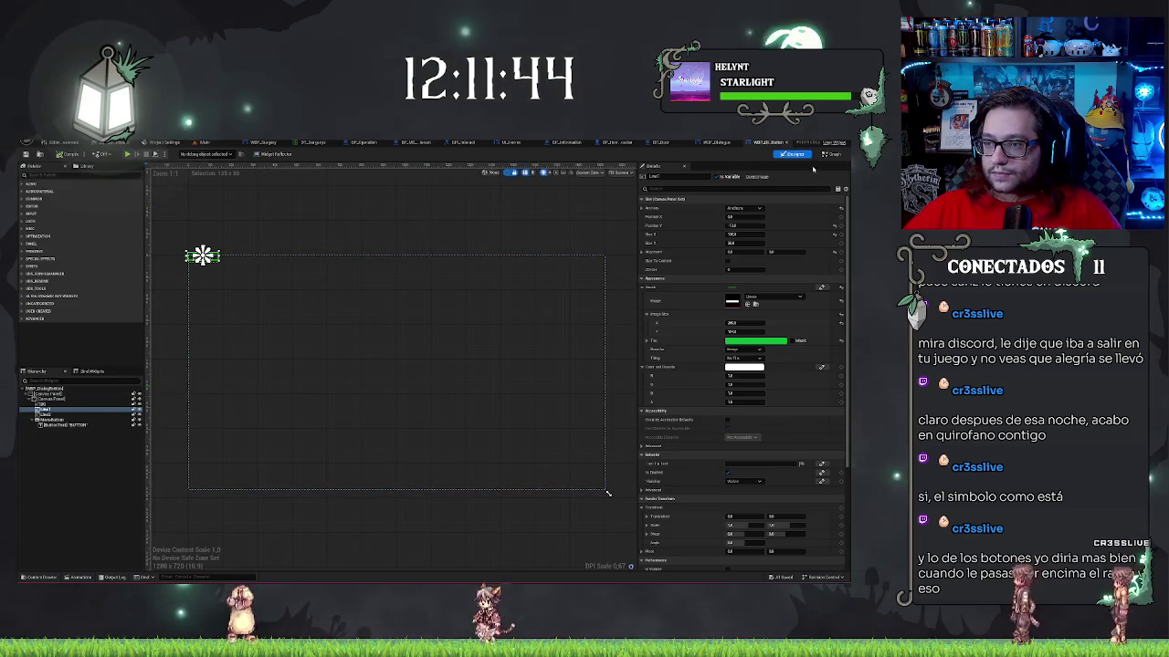
- Create a new Blink animation in the button widget blueprint
click(81, 578)
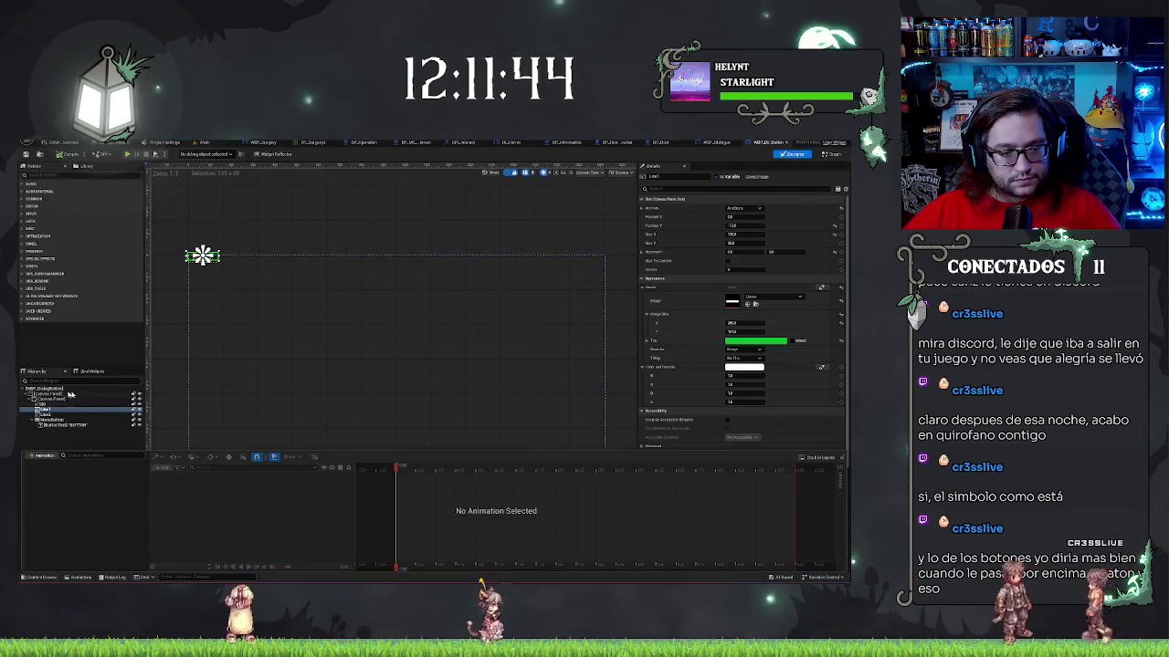
click(47, 413)
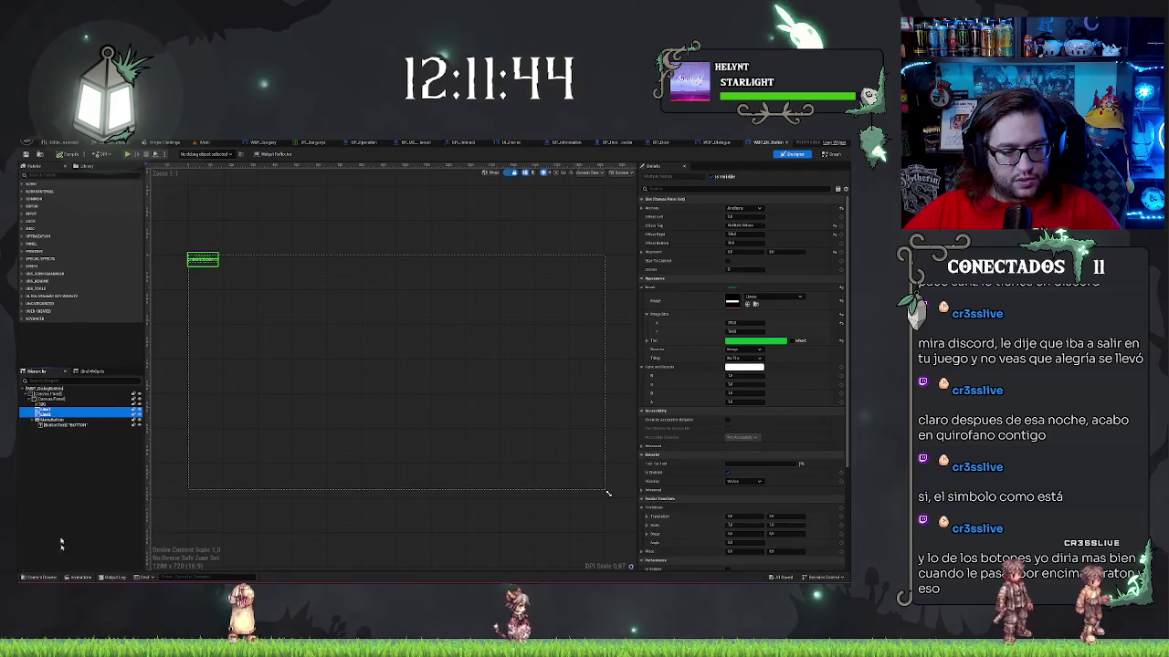
click(80, 578)
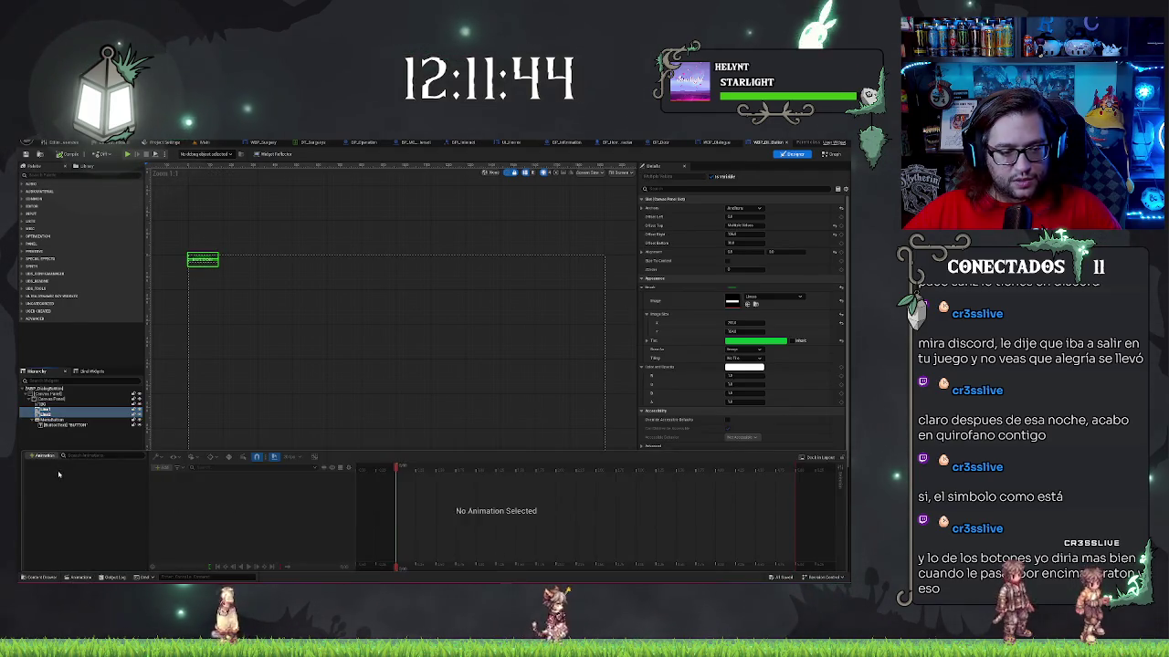
text(H)
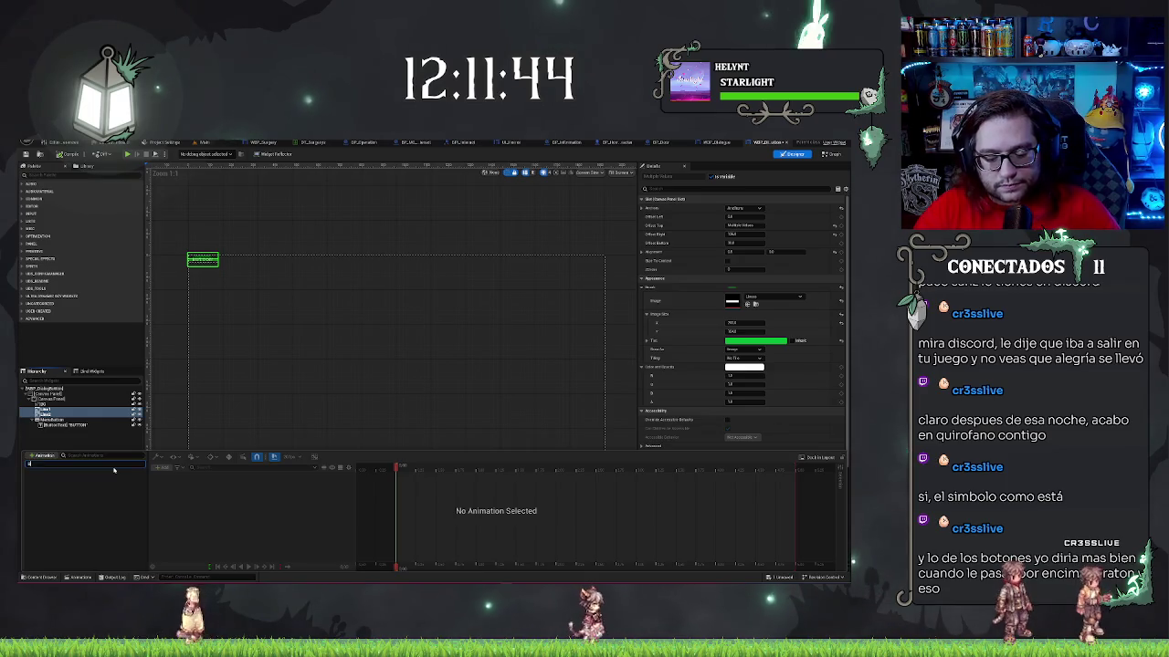
text(over)
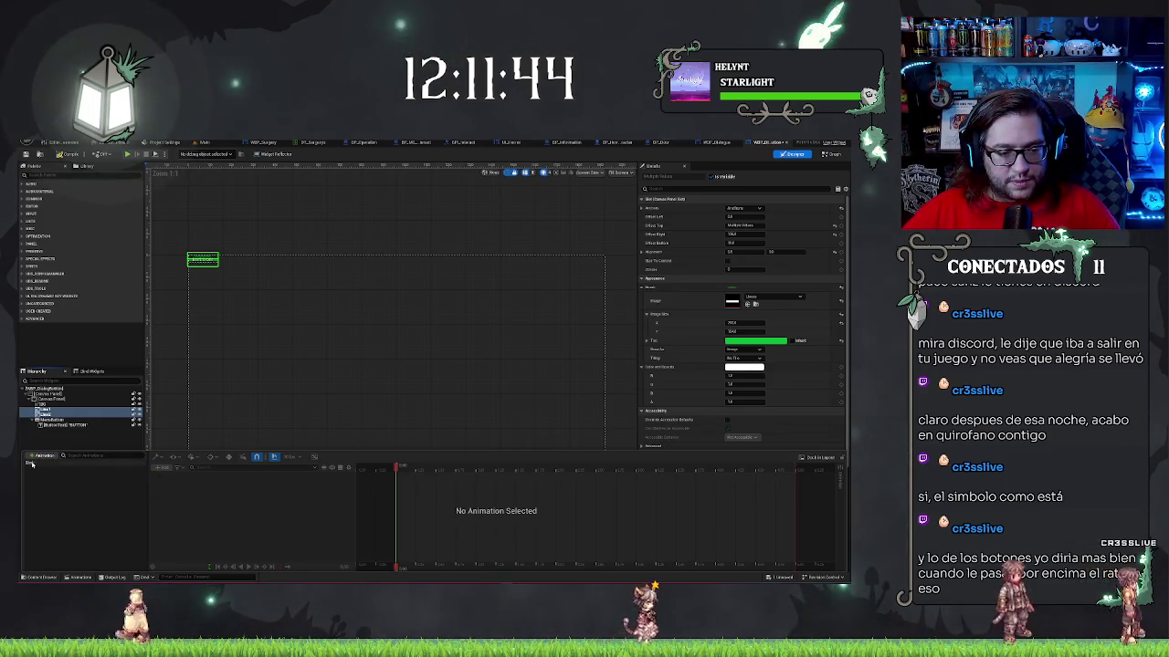
key(Return)
- Add both line widgets as tracks in the Blink animation
click(163, 467)
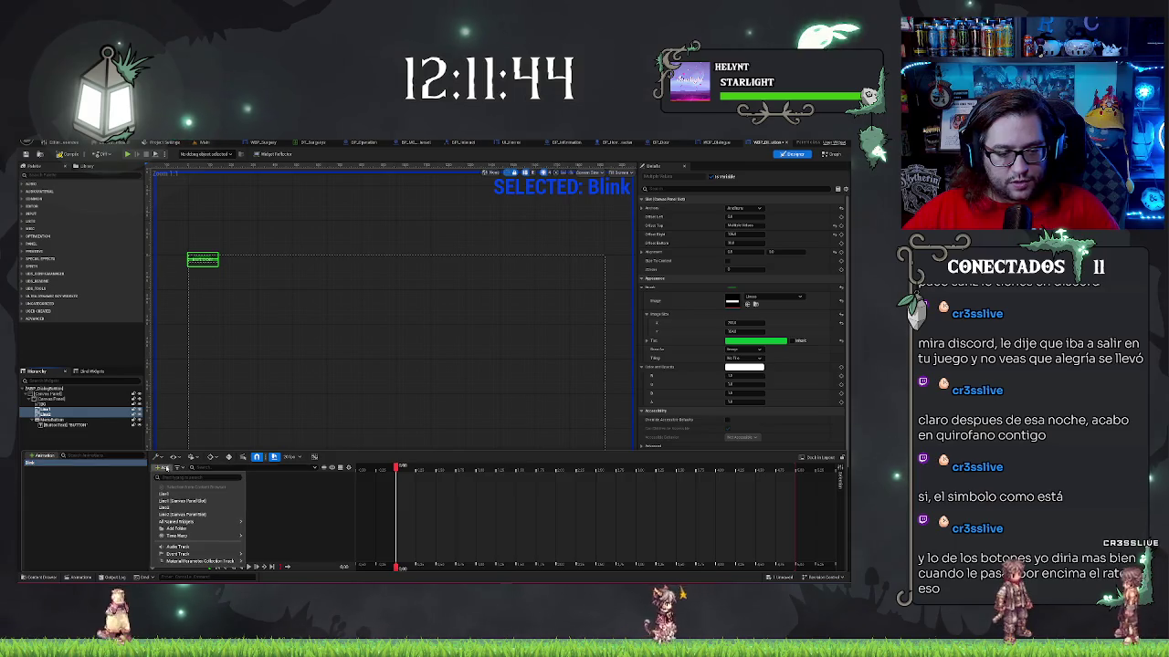
click(182, 481)
click(163, 468)
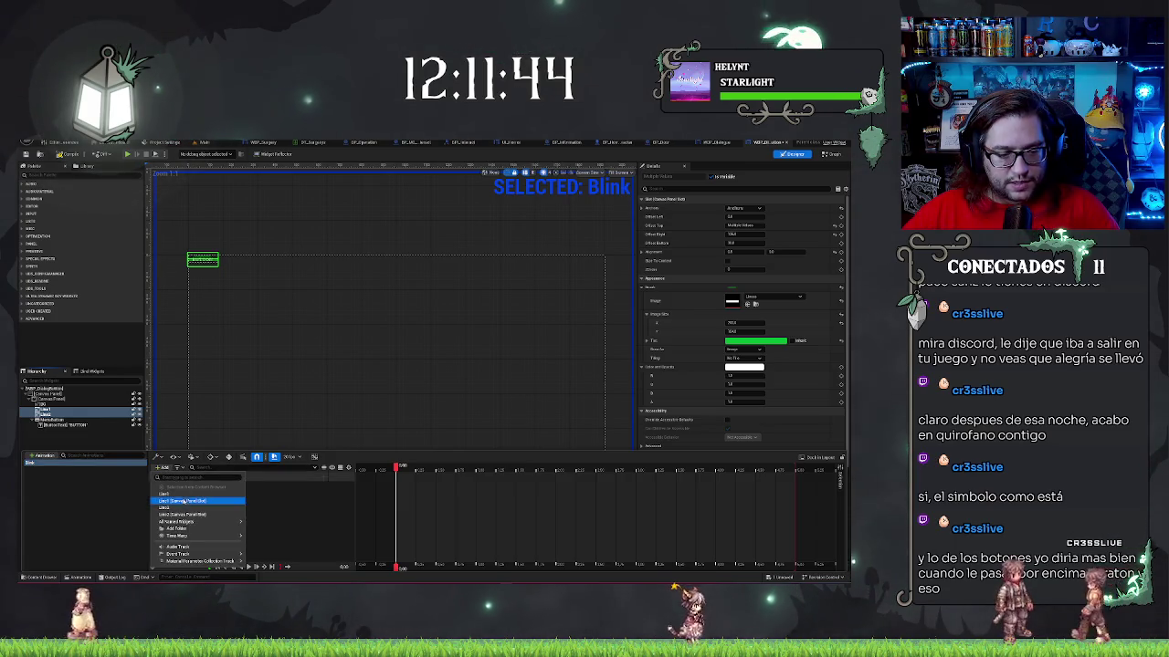
click(182, 504)
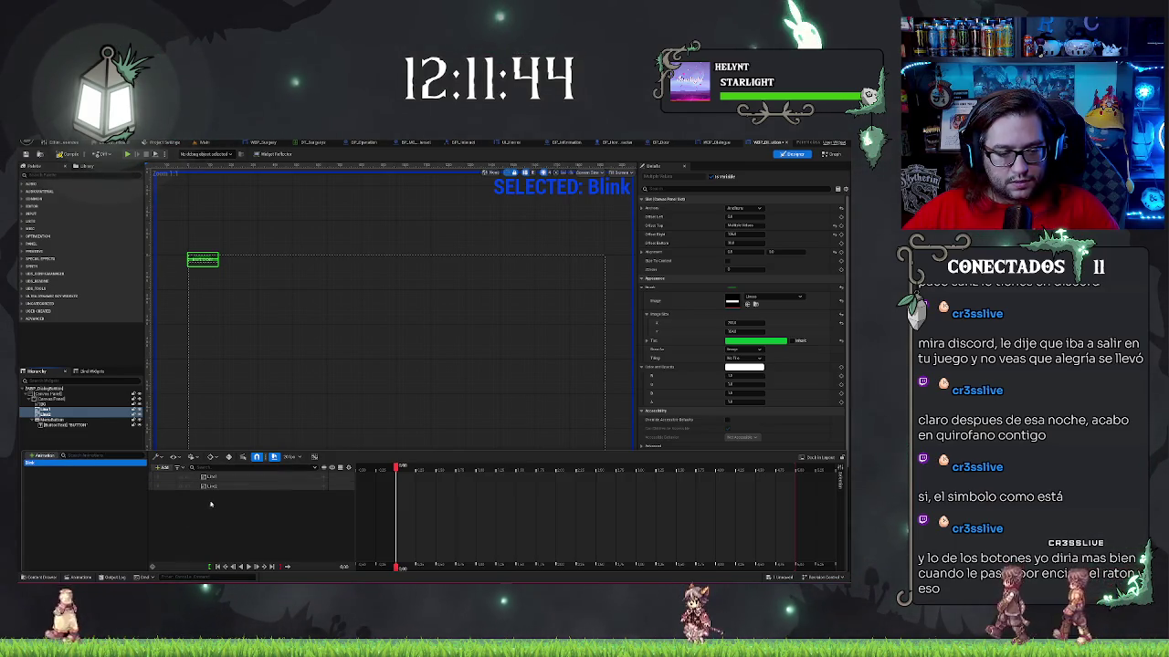
click(324, 477)
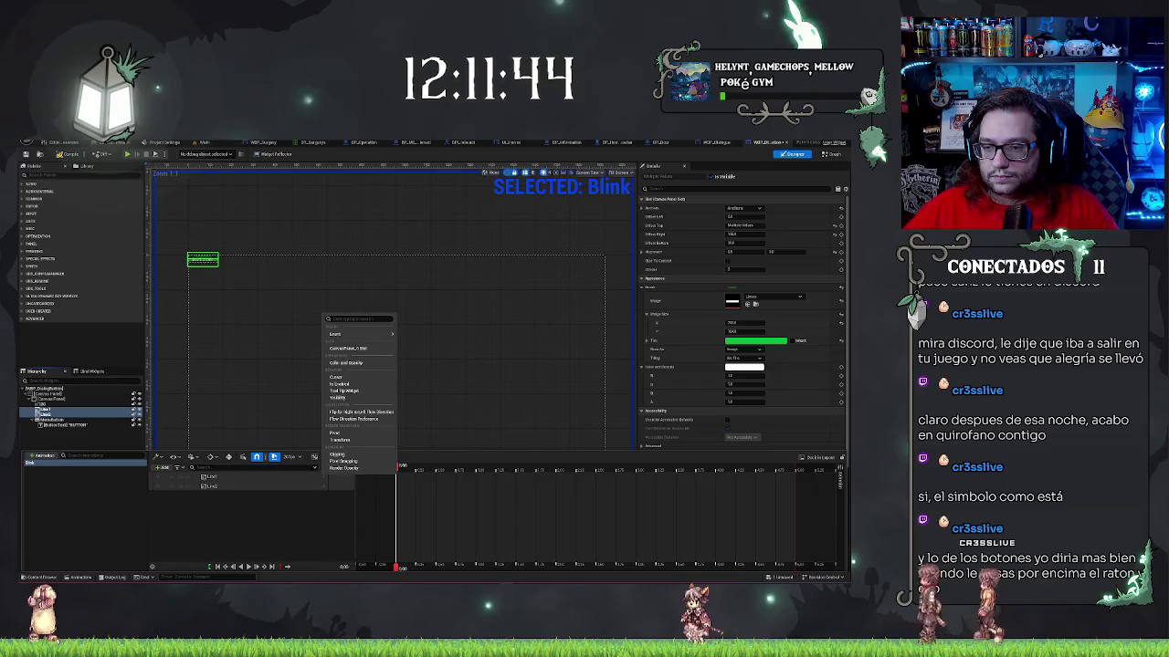
- Add a Color and Opacity track to Line1 and key its alpha to 0 slightly later
text(opa)
key(Return)
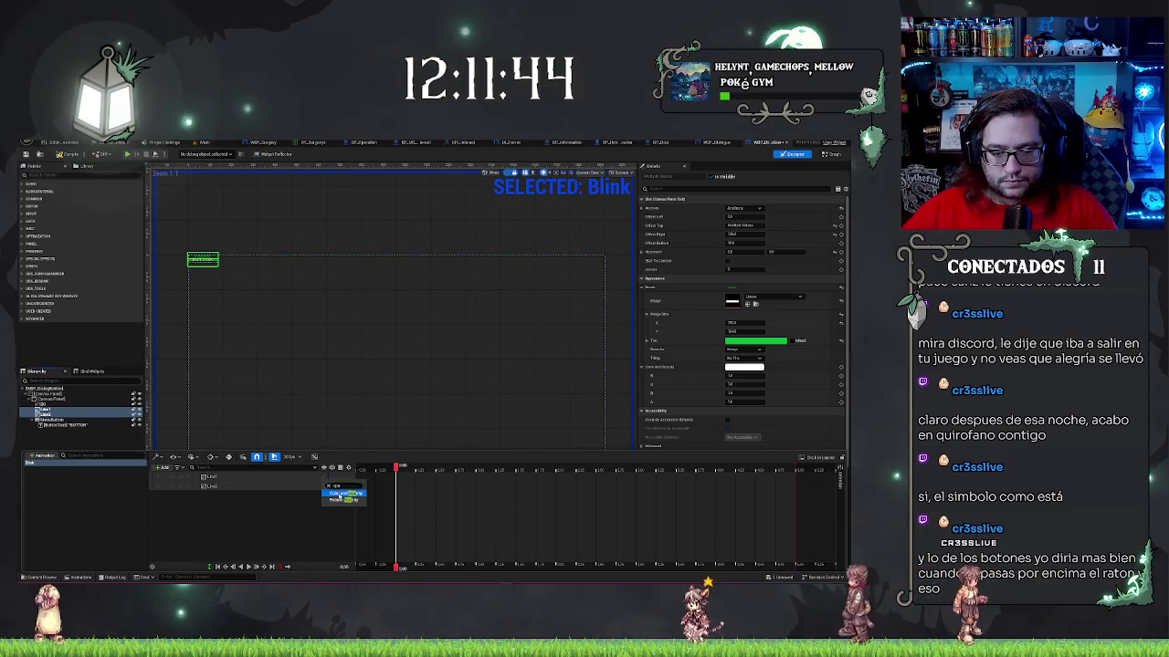
click(201, 486)
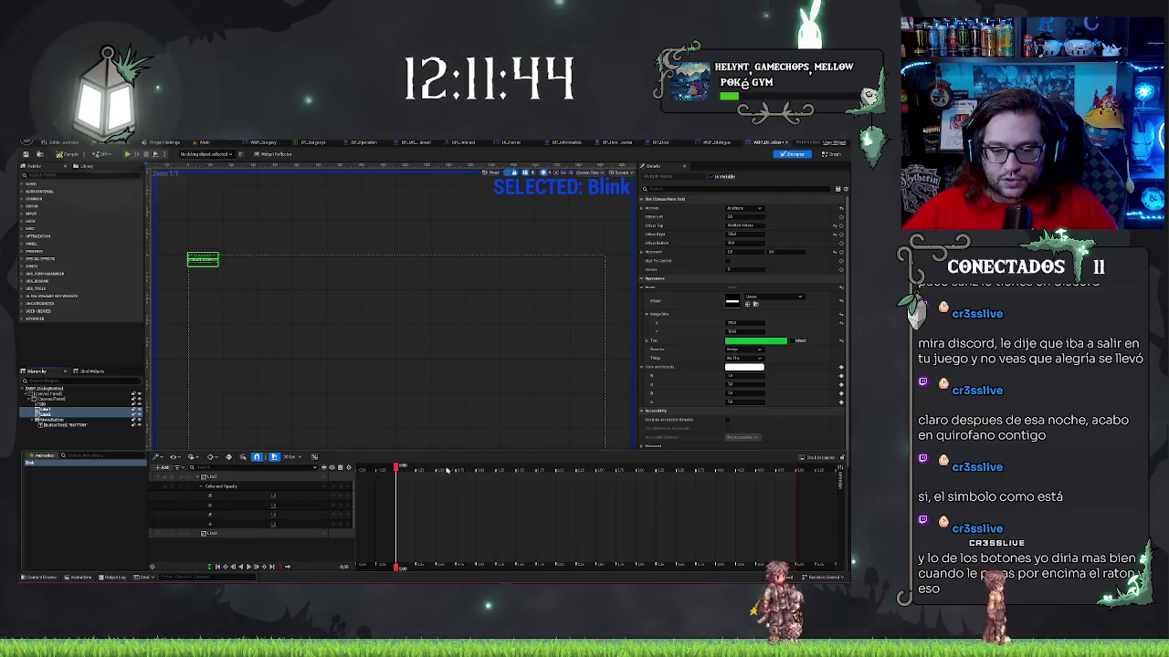
drag(439, 467, 451, 466)
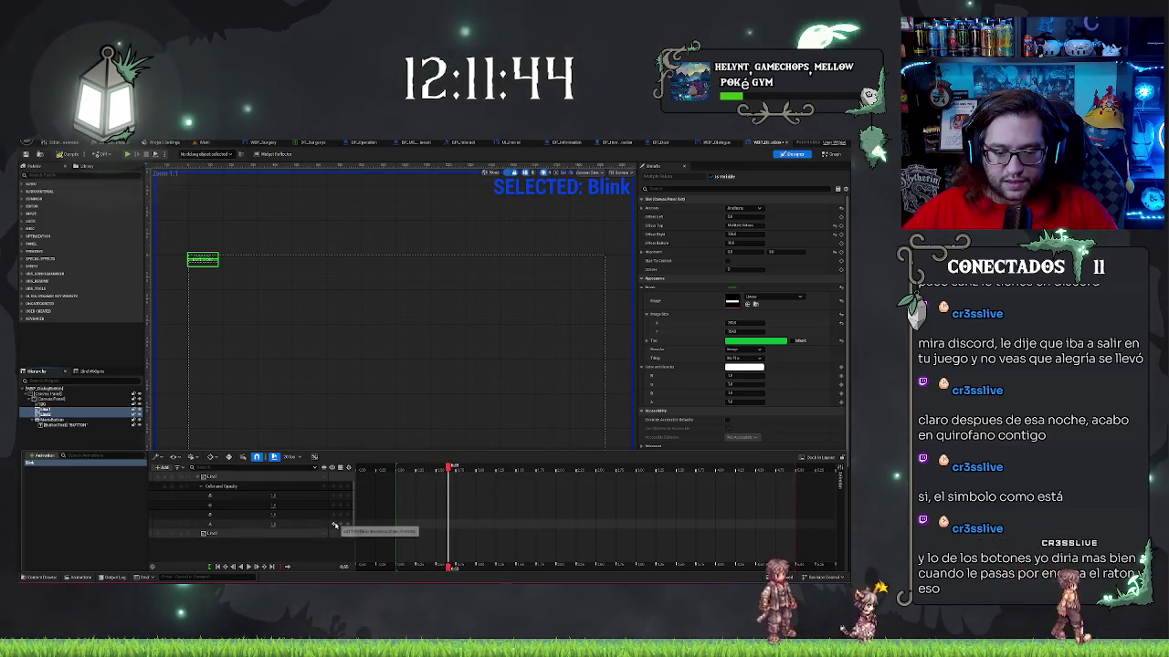
click(274, 524)
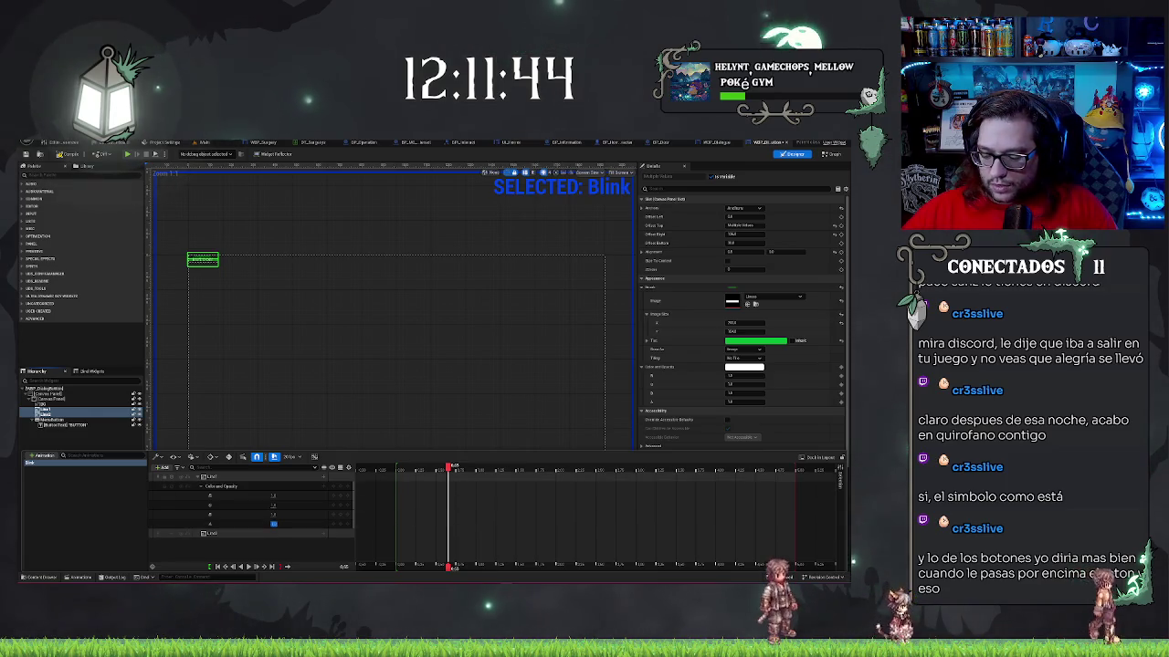
text(0)
key(Return)
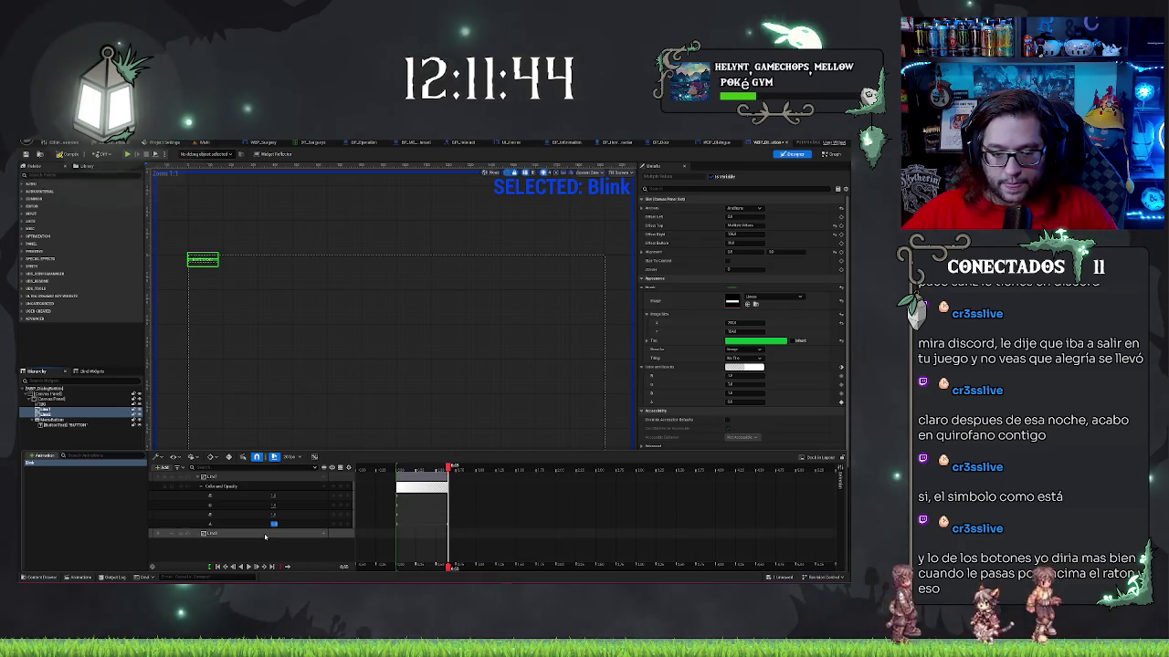
click(233, 486)
click(225, 533)
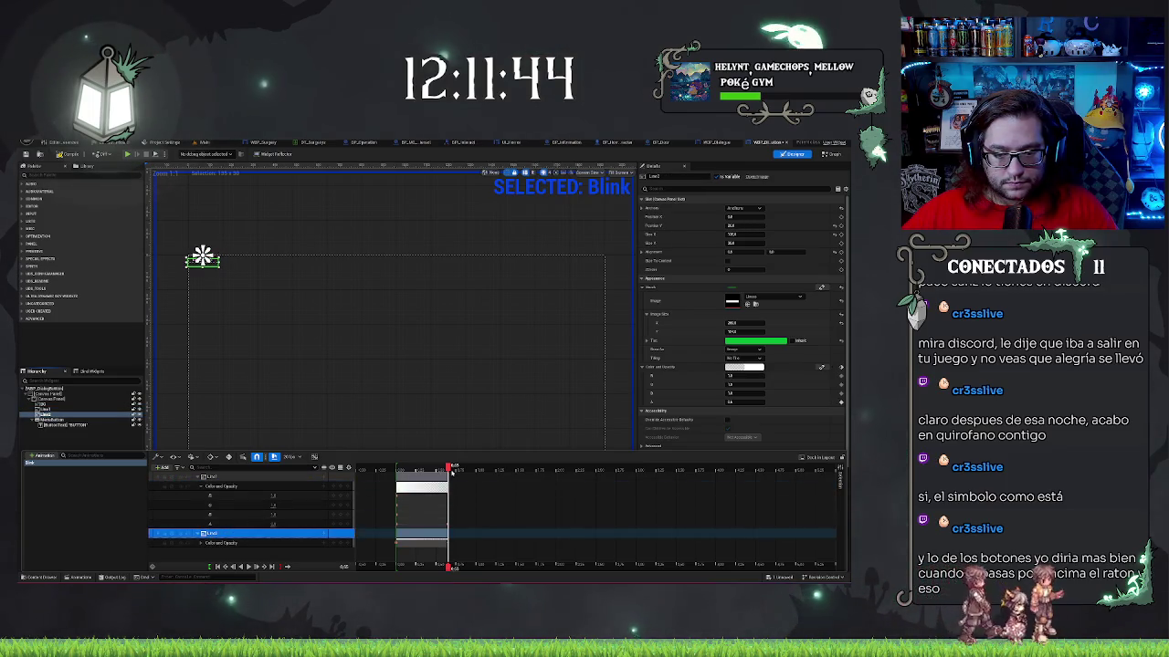
- Rewind the animation time and close the timeline to show the full canvas
drag(448, 467, 399, 469)
click(308, 360)
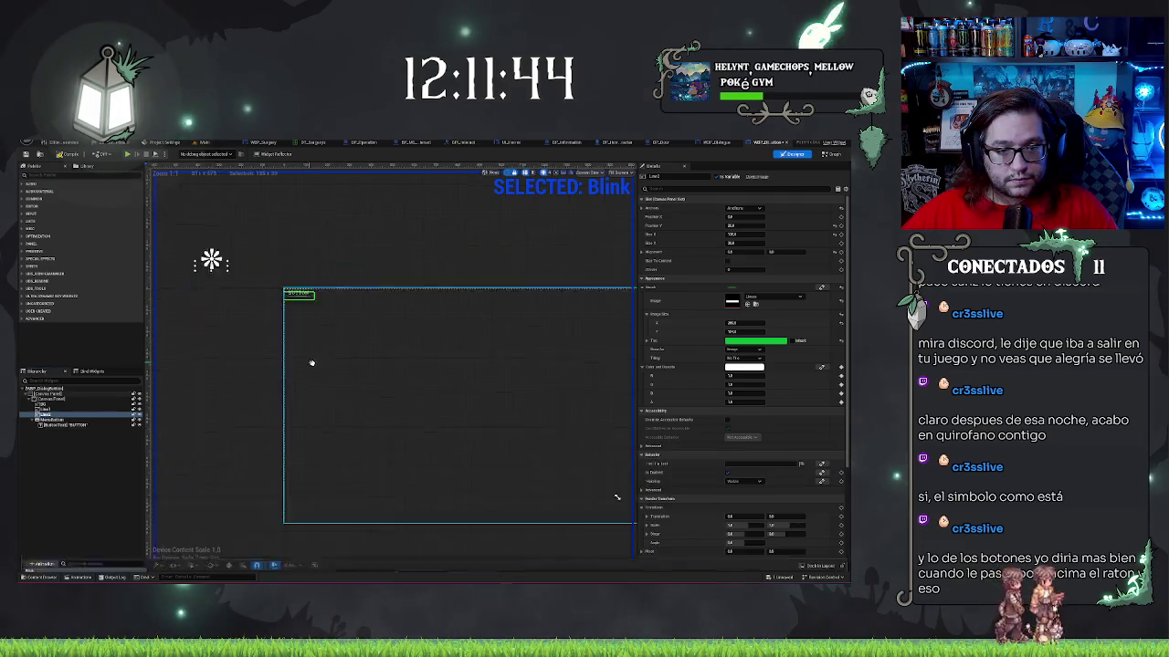
scroll(351, 383, up, 3)
scroll(351, 383, up, 2)
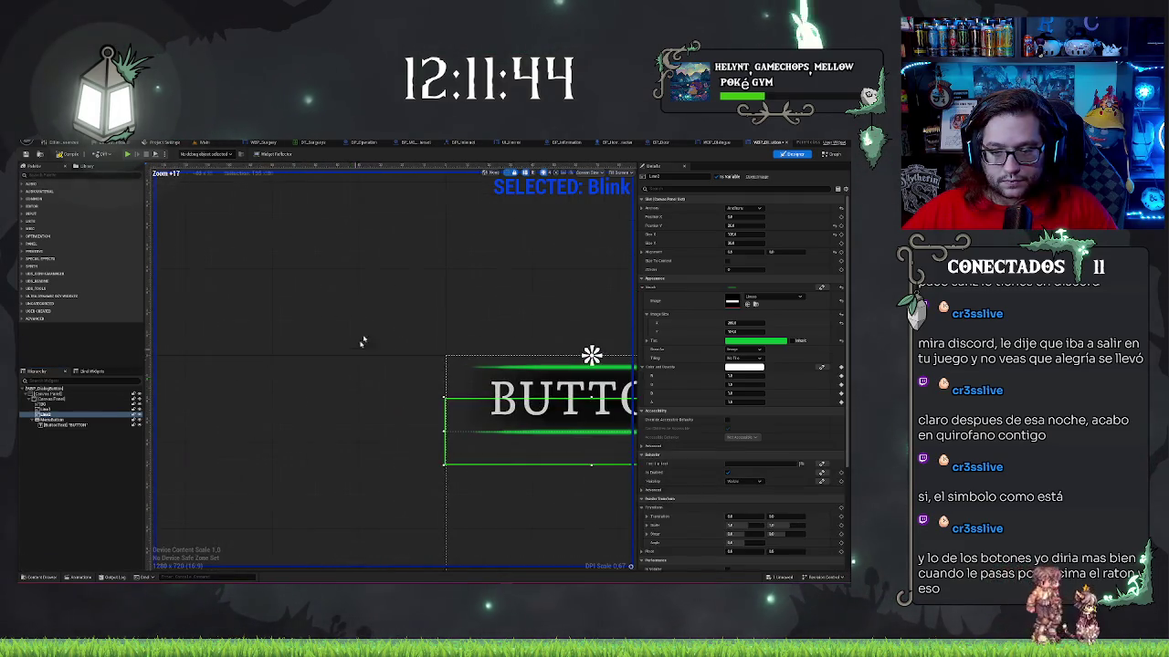
click(292, 323)
click(80, 577)
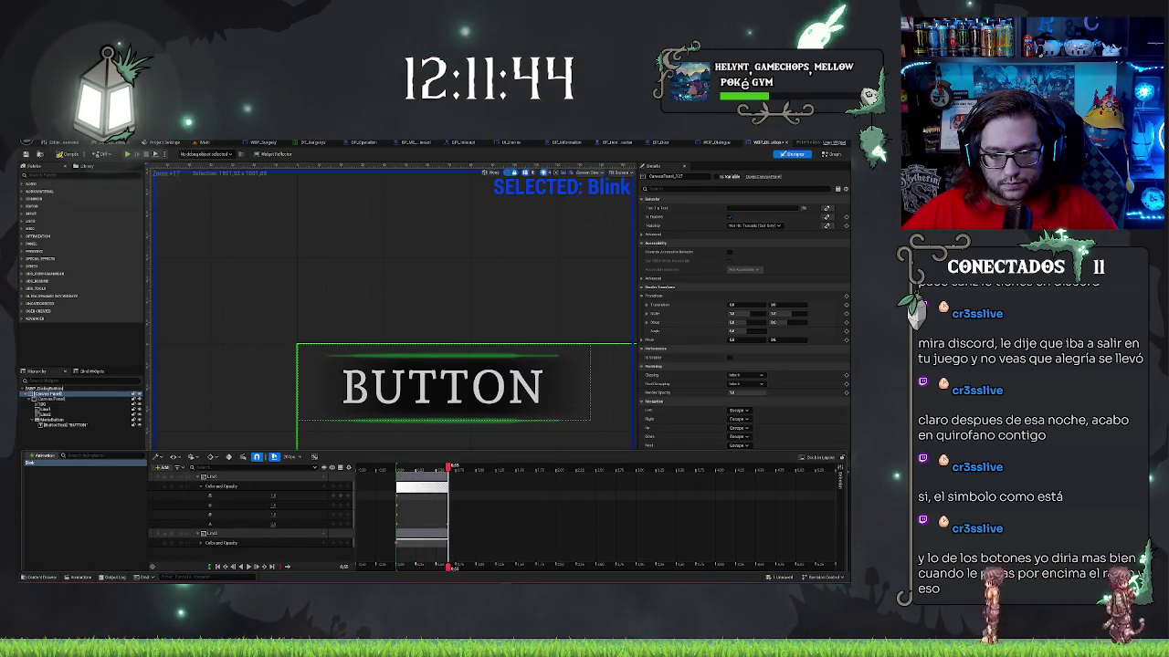
click(379, 271)
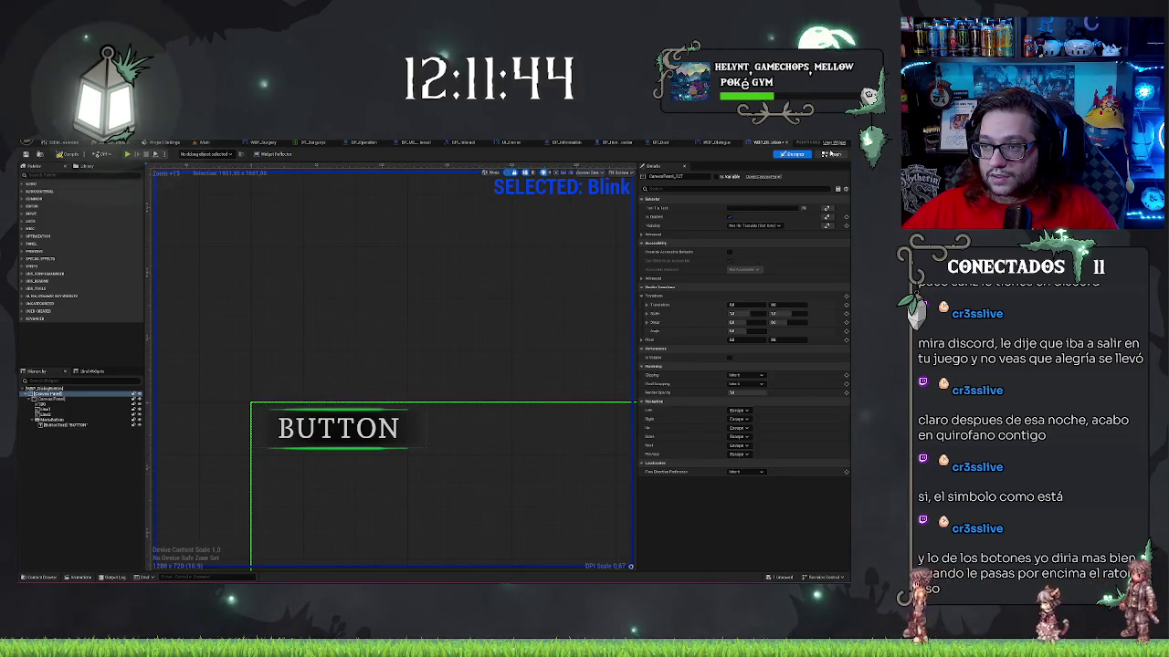
click(829, 153)
click(792, 153)
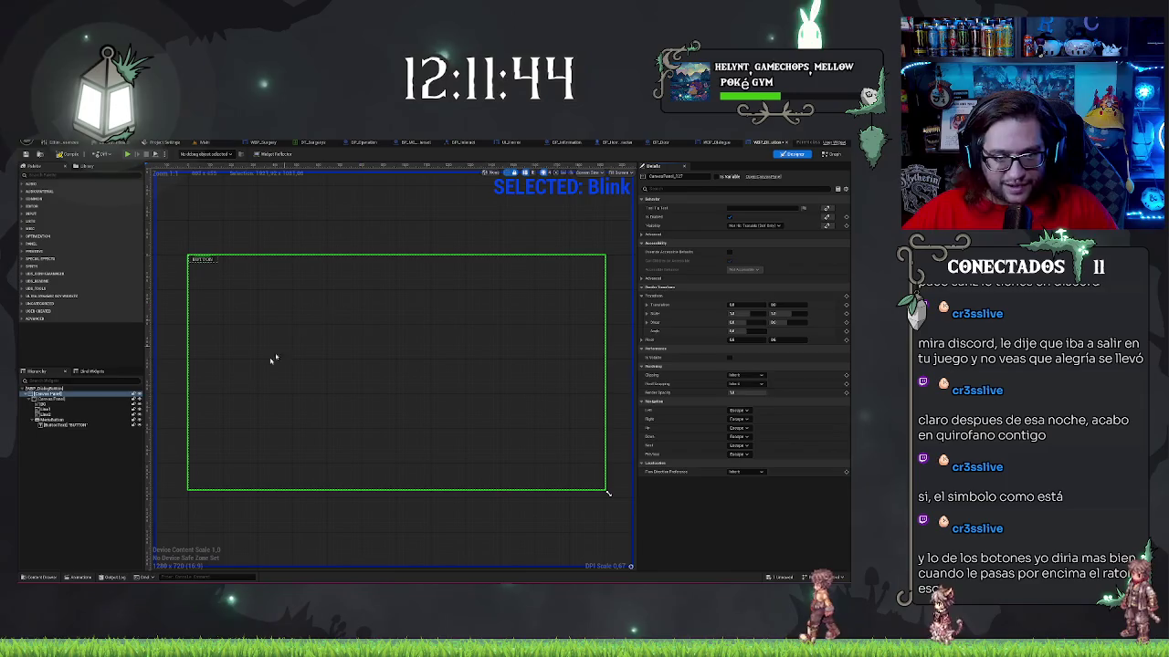
- Select MenuButton and create its On Hovered event
click(294, 493)
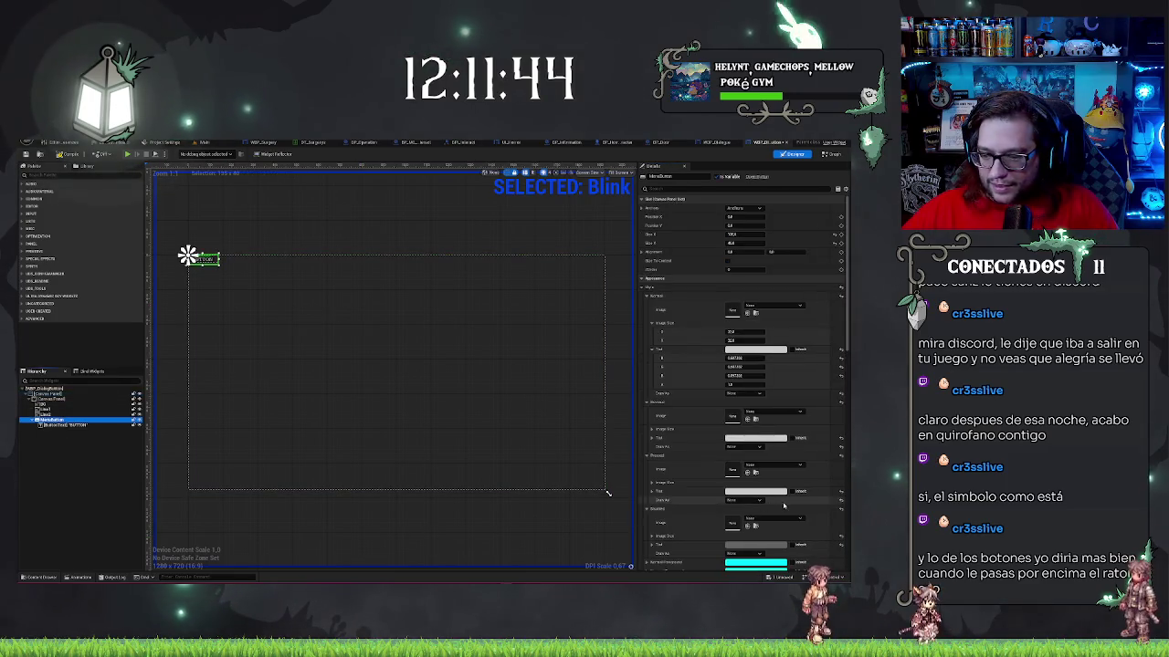
scroll(782, 505, down, 15)
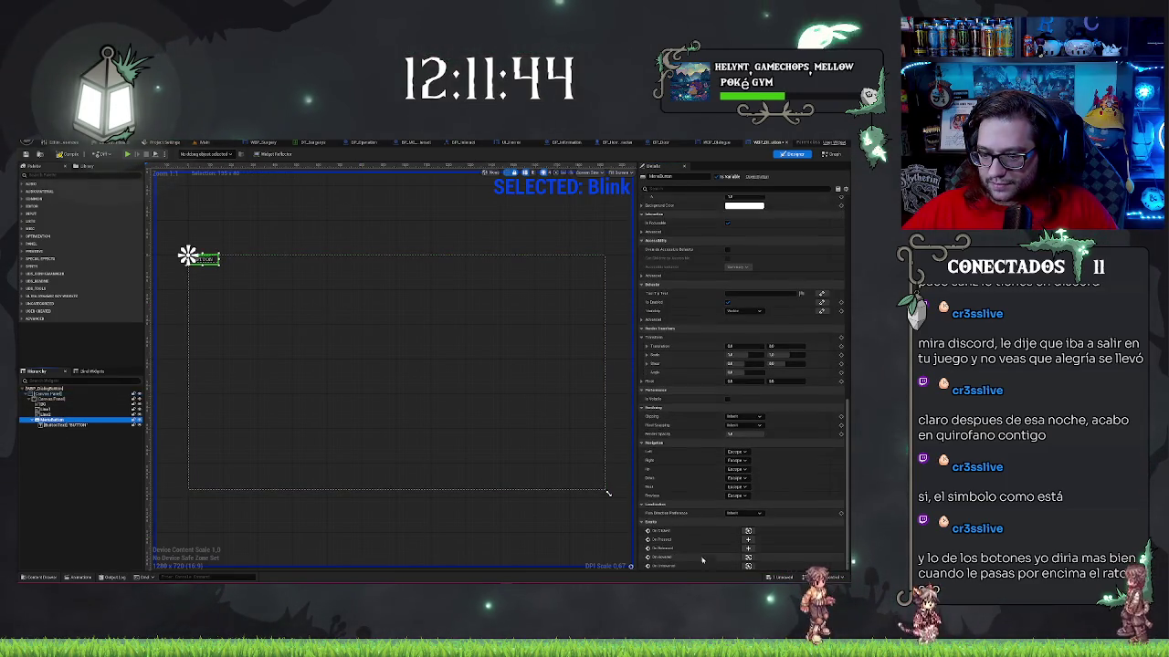
click(748, 557)
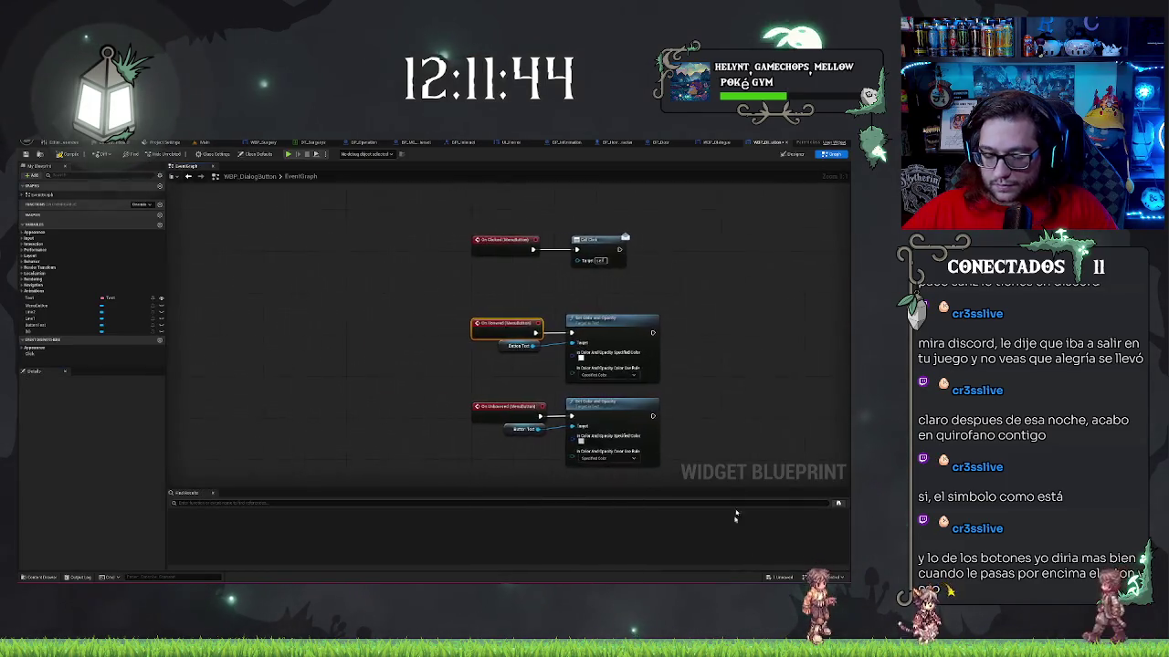
- Add a Play Animation node driven by Blink with PingPong play mode
drag(486, 304, 506, 370)
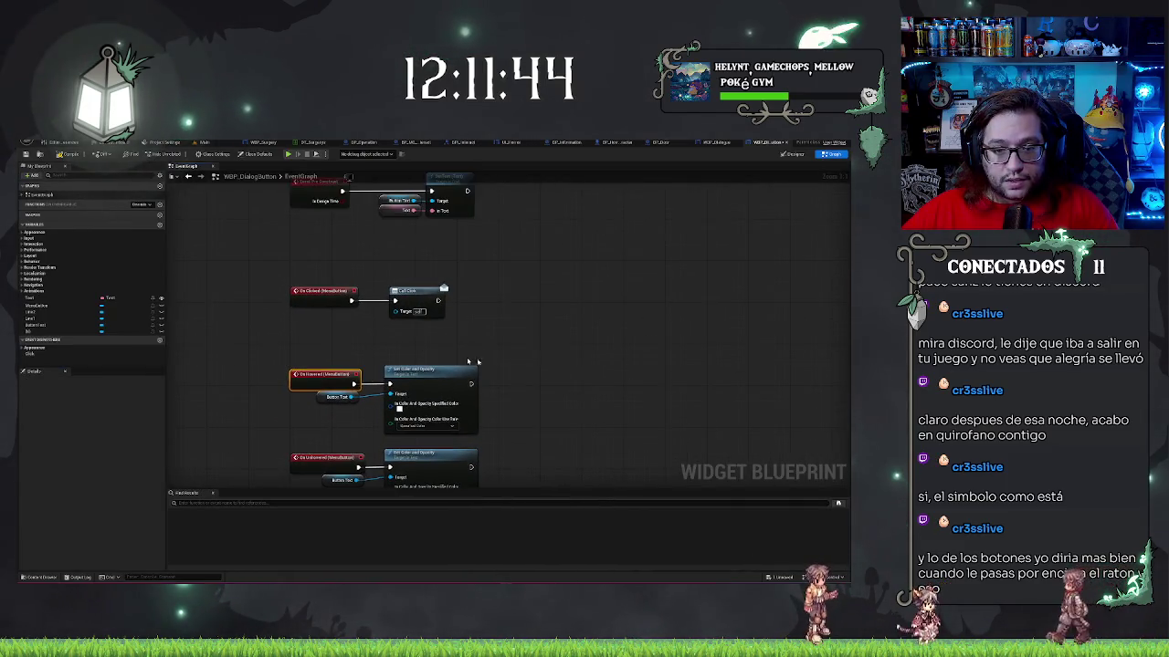
drag(558, 417, 390, 369)
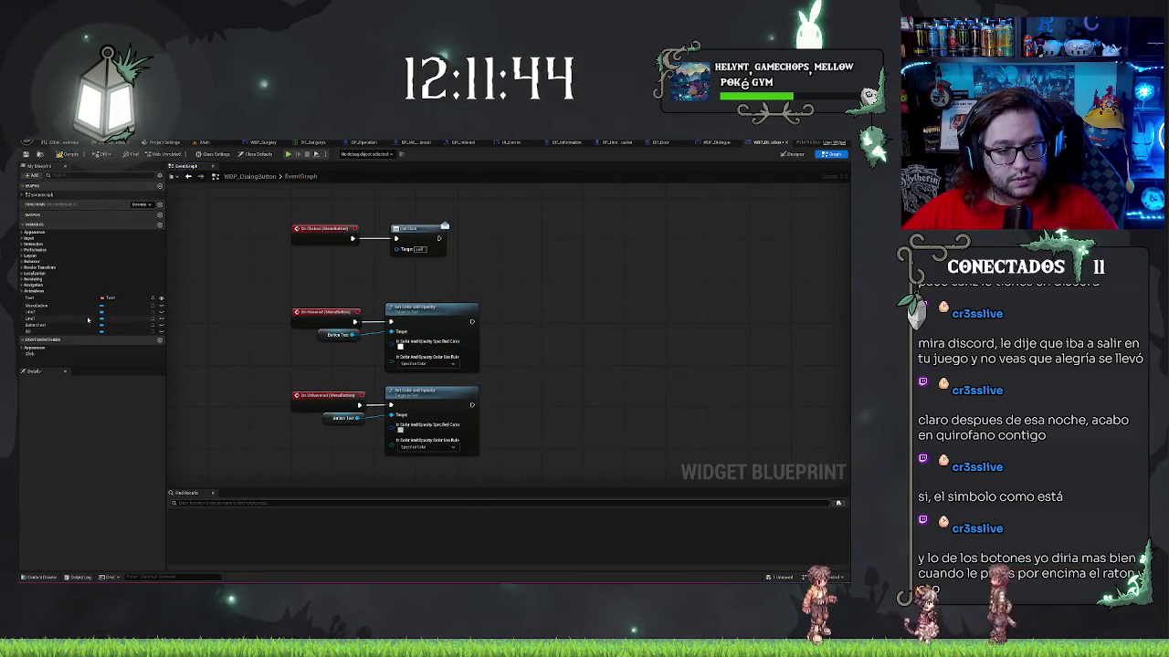
mouse_move(29, 304)
mouse_down()
mouse_move(573, 360)
mouse_move(521, 365)
mouse_move(555, 336)
mouse_up()
text(play animation)
key(Return)
drag(590, 330, 589, 309)
click(591, 388)
click(577, 409)
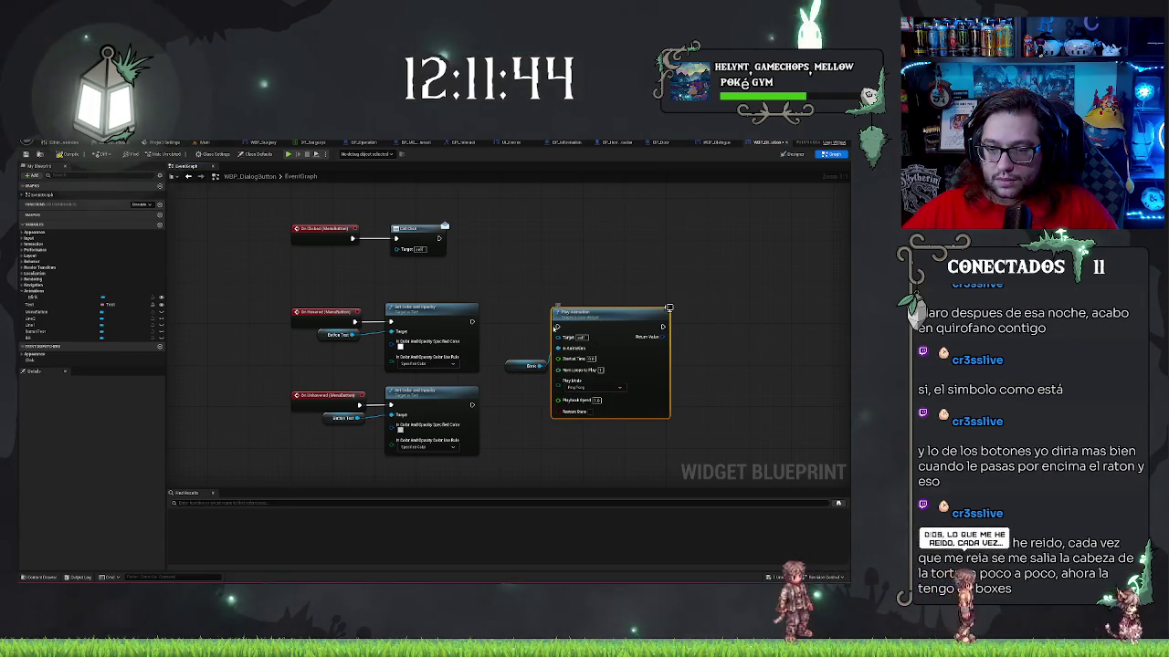
- Wire Play Animation after Set Color and Opacity and tidy the nodes
drag(636, 329, 642, 329)
drag(562, 326, 472, 321)
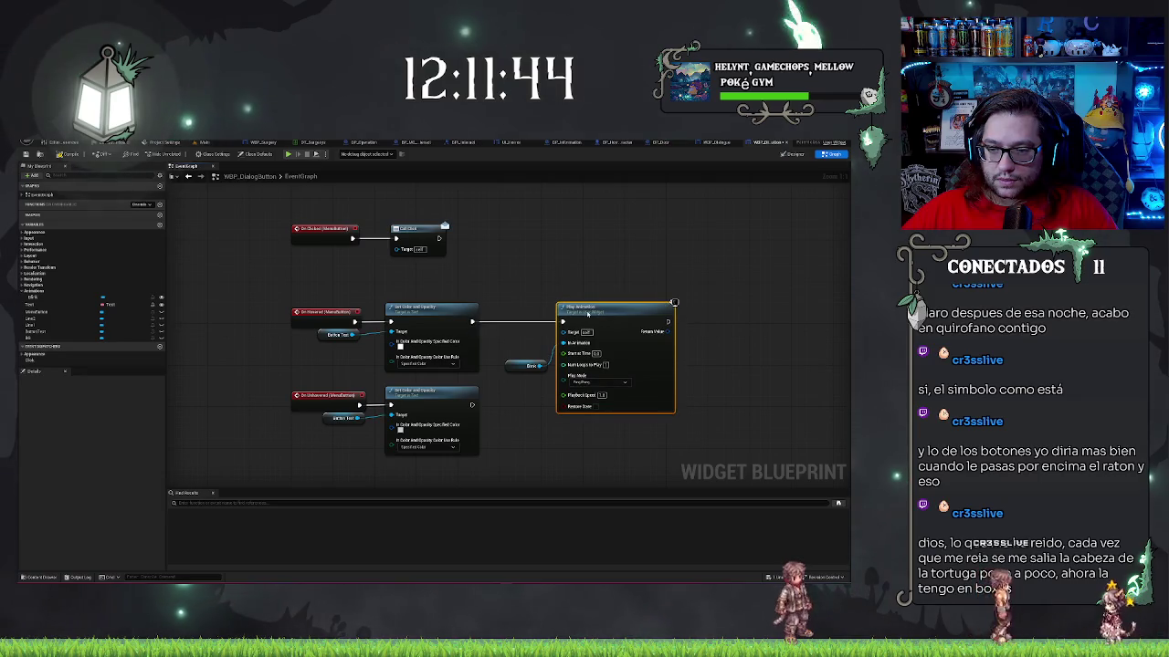
drag(531, 365, 510, 366)
drag(598, 313, 578, 315)
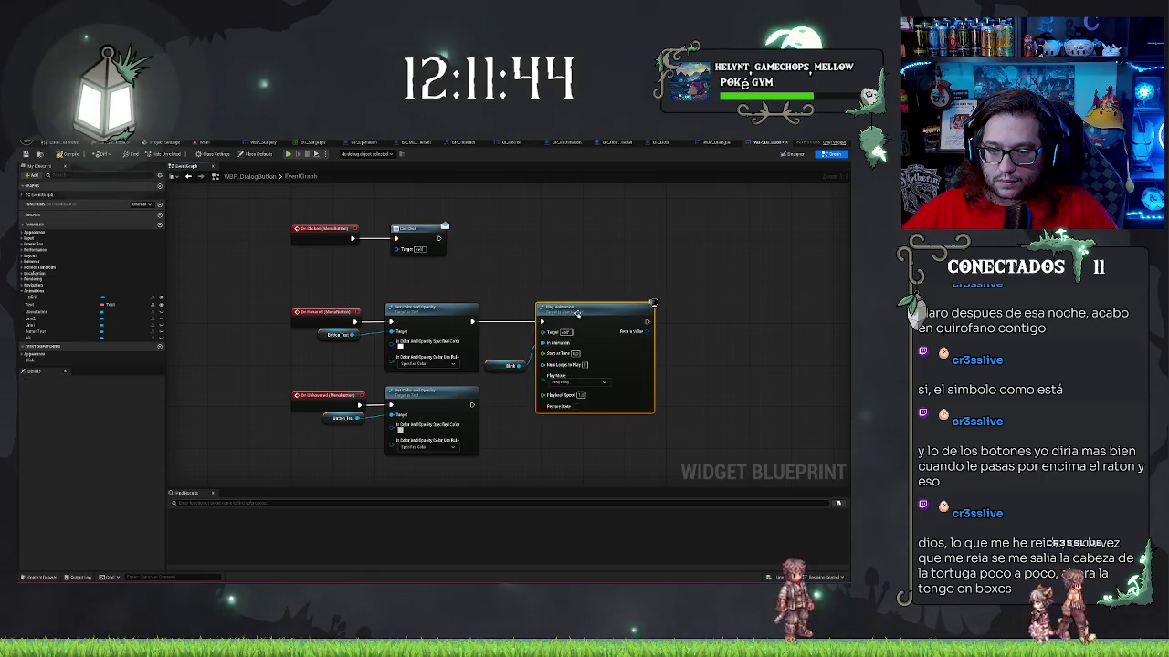
- Duplicate the Blink and Play Animation pair below the original
ctrl+click(509, 365)
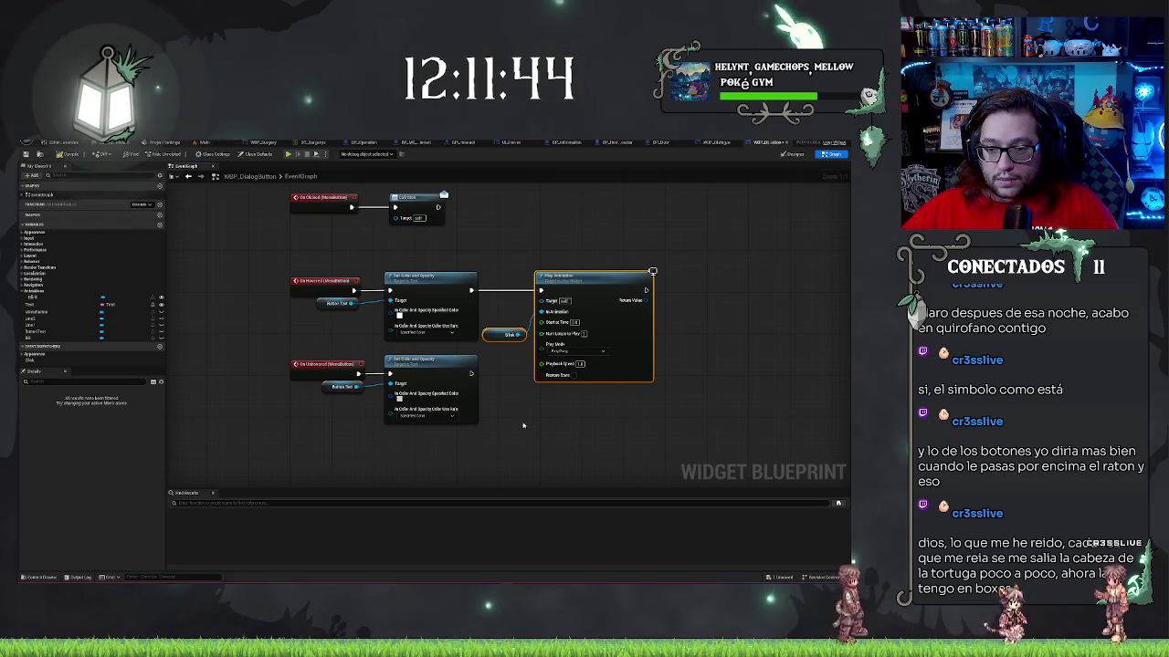
key(ctrl+v)
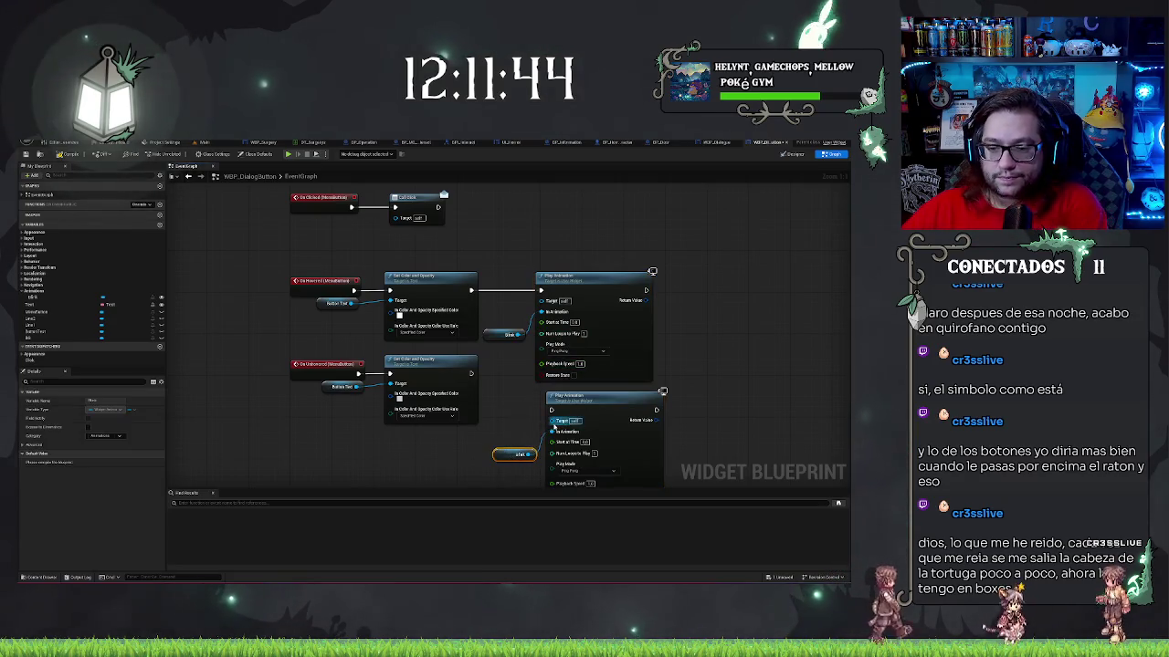
drag(516, 455, 517, 336)
drag(584, 407, 492, 364)
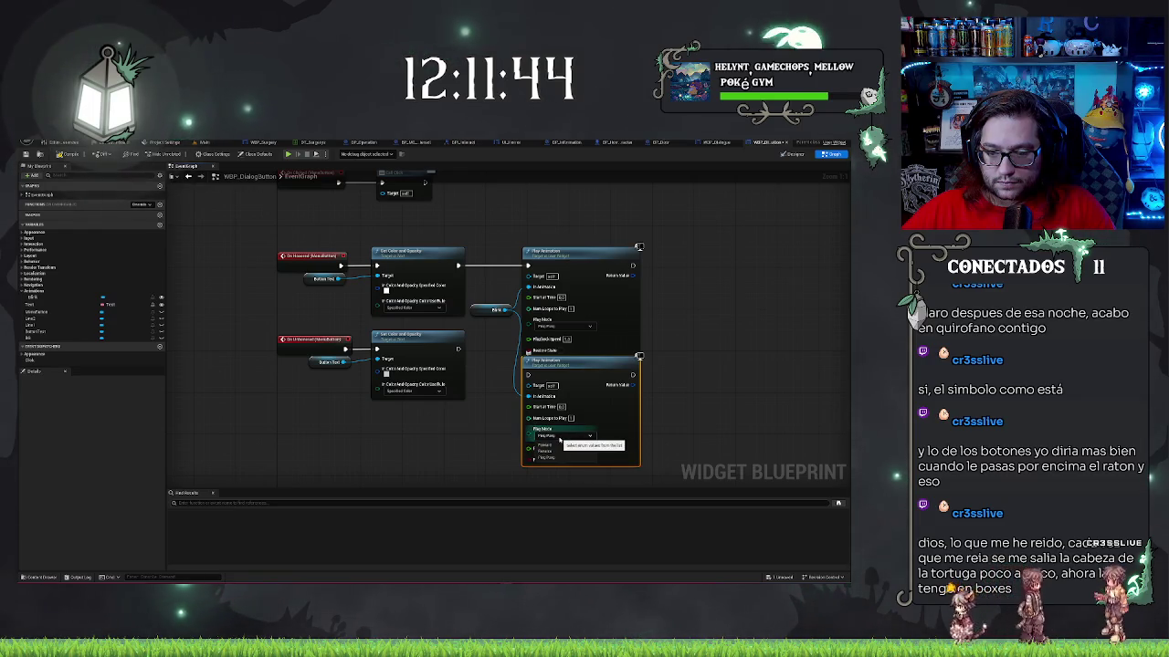
drag(507, 310, 501, 381)
text(play)
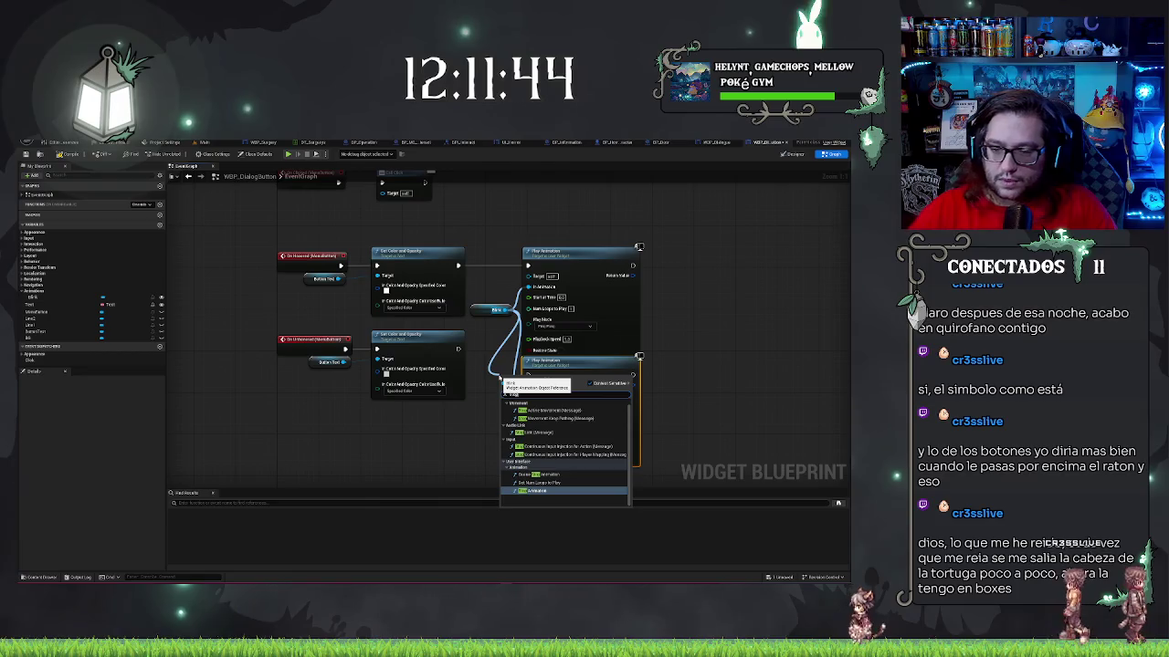
- Add a Stop Animation node fed by the Blink reference and move it clear of Play Animation
click(539, 490)
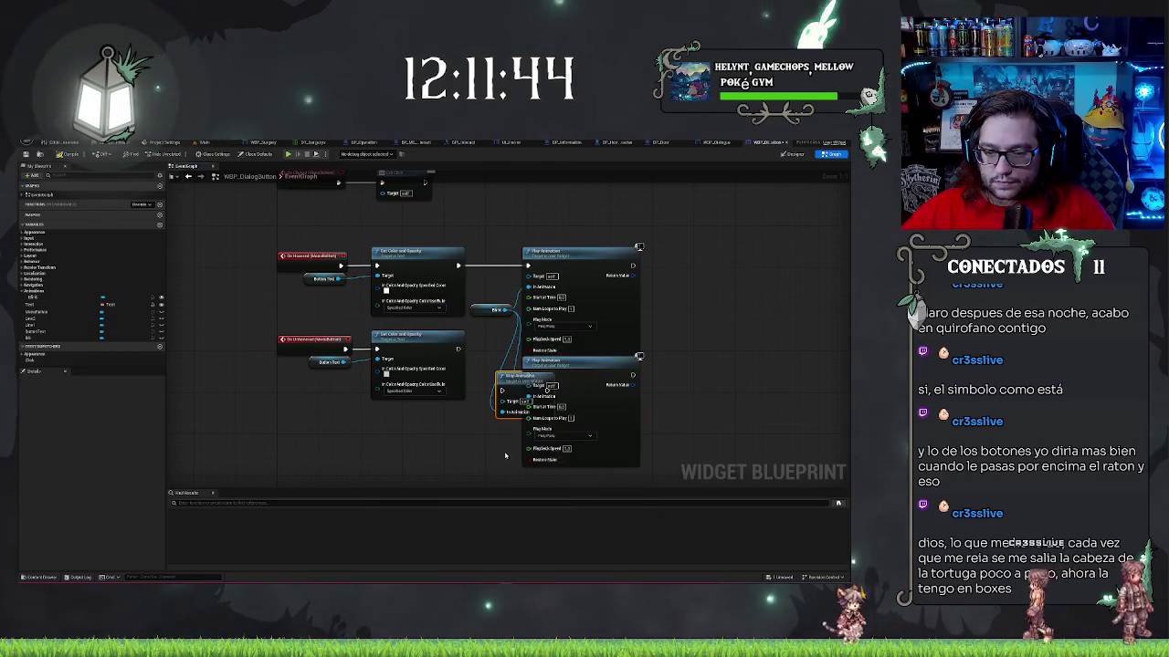
mouse_move(508, 376)
mouse_down()
mouse_move(502, 339)
mouse_move(499, 387)
mouse_up()
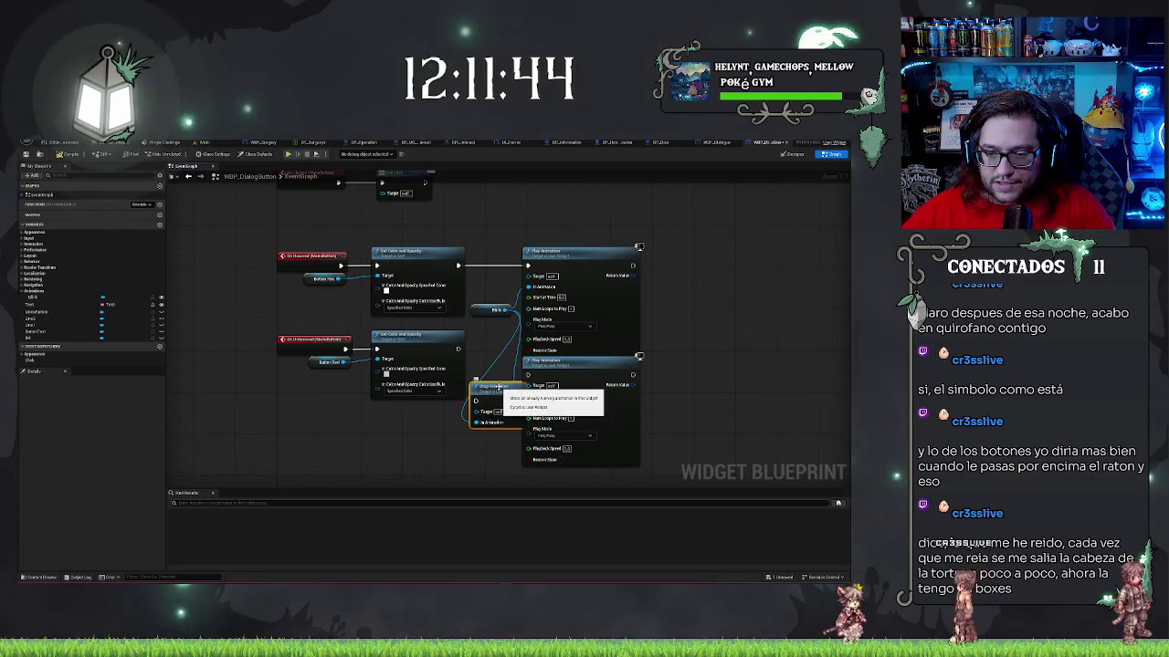
mouse_move(504, 309)
mouse_down()
mouse_move(491, 367)
mouse_move(508, 321)
mouse_up()
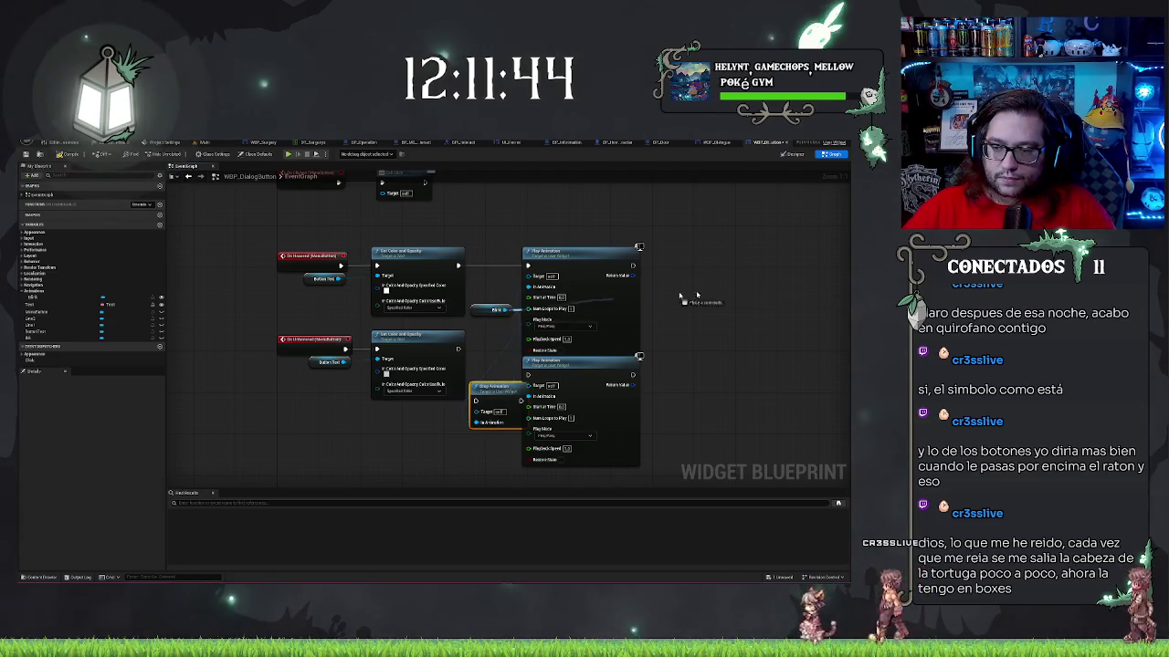
- Browse the Blink animation's action list, then dismiss it without adding a node
drag(652, 298, 709, 295)
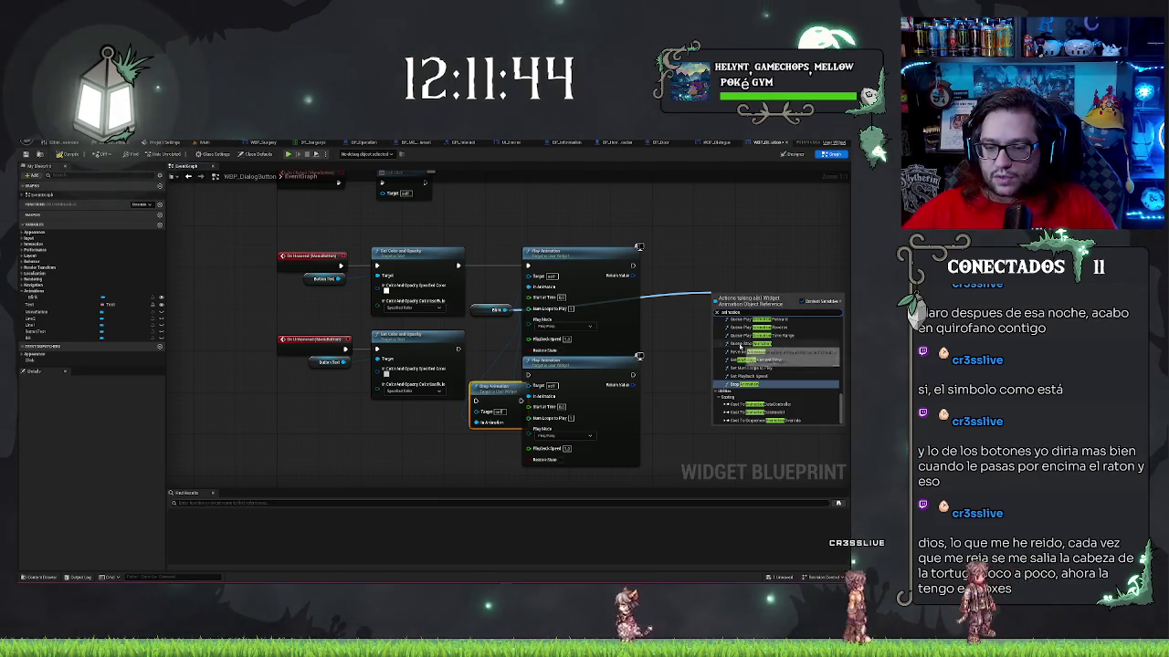
scroll(839, 422, up, 3)
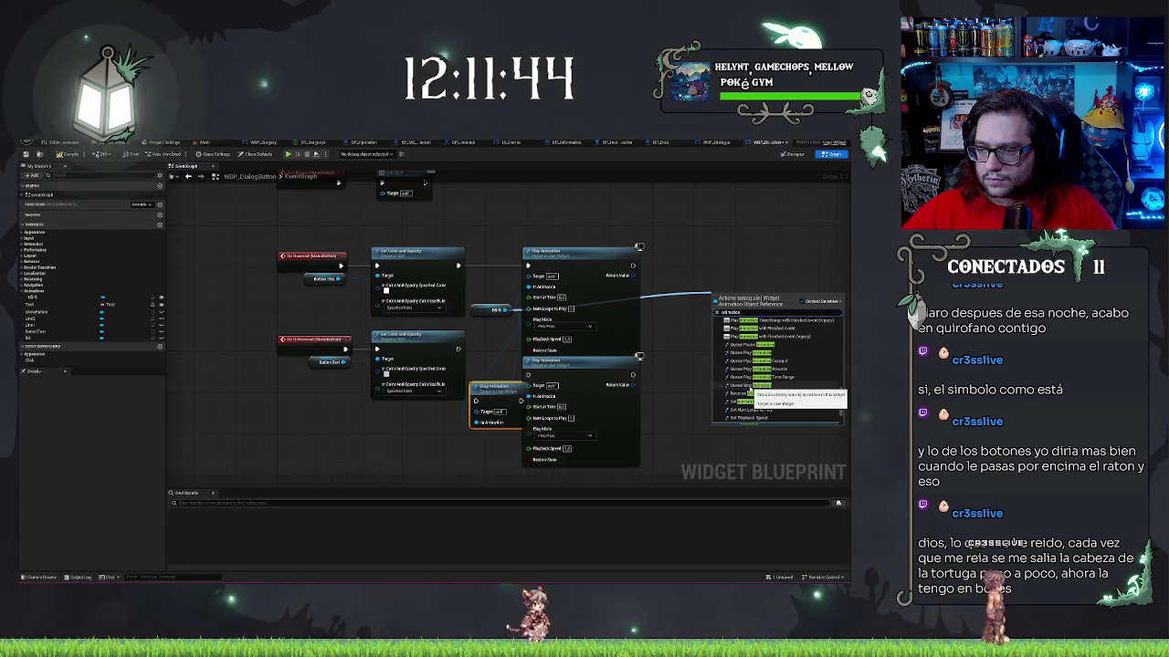
scroll(752, 388, up, 4)
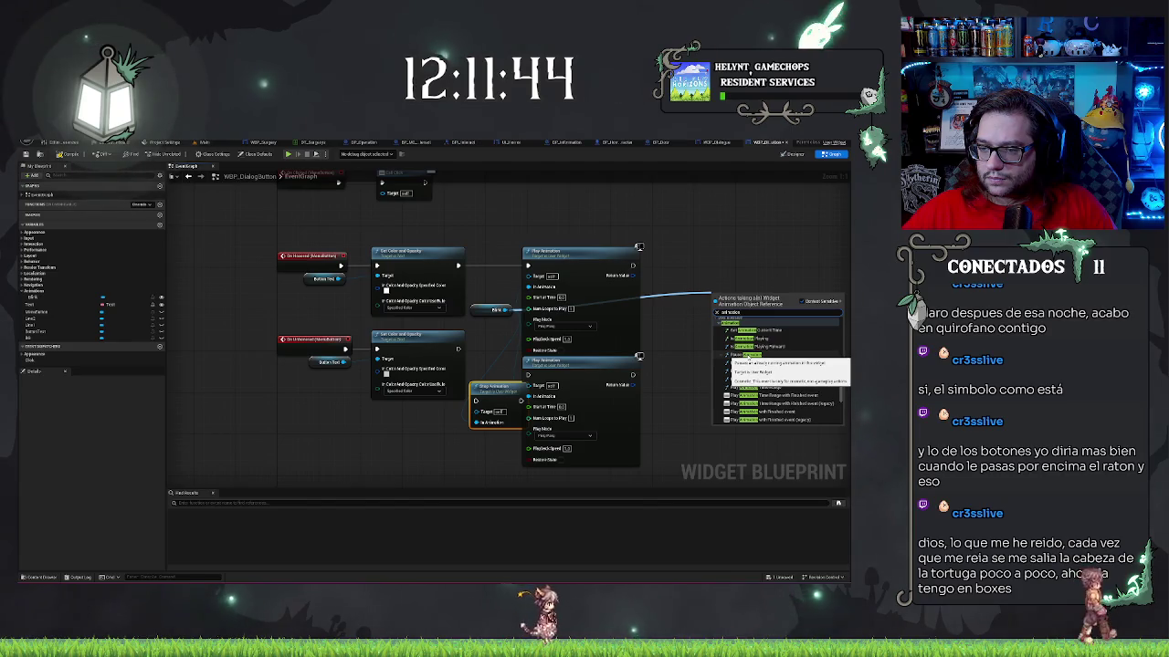
scroll(748, 357, down, 6)
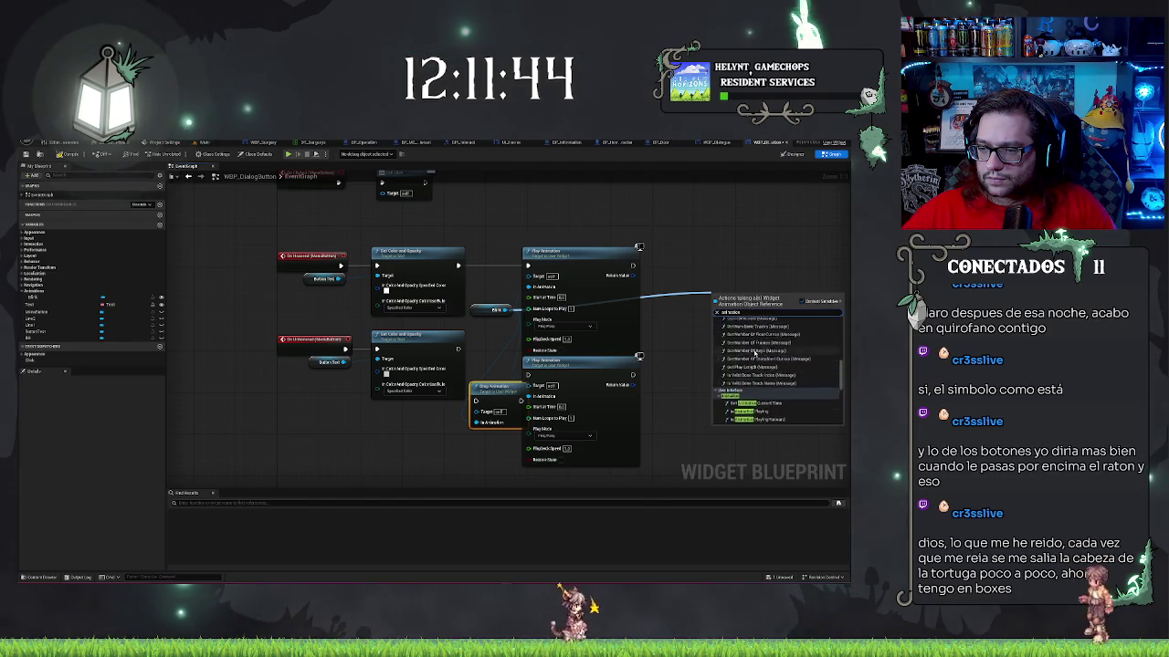
scroll(759, 353, up, 5)
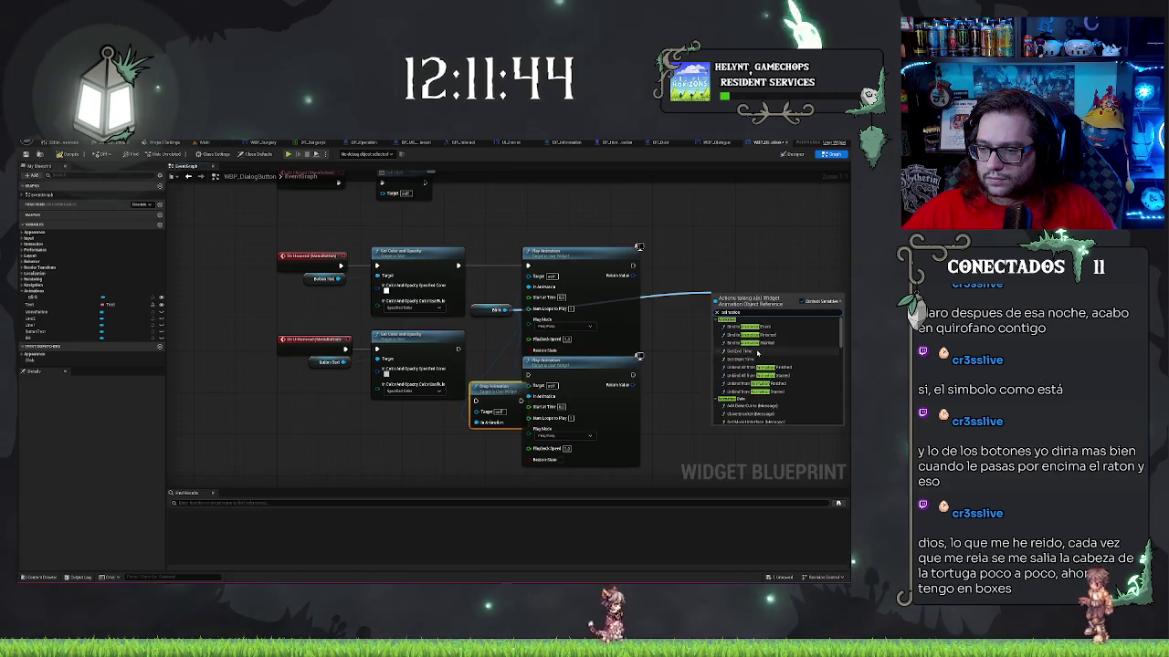
scroll(758, 356, down, 5)
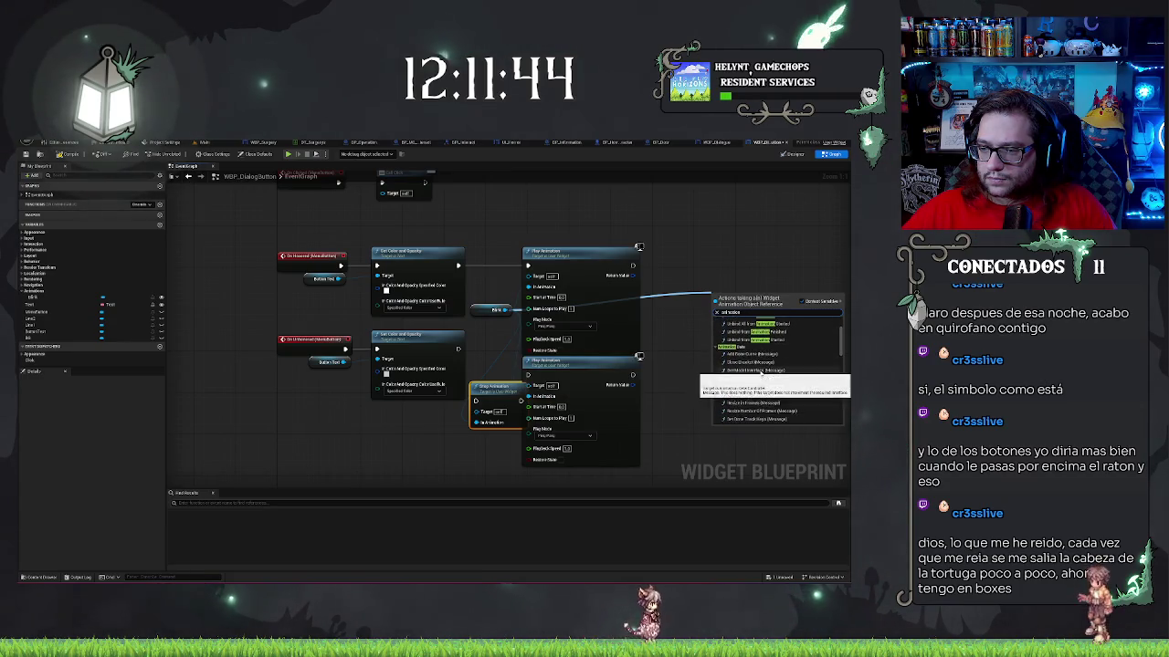
scroll(757, 372, up, 4)
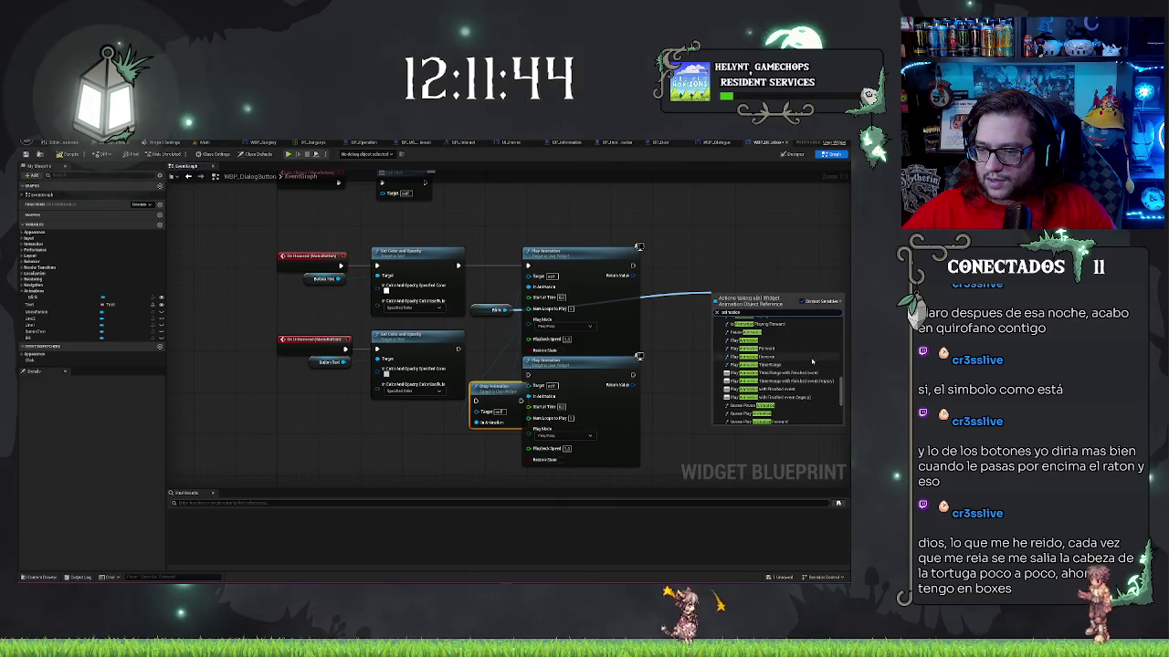
scroll(785, 374, down, 3)
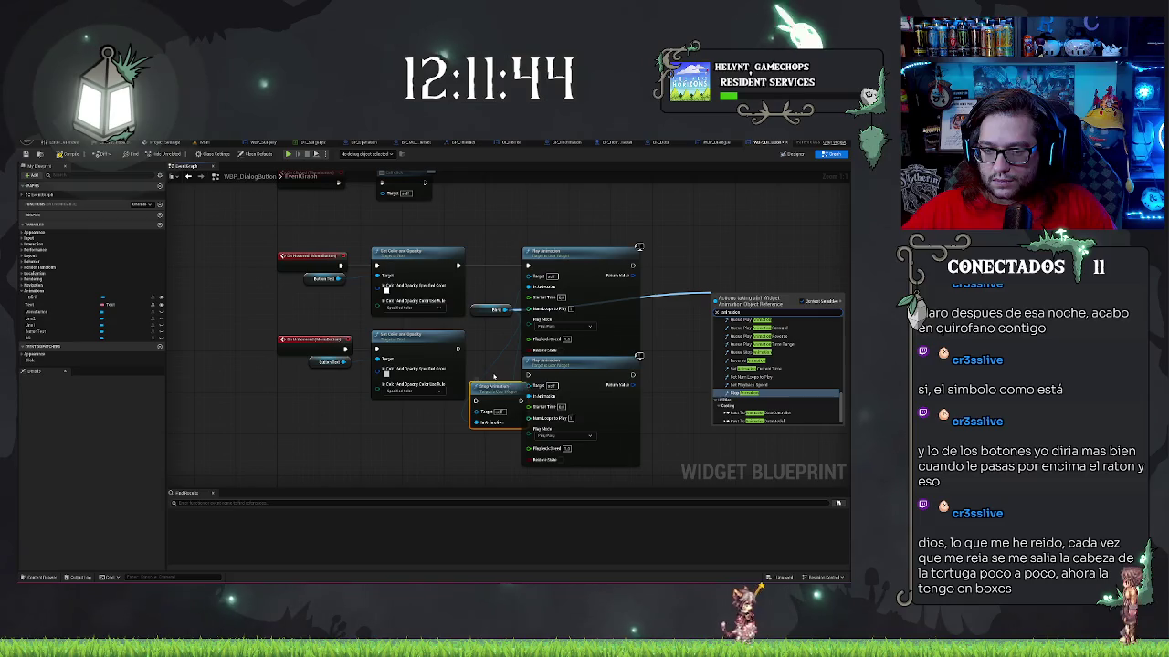
click(503, 400)
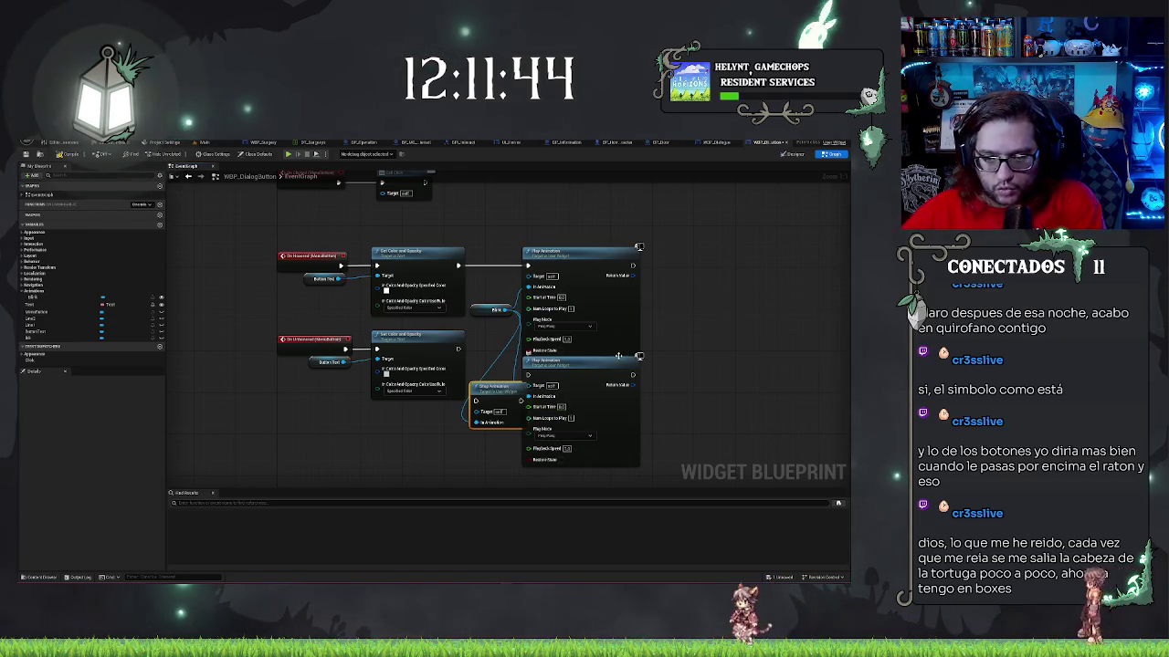
- Delete the Stop Animation node and set the lower Play Animation's Play Mode to Reverse
key(Delete)
click(573, 436)
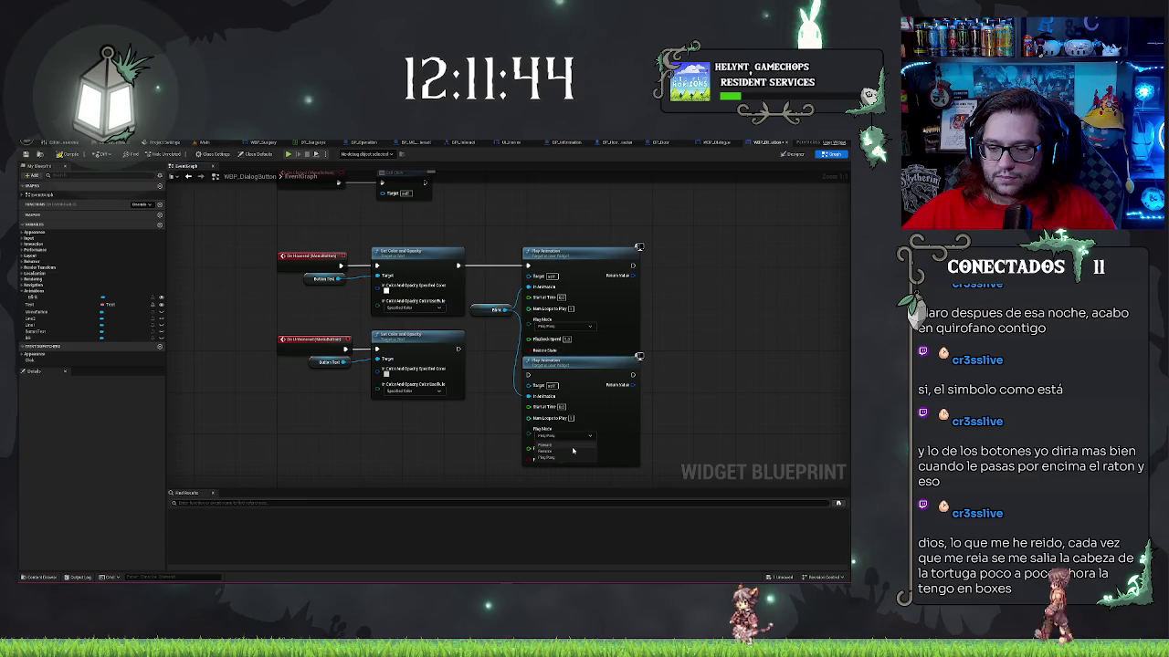
click(571, 450)
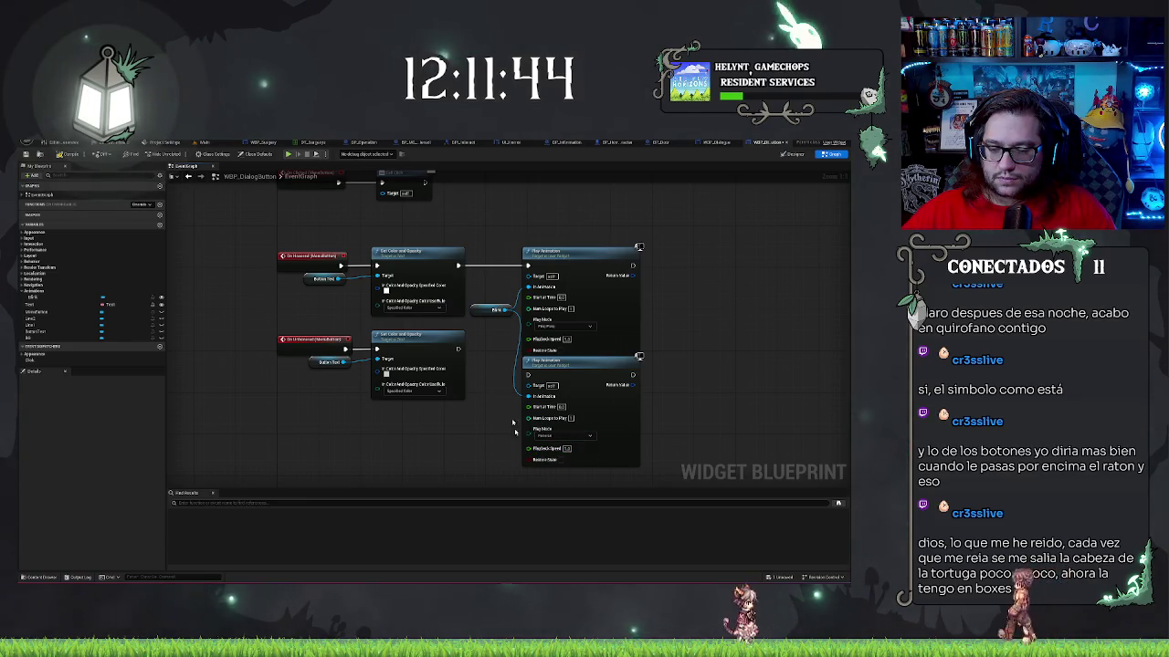
- Add a Get Animation Current Time node for the Blink animation
drag(498, 309, 440, 448)
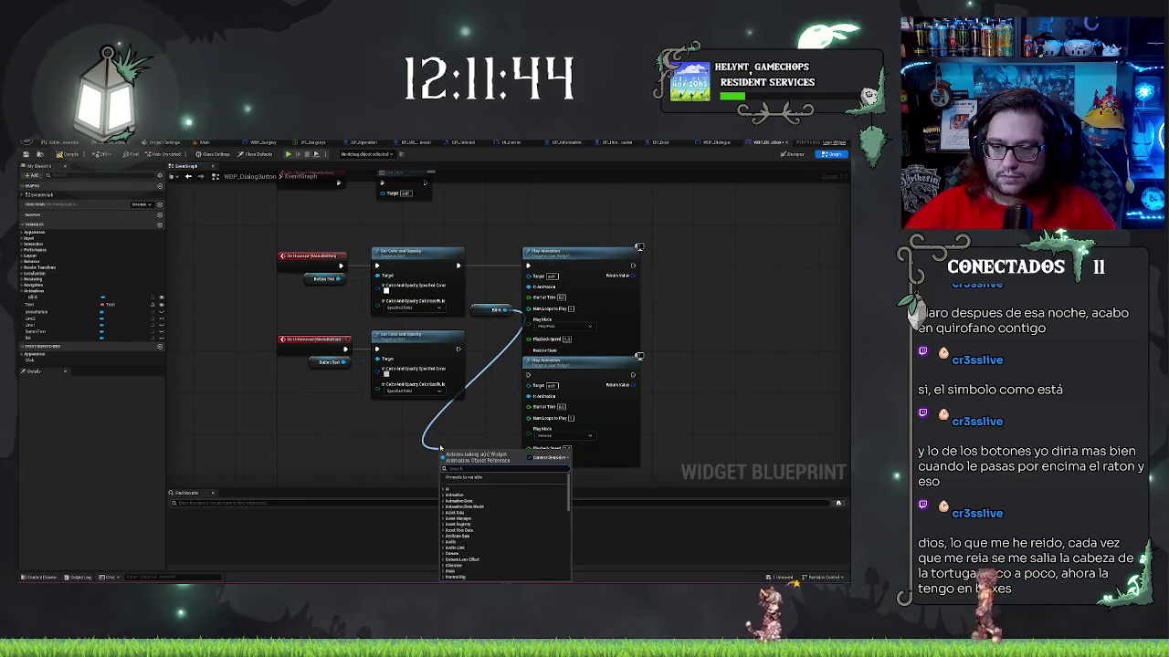
text(get play)
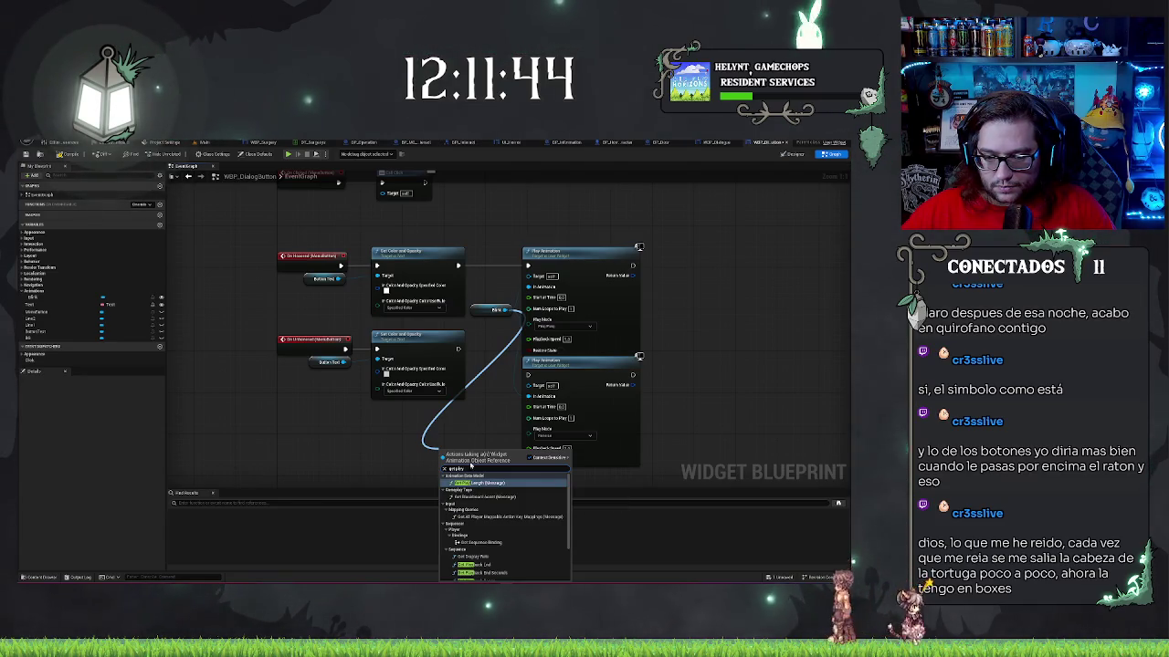
key(BackSpace)
key(BackSpace)
key(BackSpace)
text(te)
key(BackSpace)
key(BackSpace)
text(cu)
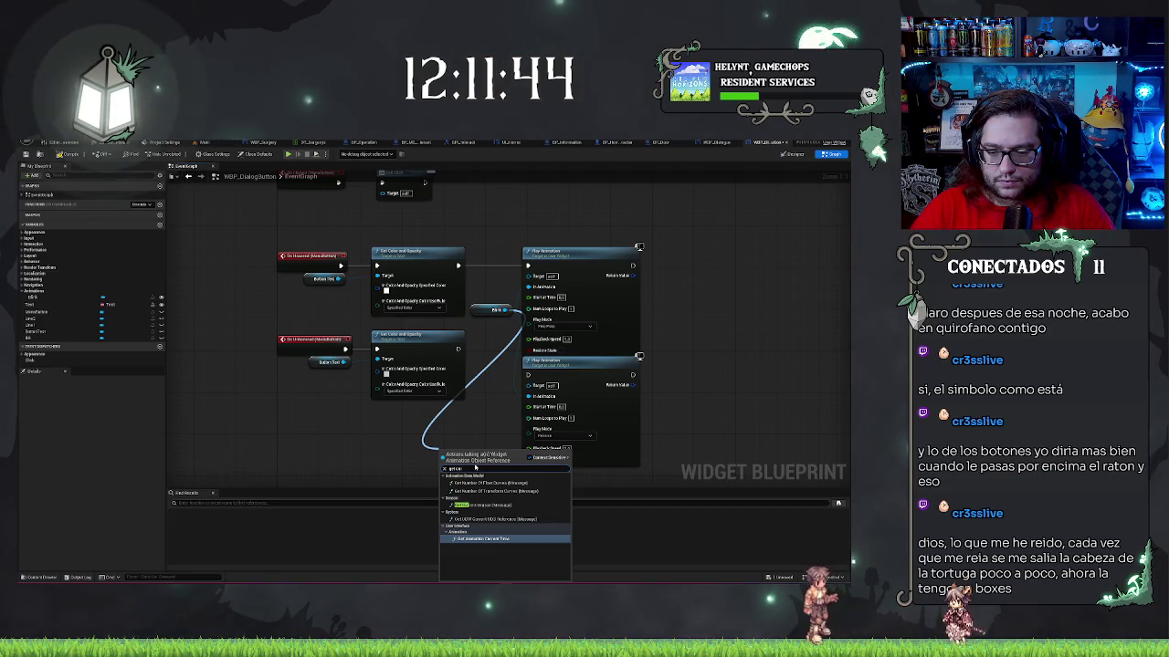
click(491, 540)
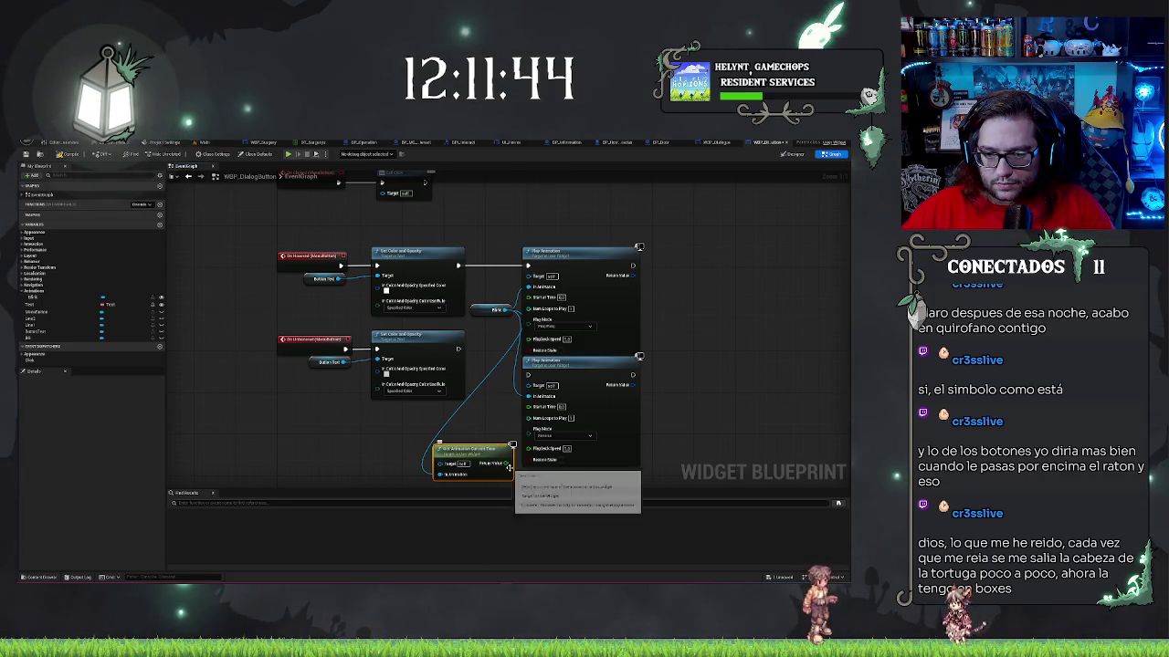
- Try and discard a Play Animation Reverse node; wire current time into Start at Time and Set Color exec
drag(507, 313, 501, 391)
text(reverse)
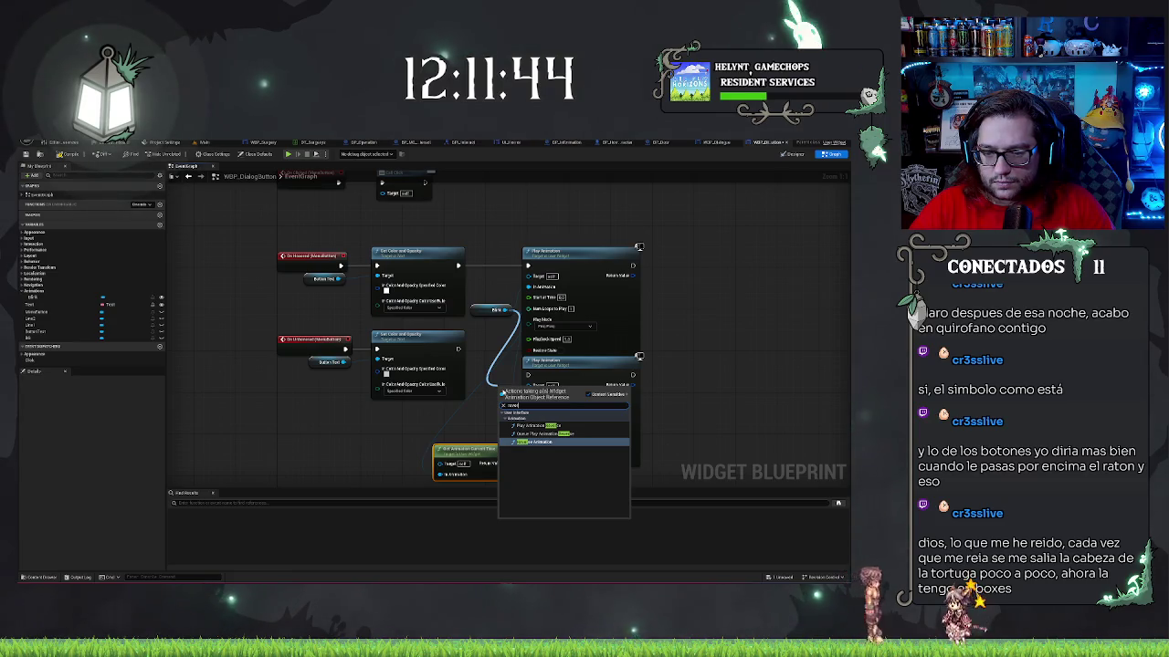
key(Return)
drag(488, 392, 324, 402)
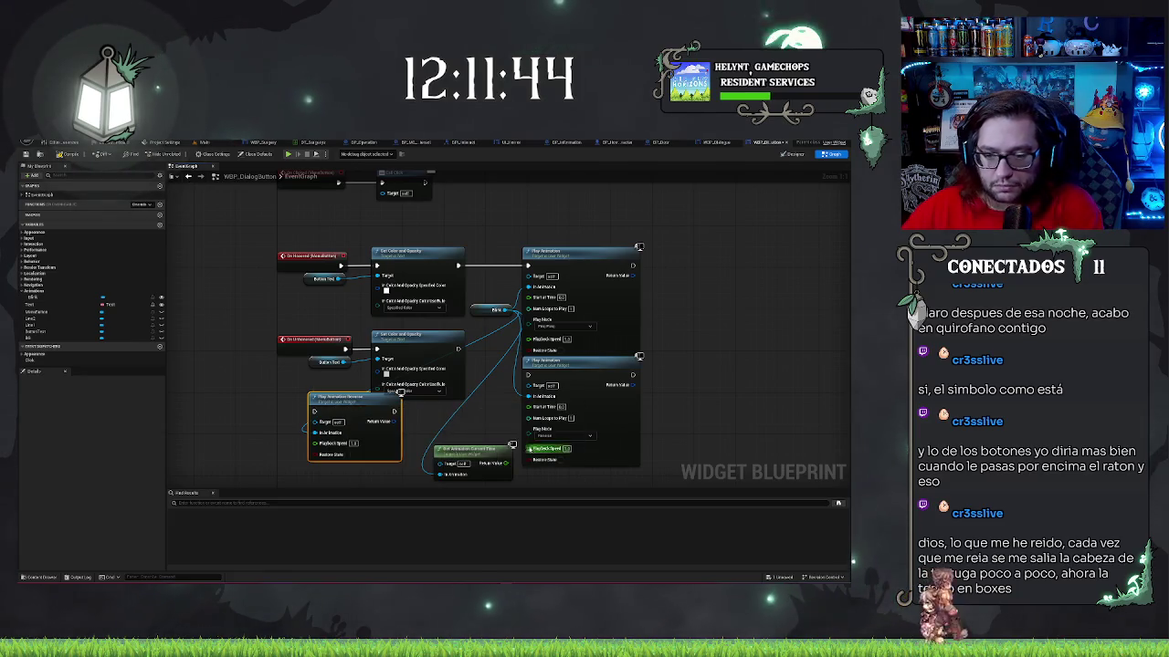
key(Delete)
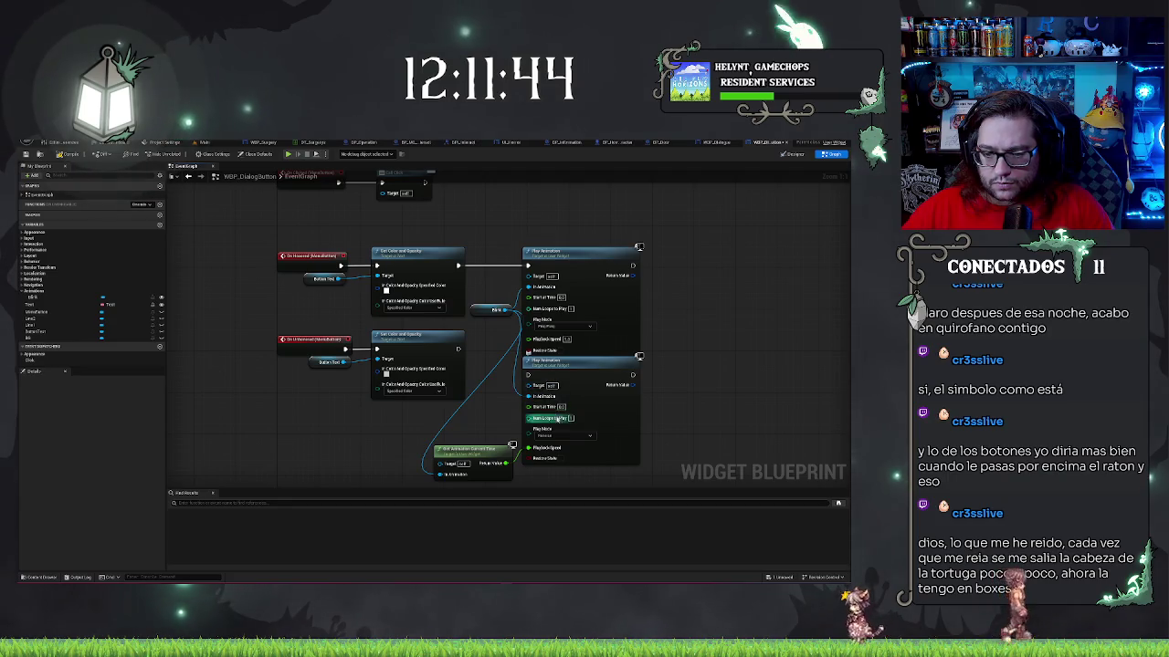
drag(529, 448, 531, 407)
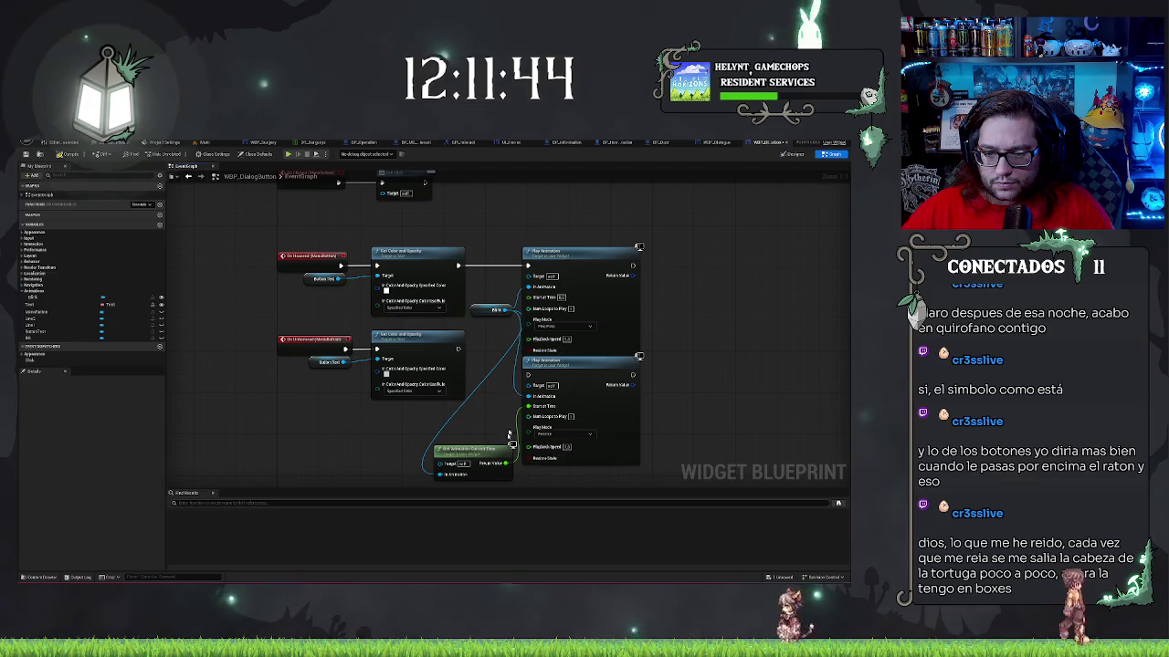
drag(458, 354, 458, 351)
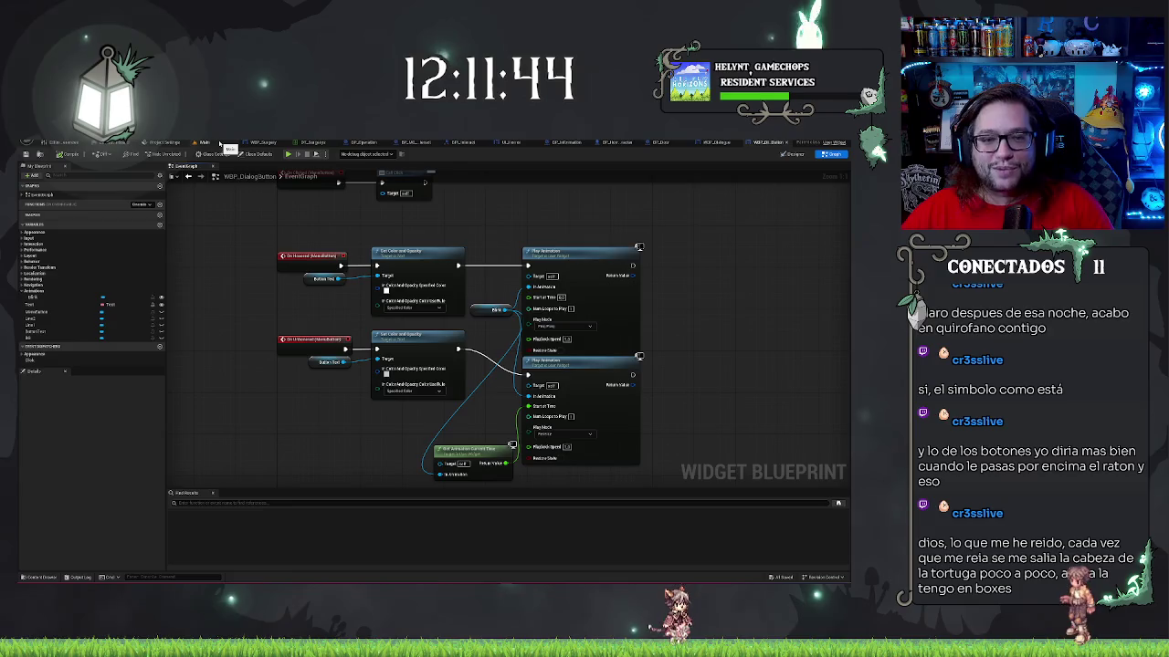
click(220, 143)
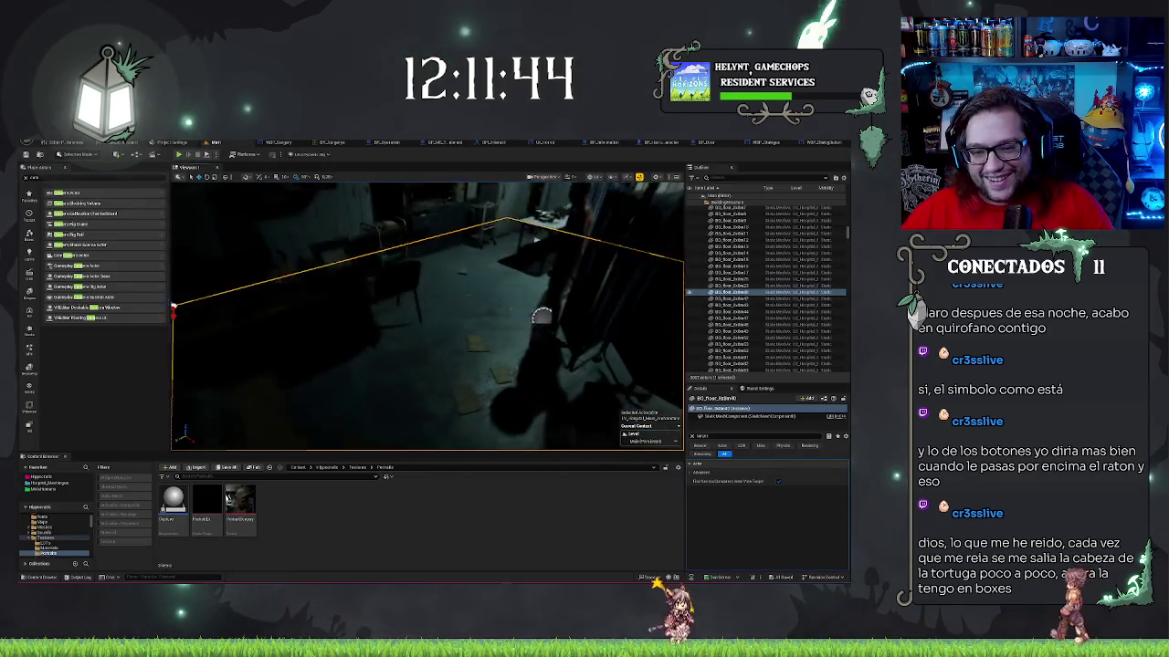
right_click(437, 354)
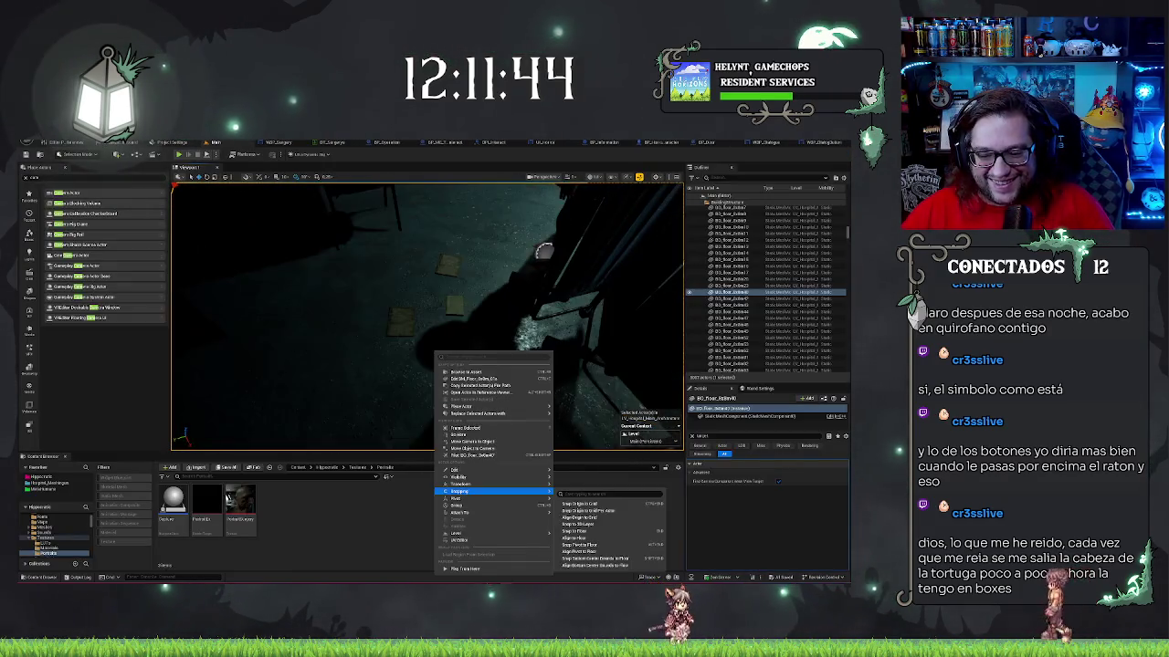
click(479, 569)
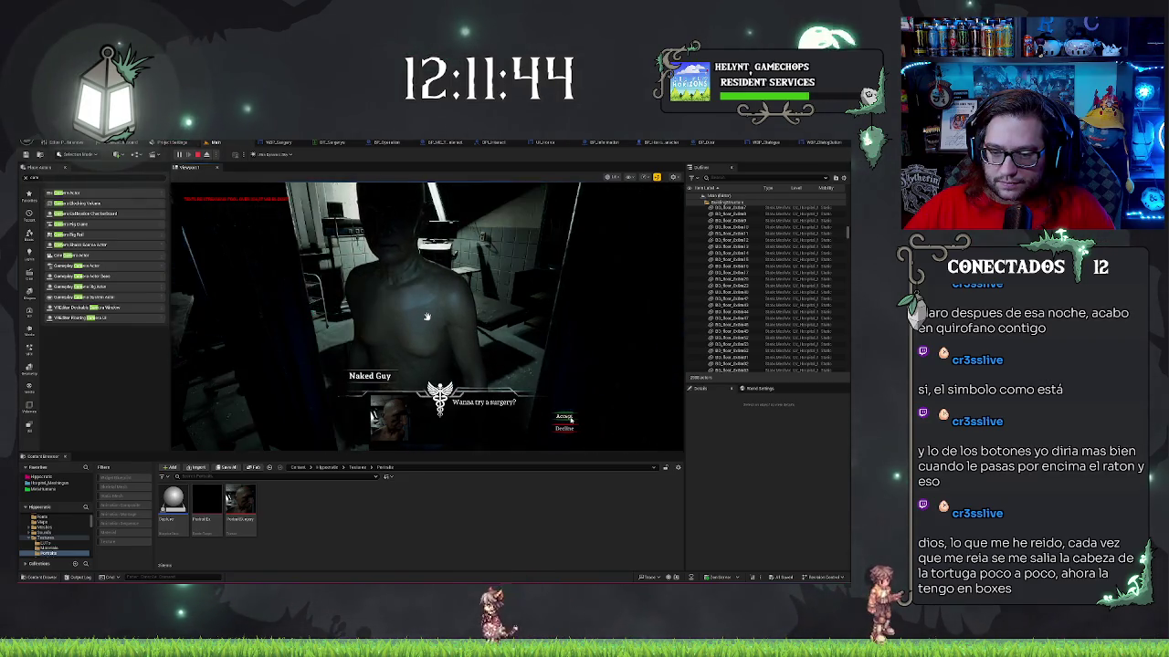
click(566, 418)
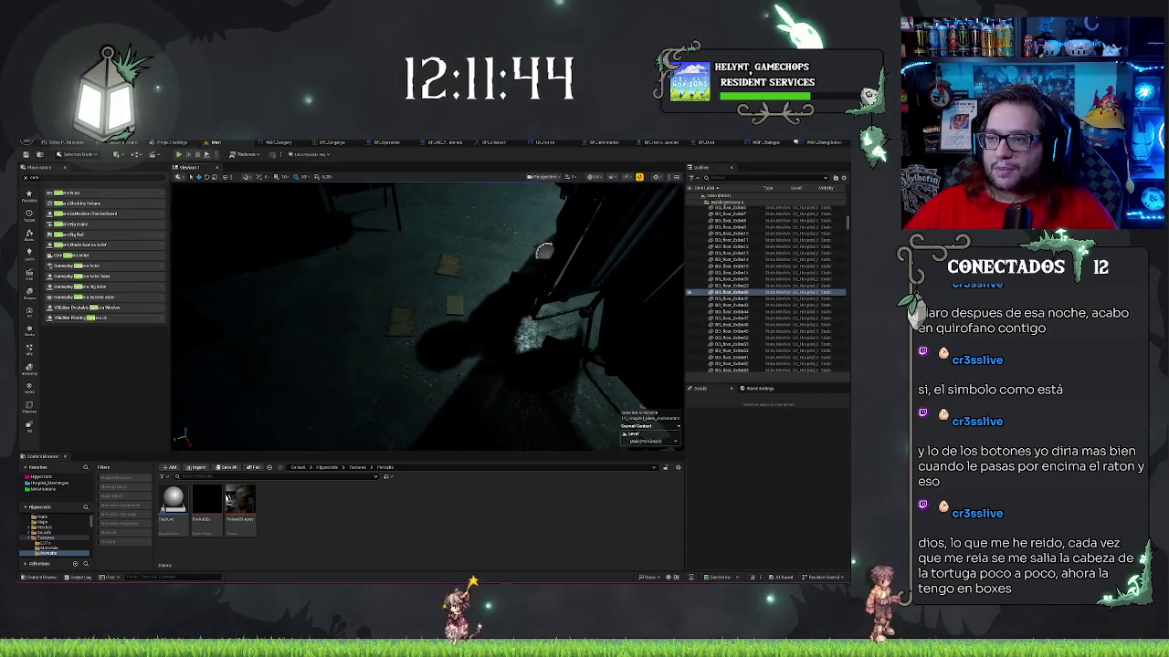
key(Escape)
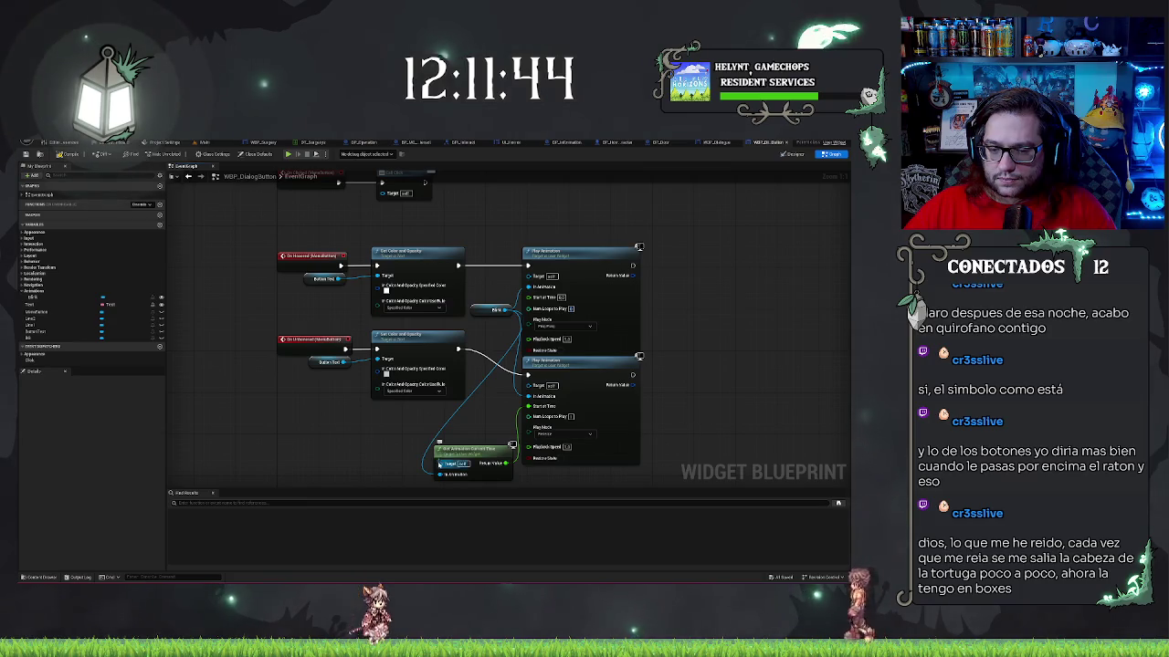
- Reposition the Get Animation Current Time node up-left, then launch a test play of the level
drag(445, 454, 441, 424)
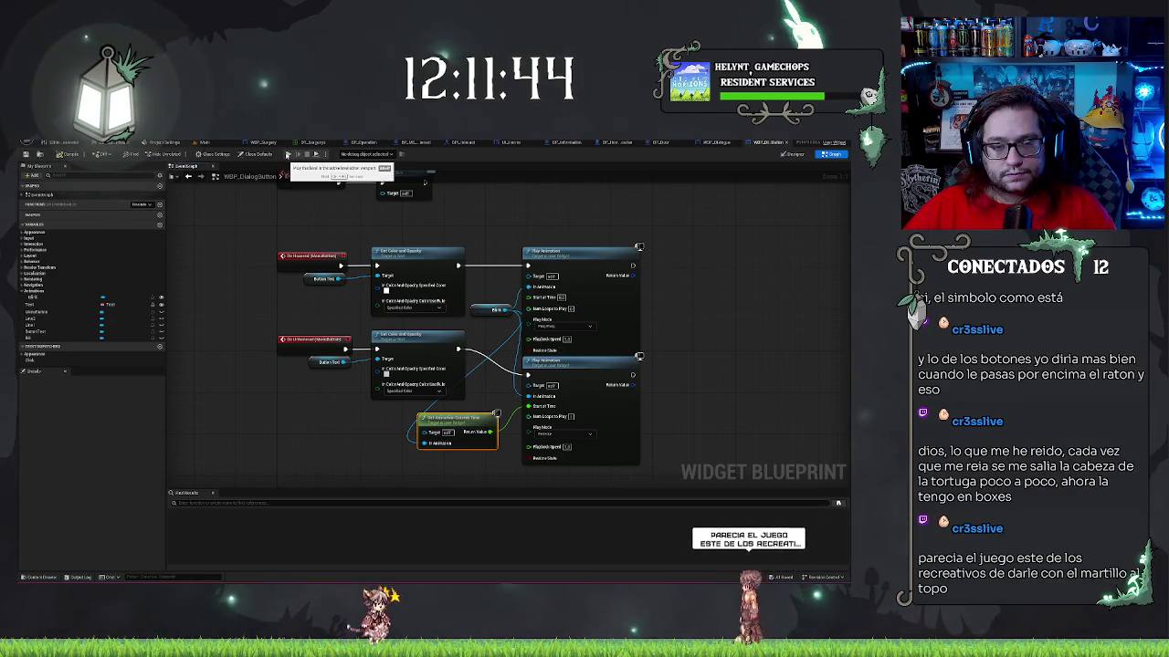
click(288, 155)
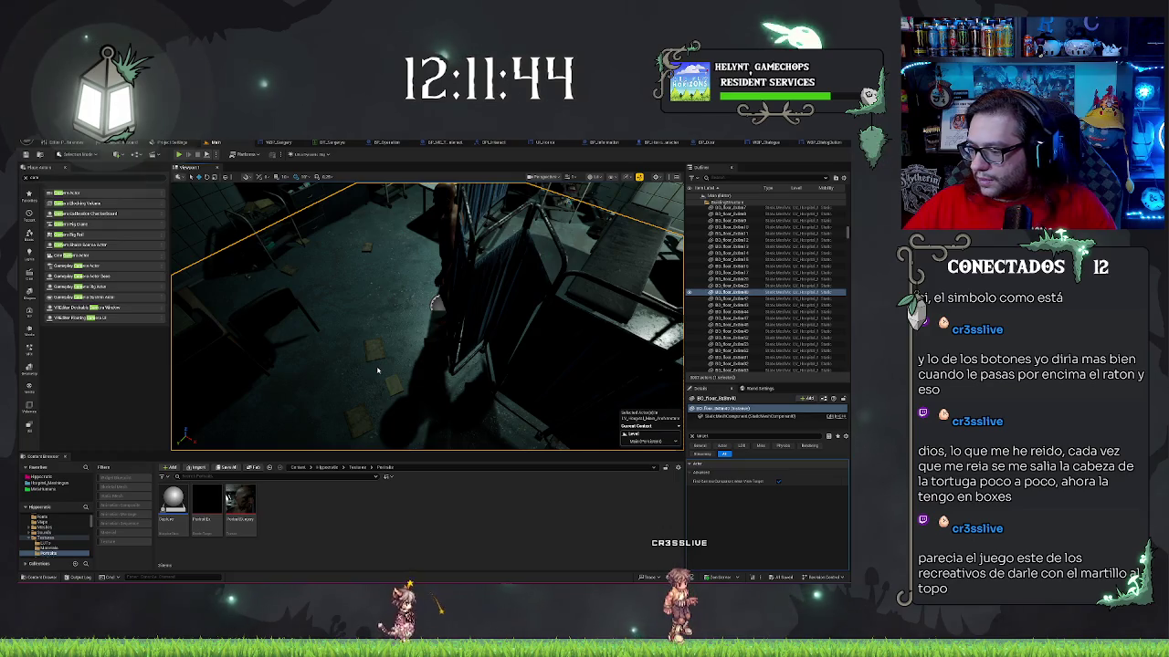
- Play the level to test the dialogue buttons' Blink hover, stop with Esc, and restart play
key(alt+p)
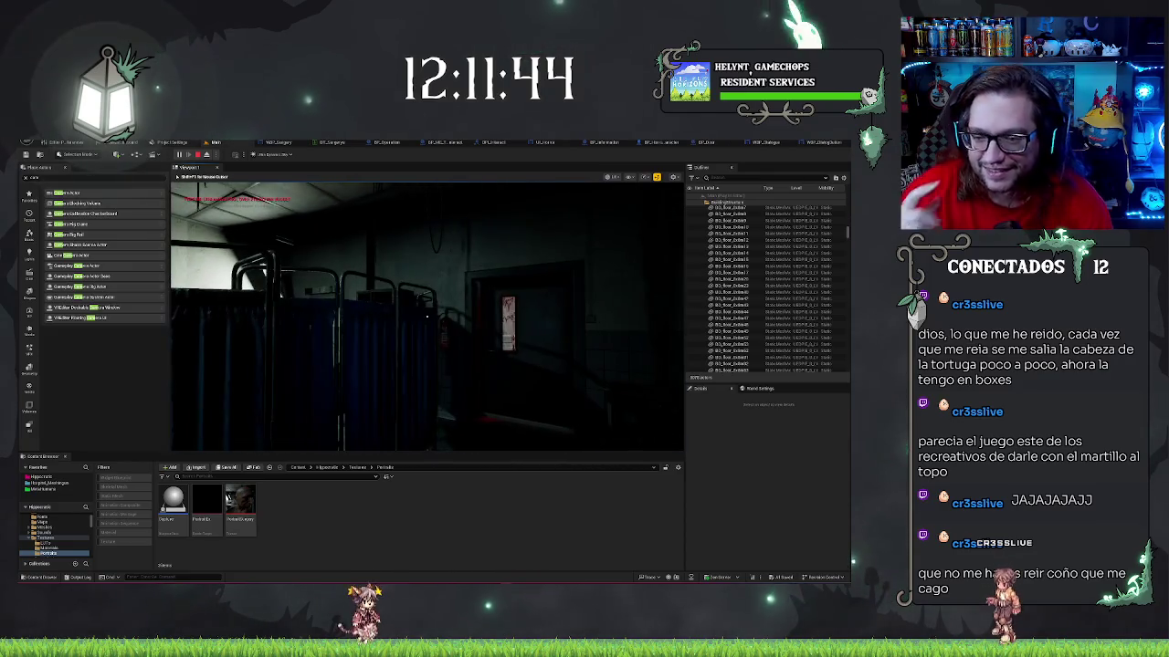
key(Escape)
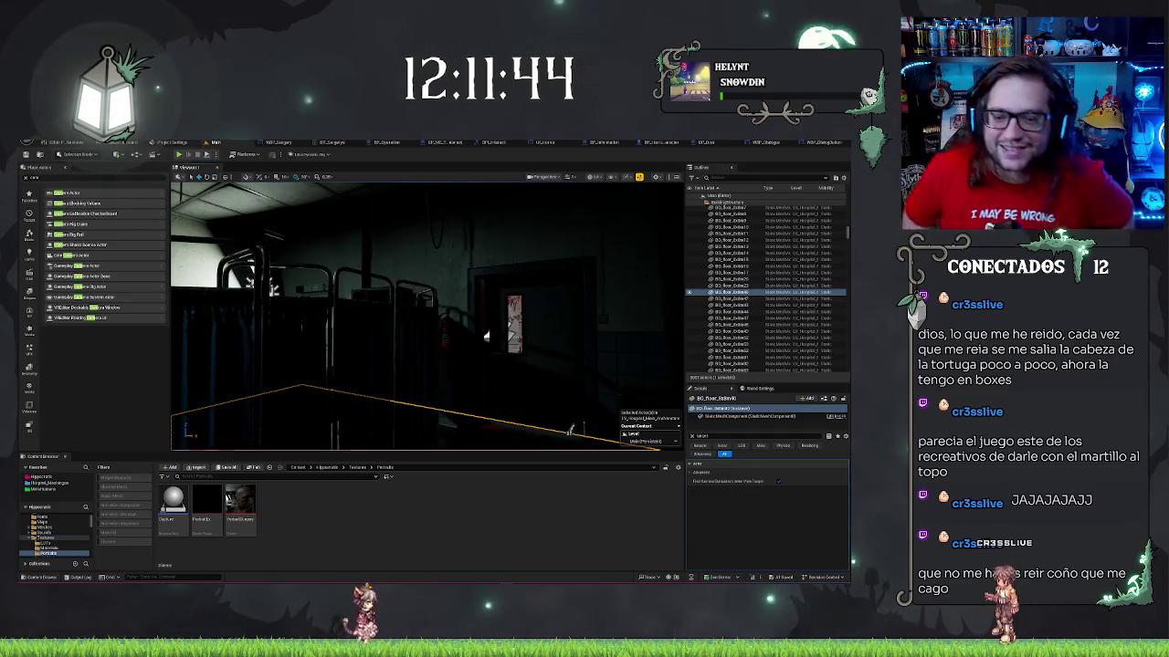
key(alt+p)
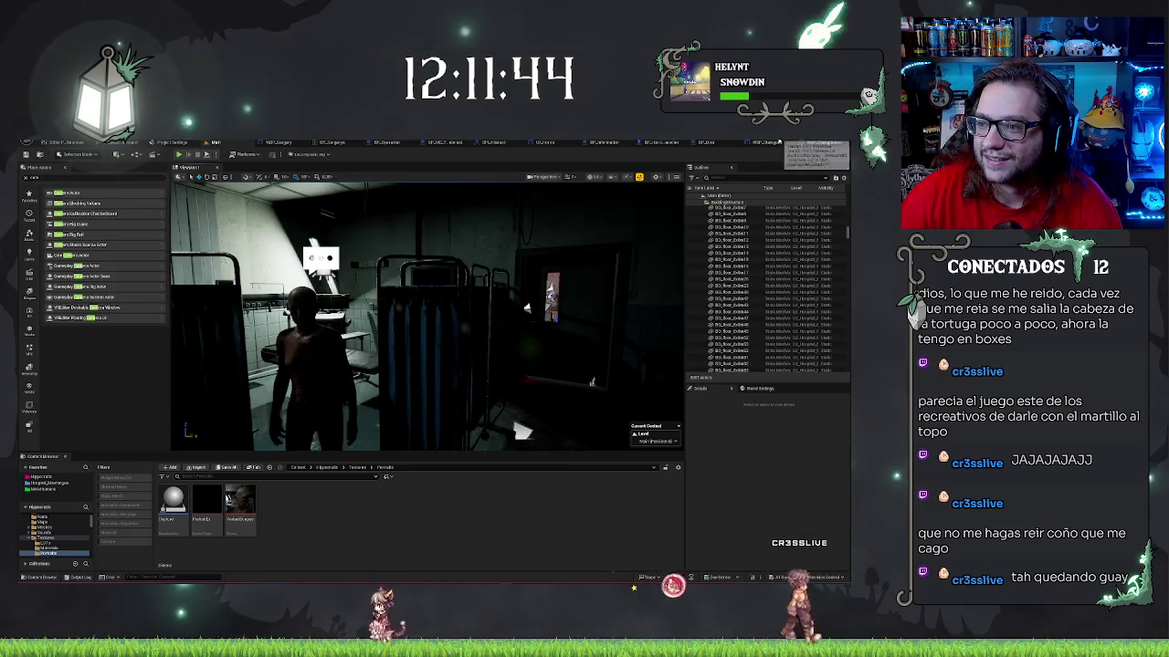
- Switch from WBP_Dialogue to the BP_Door tab and pan its Construction Script graph
click(773, 144)
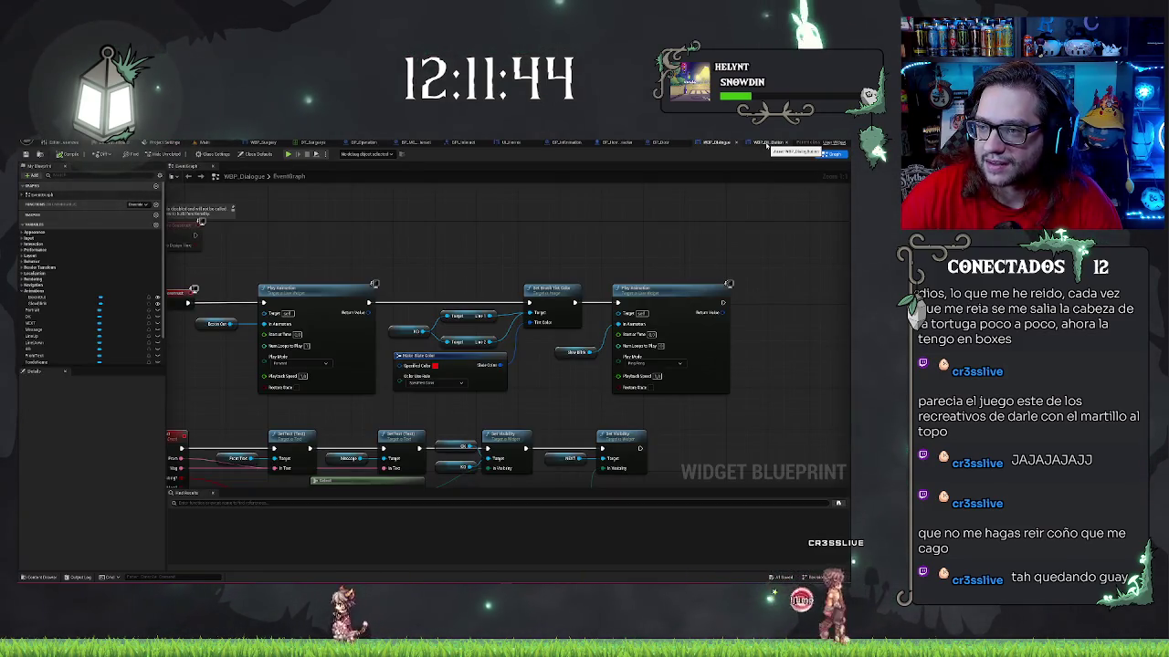
click(735, 143)
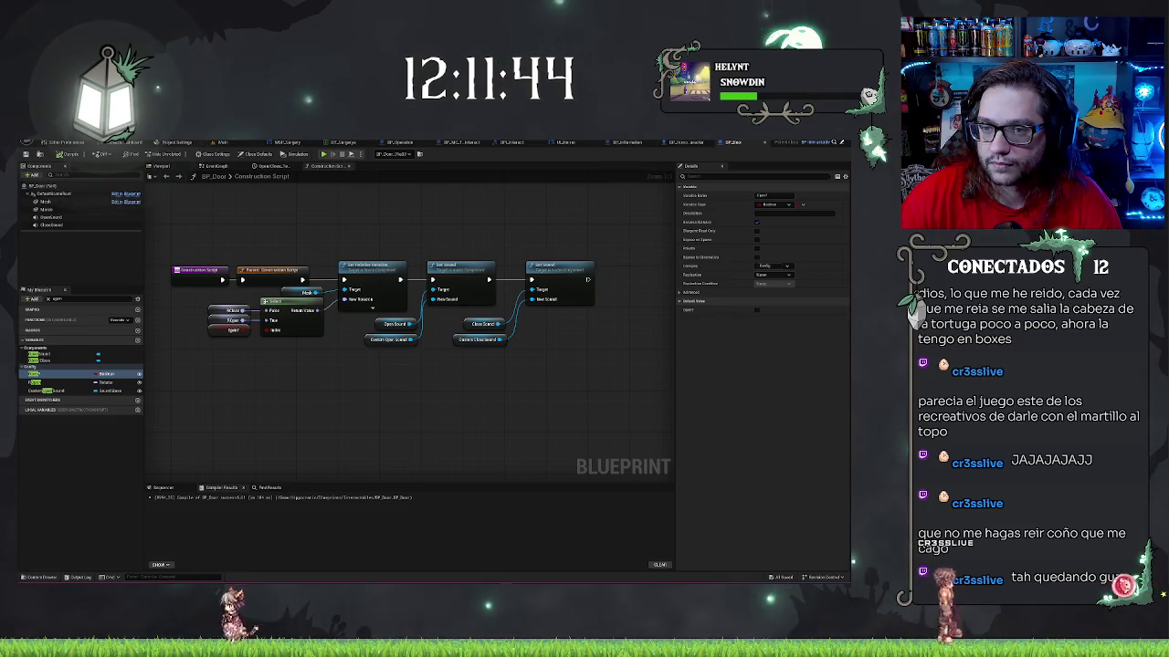
drag(490, 344, 538, 382)
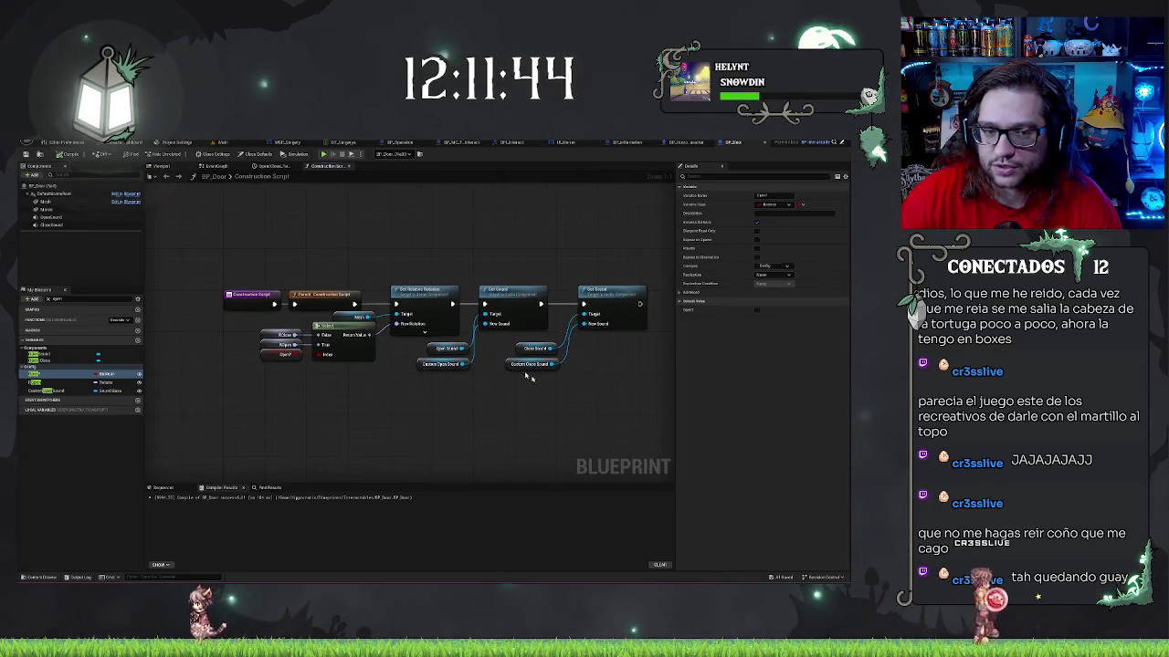